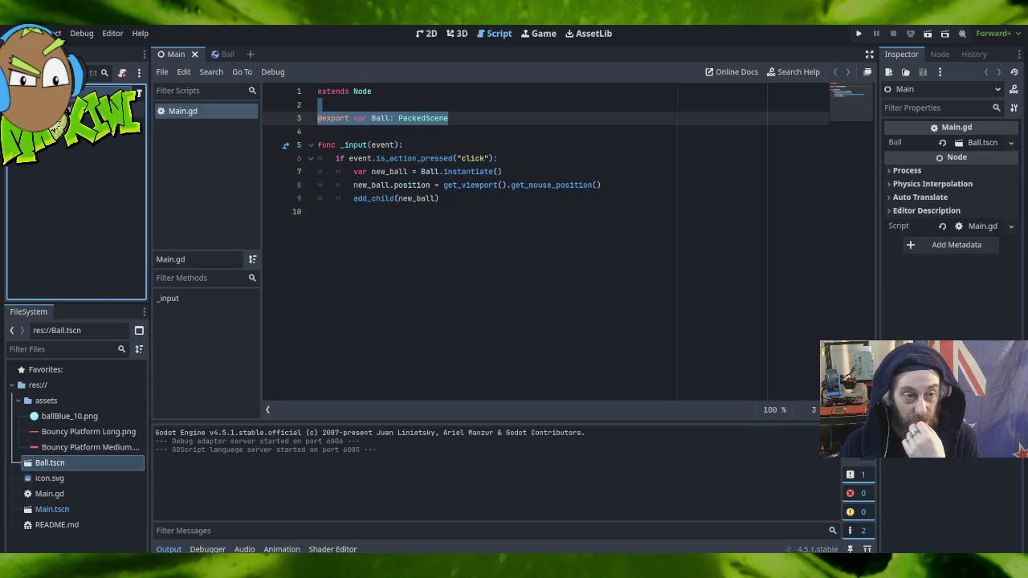
Inspect Main.gd and Ball.tscn, highlighting the exported Ball variable declaration in the script
scroll(80, 181, down, 3)
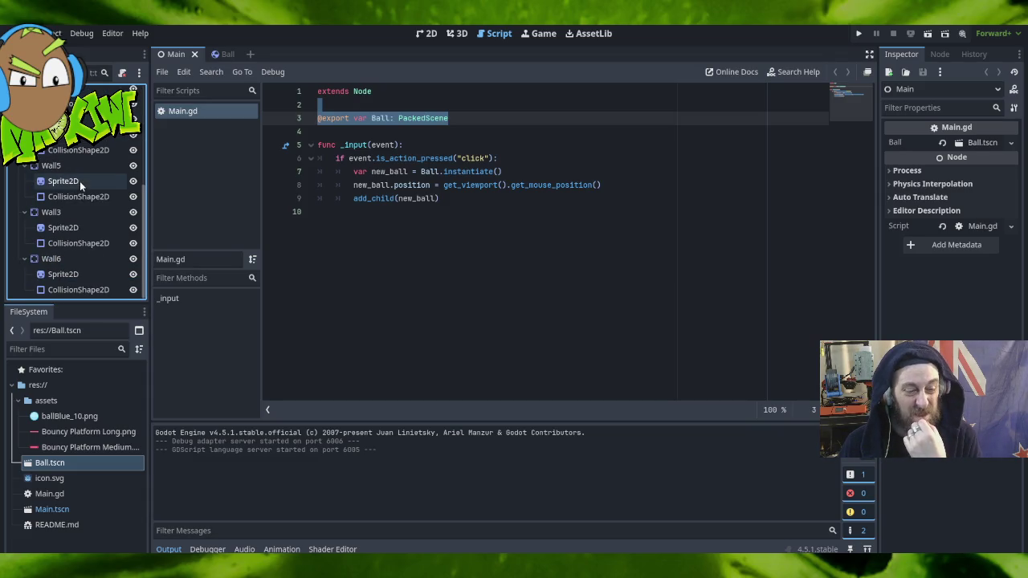
click(67, 509)
click(71, 497)
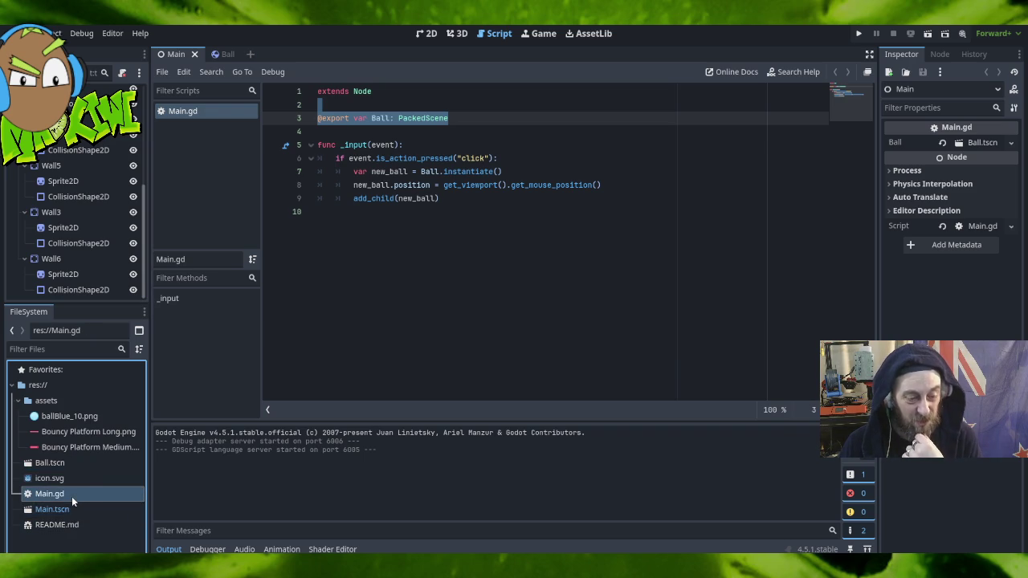
click(73, 462)
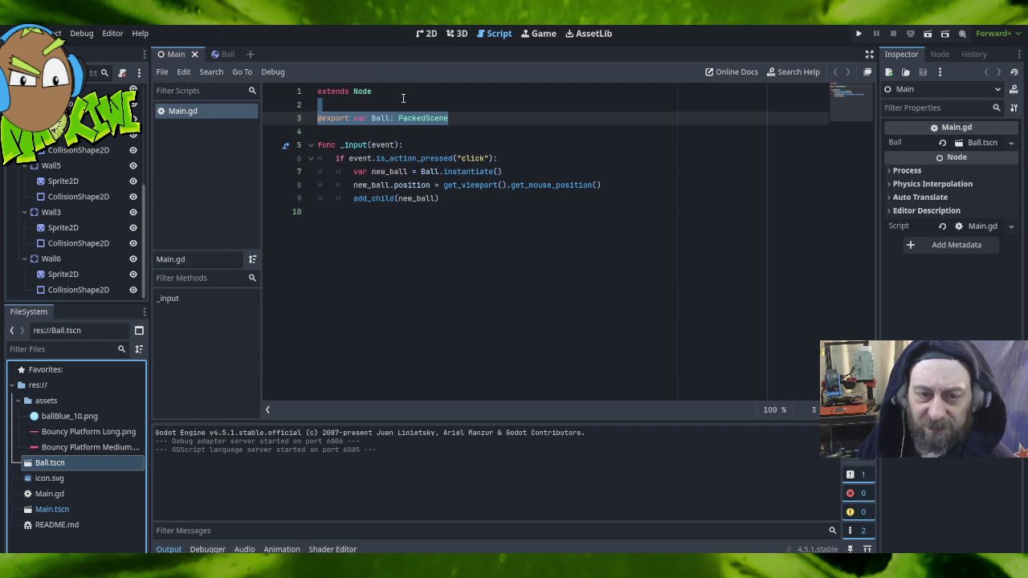
click(485, 109)
drag(484, 110, 524, 120)
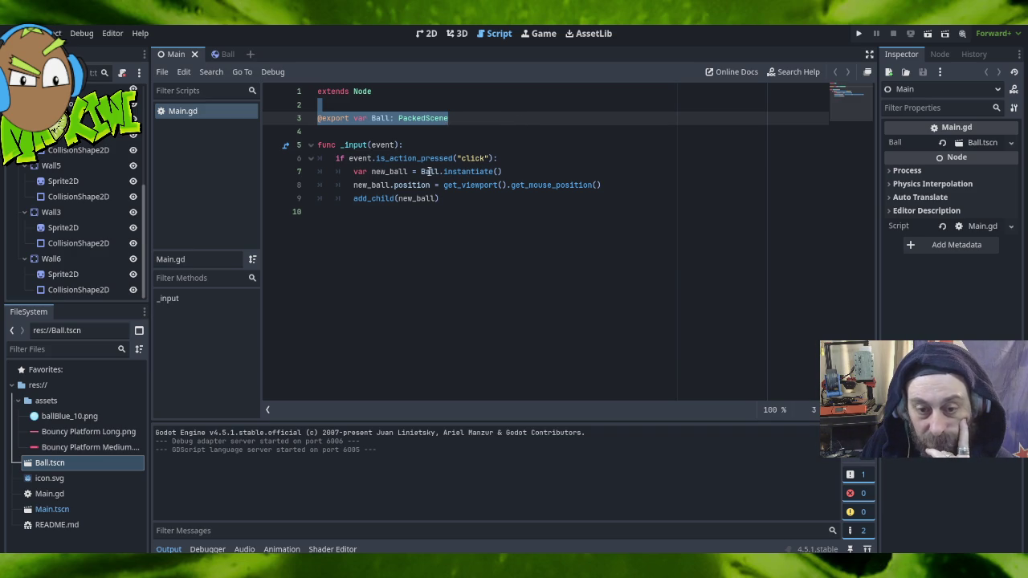
mouse_move(430, 172)
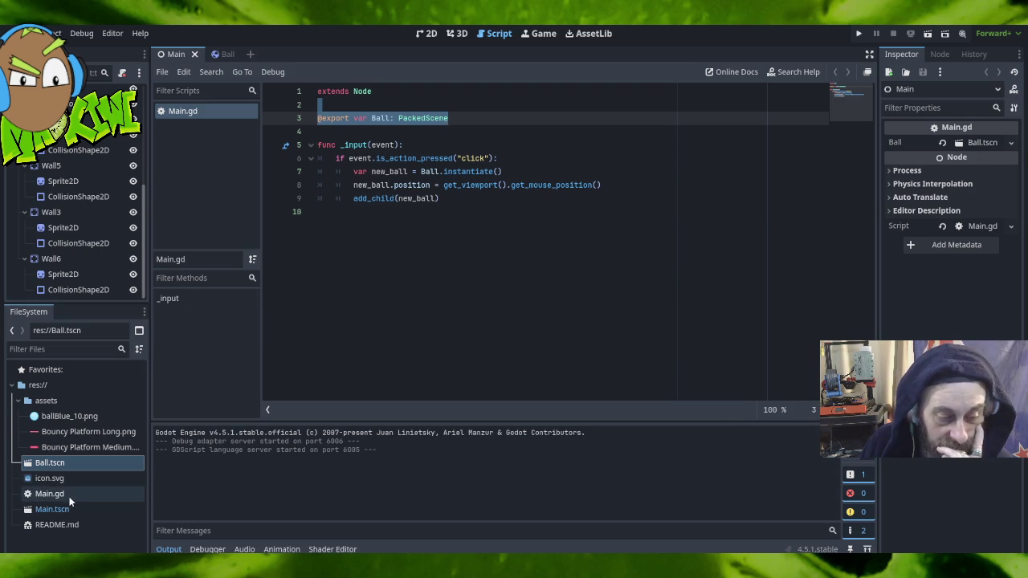
click(65, 490)
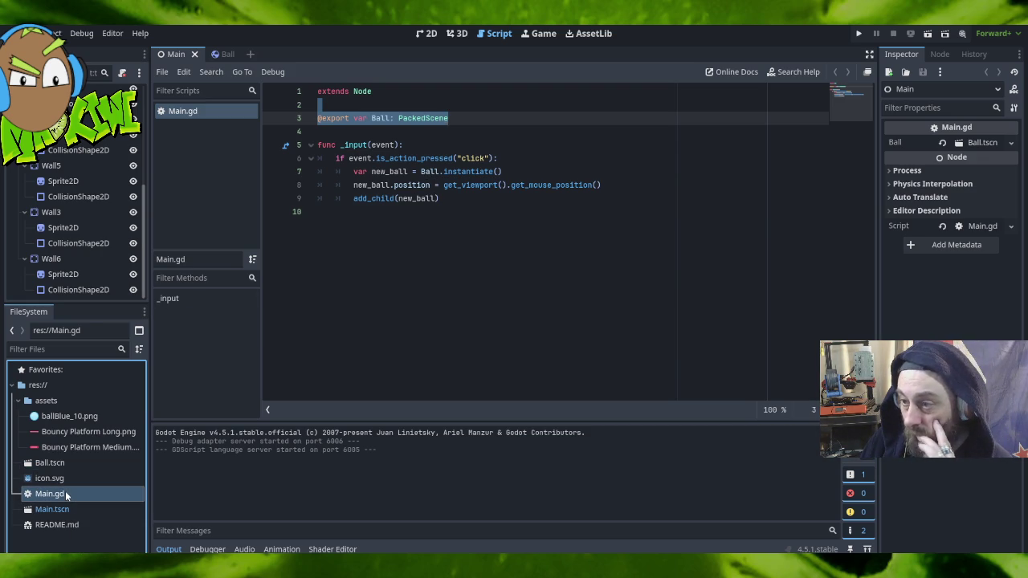
click(71, 464)
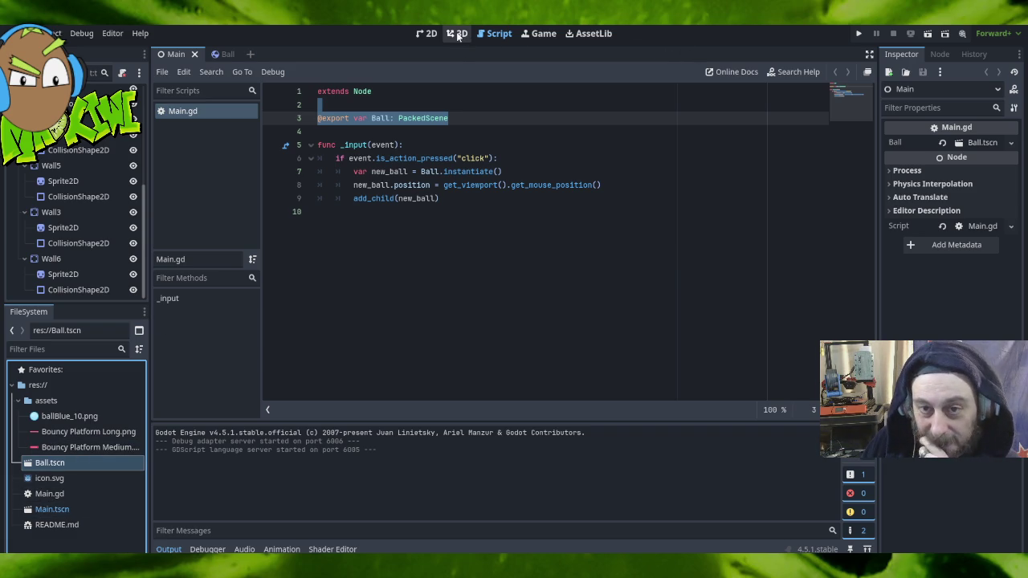
Run the ball game from the 2D walls view, click once to drop a ball, then stop it
click(427, 33)
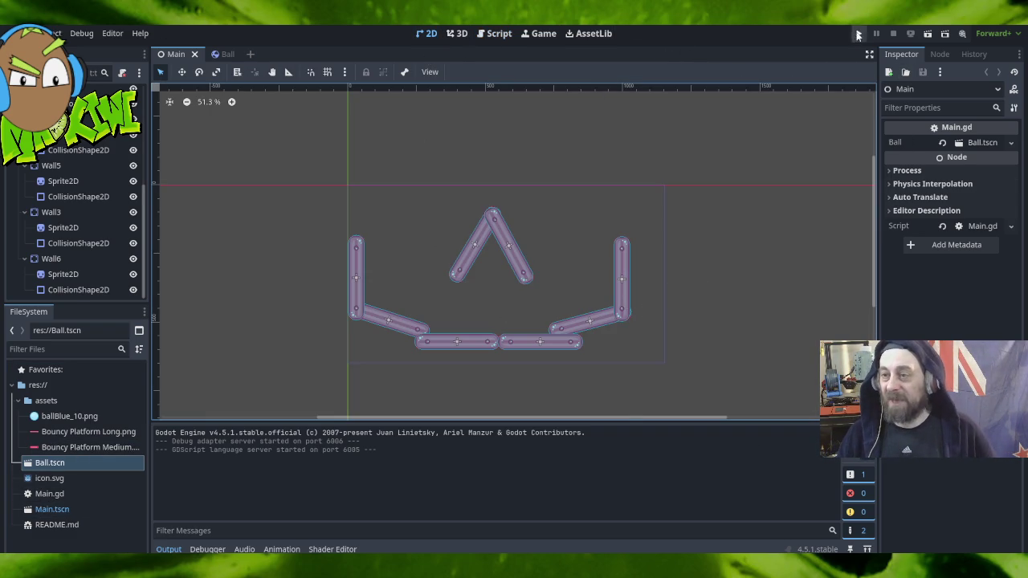
click(857, 34)
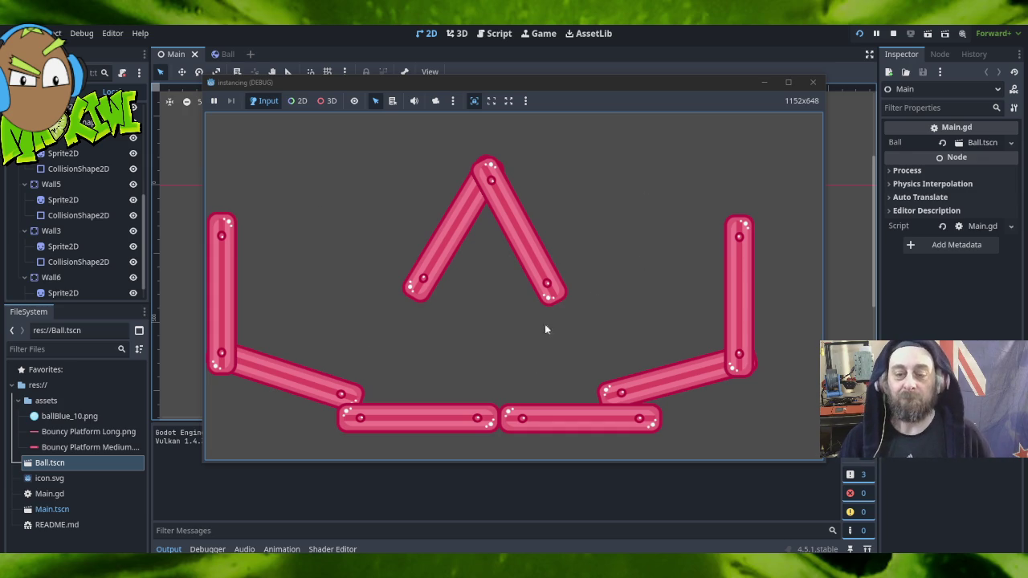
click(489, 373)
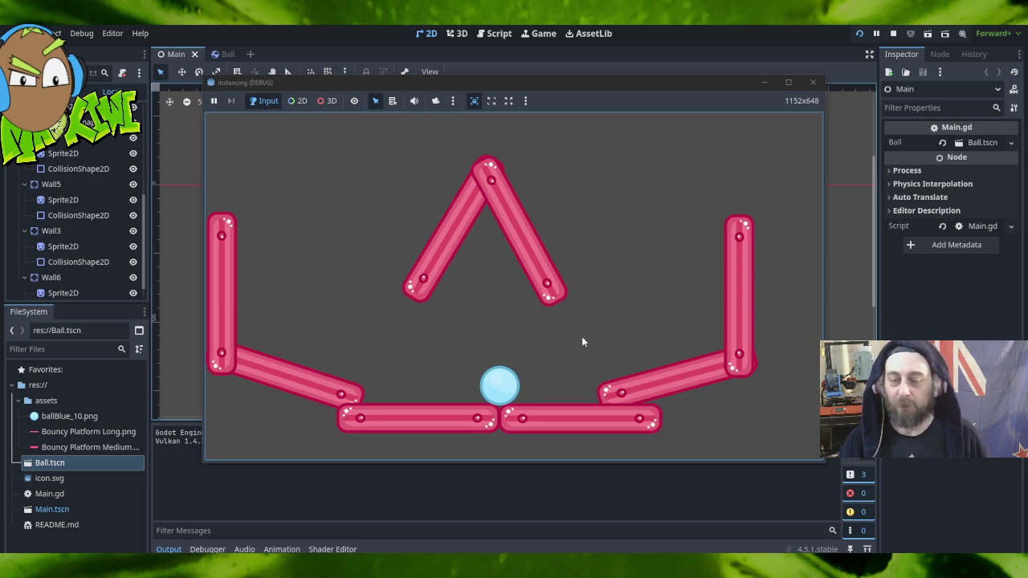
click(813, 83)
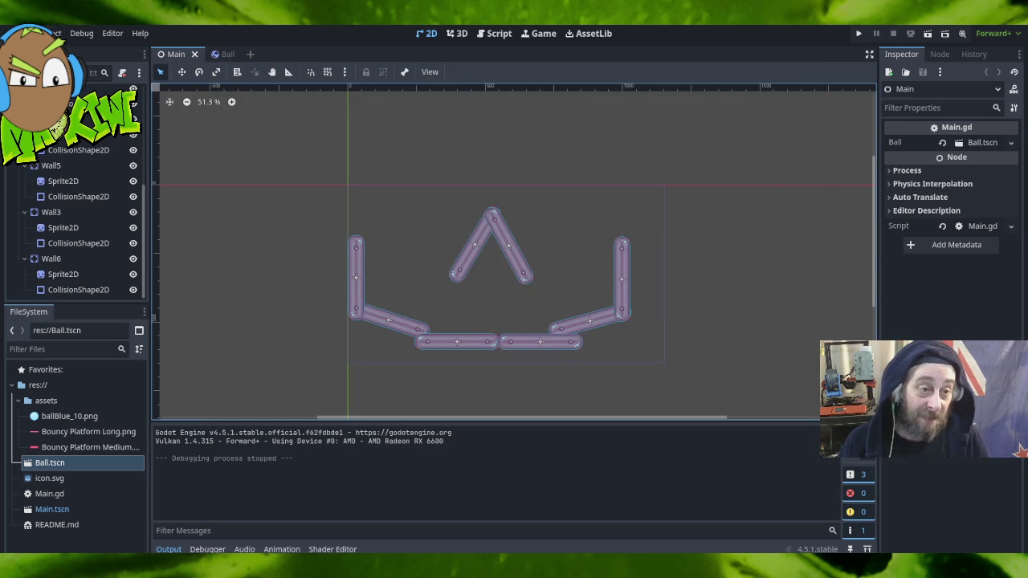
click(55, 33)
Quit to the Project List and open the testgame project
click(88, 210)
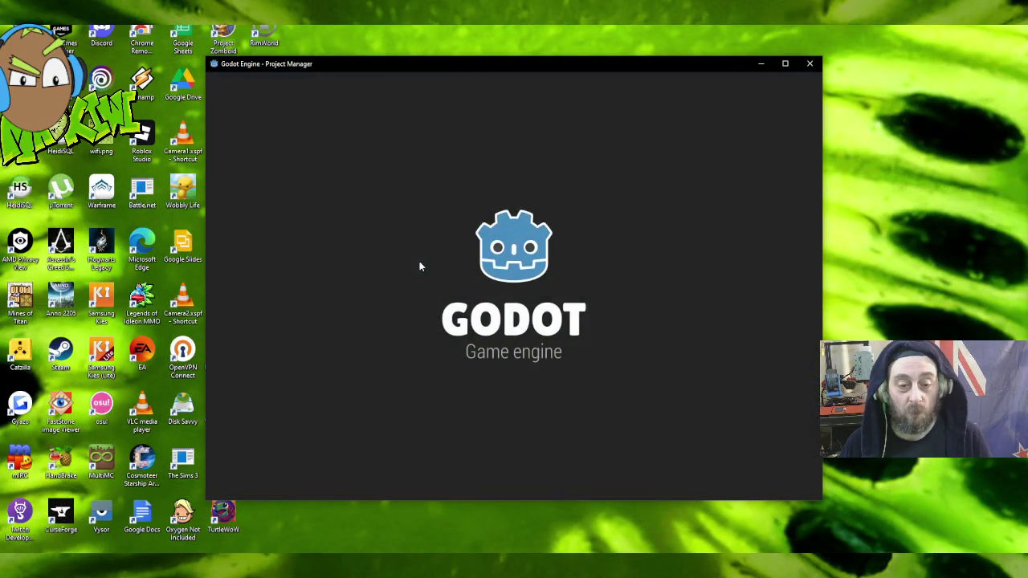
double_click(353, 184)
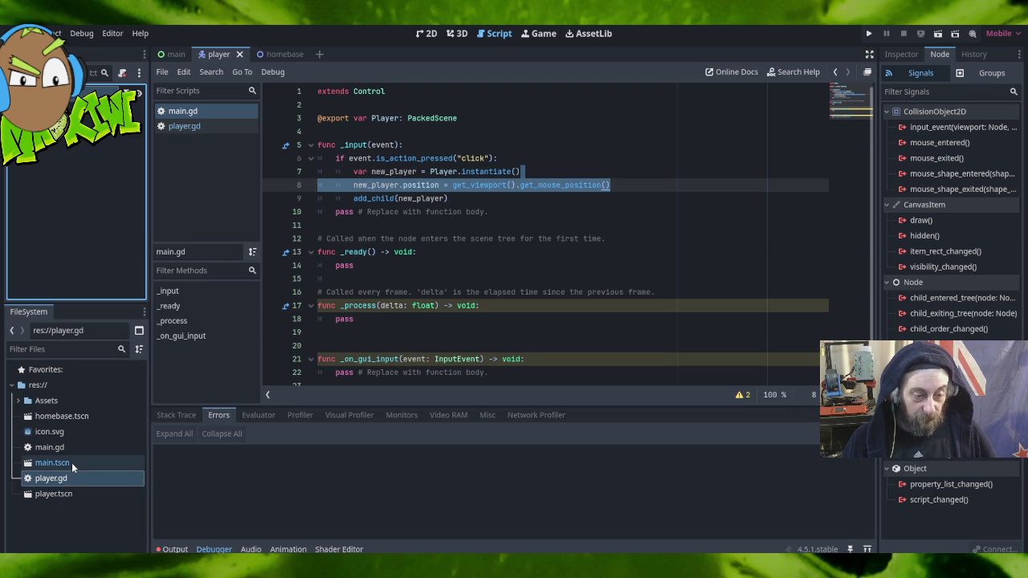
click(72, 463)
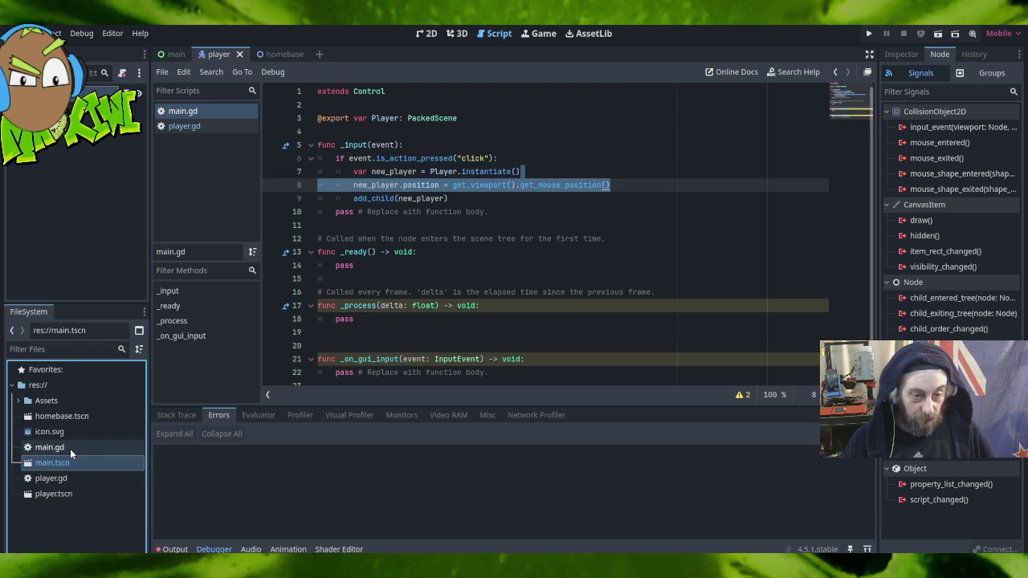
click(70, 449)
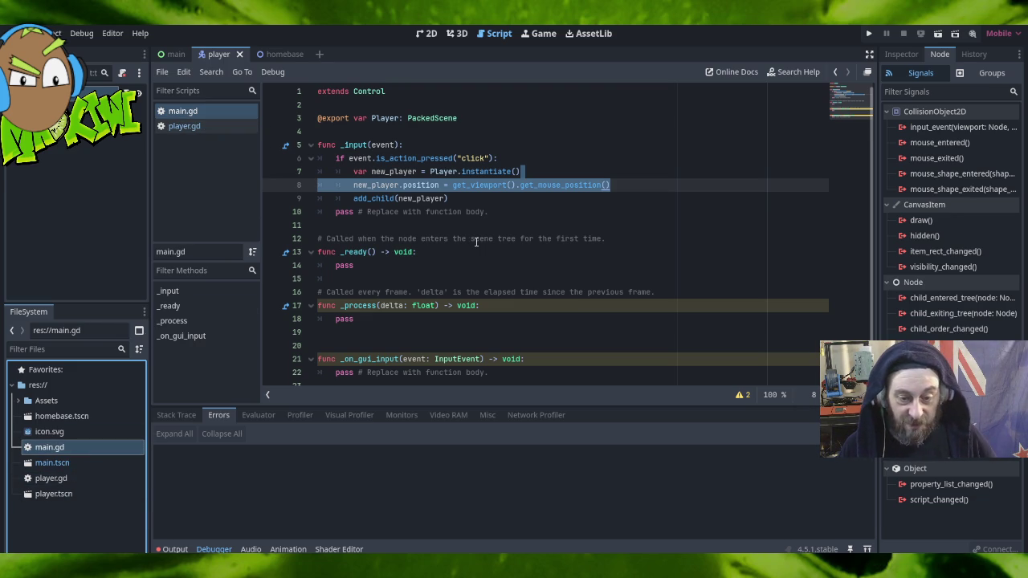
click(475, 239)
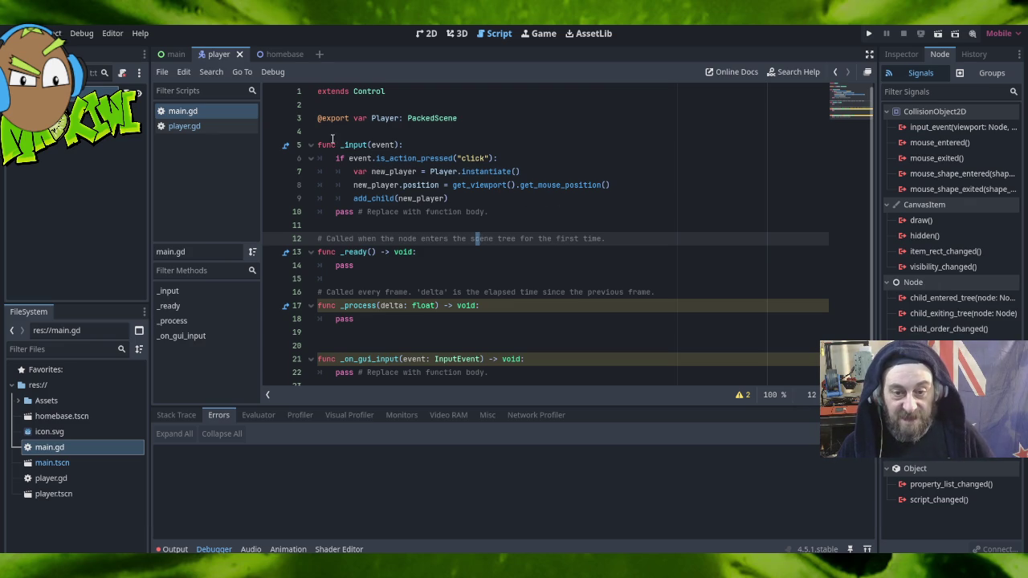
double_click(70, 478)
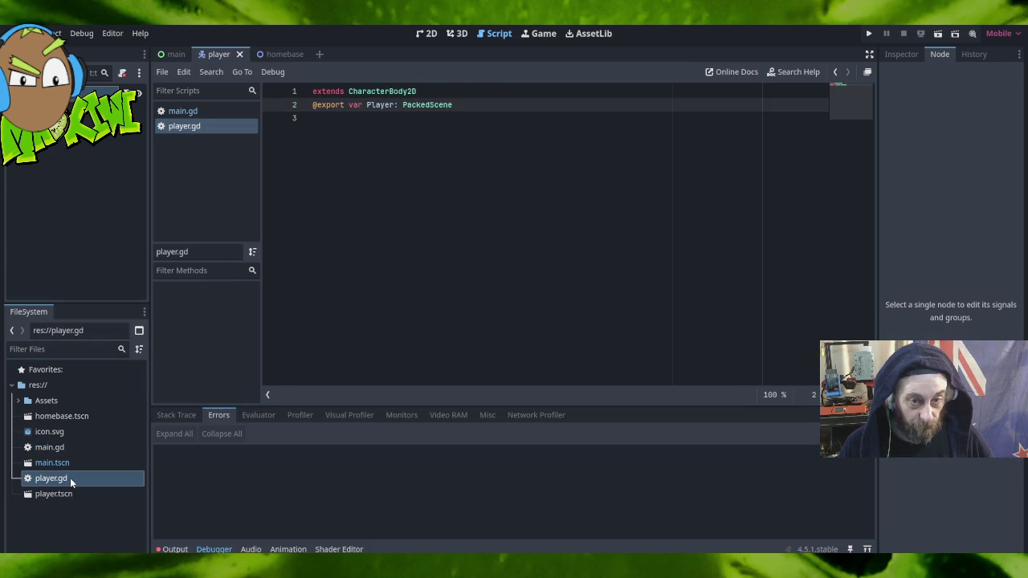
click(207, 111)
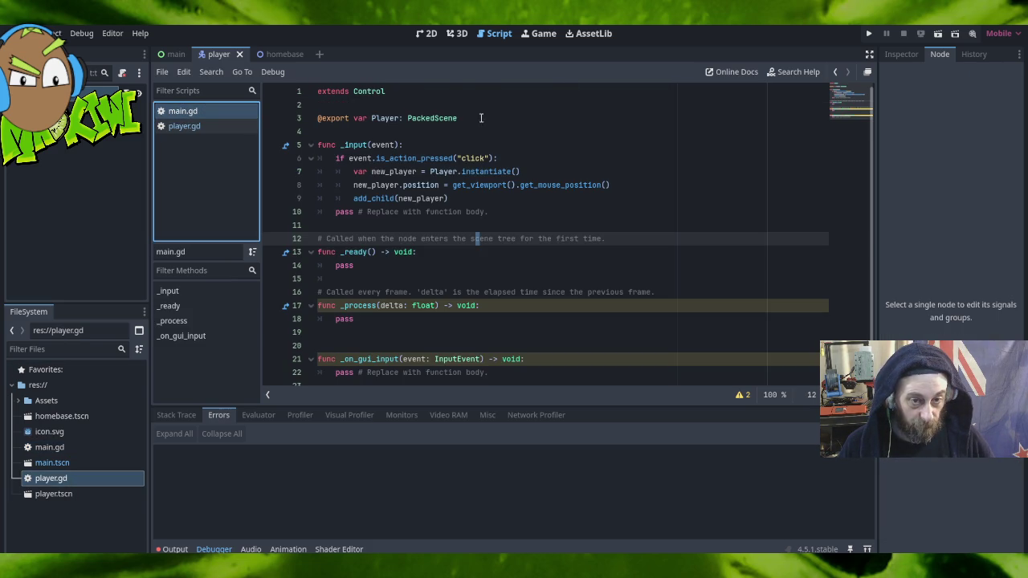
click(189, 129)
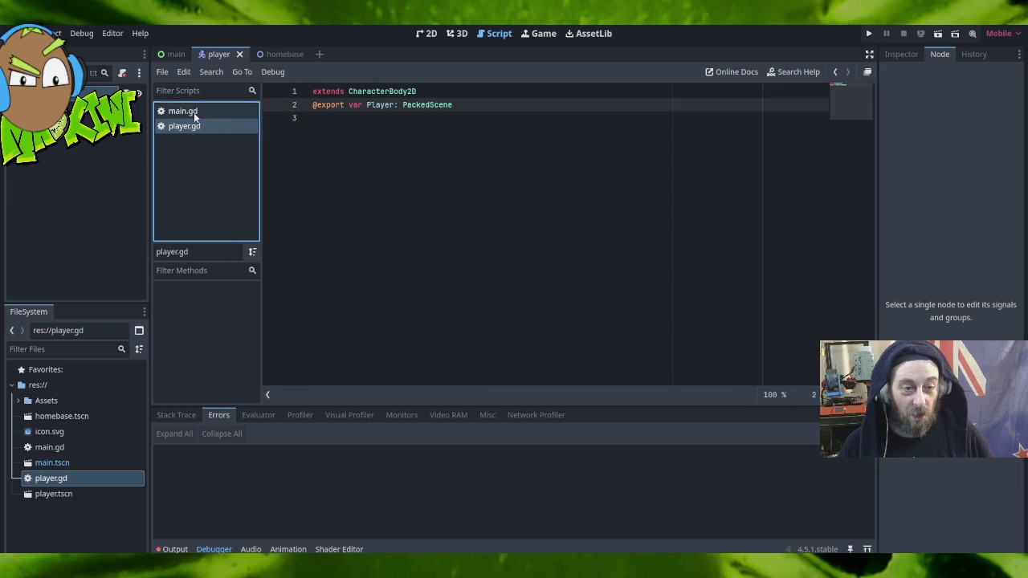
click(194, 113)
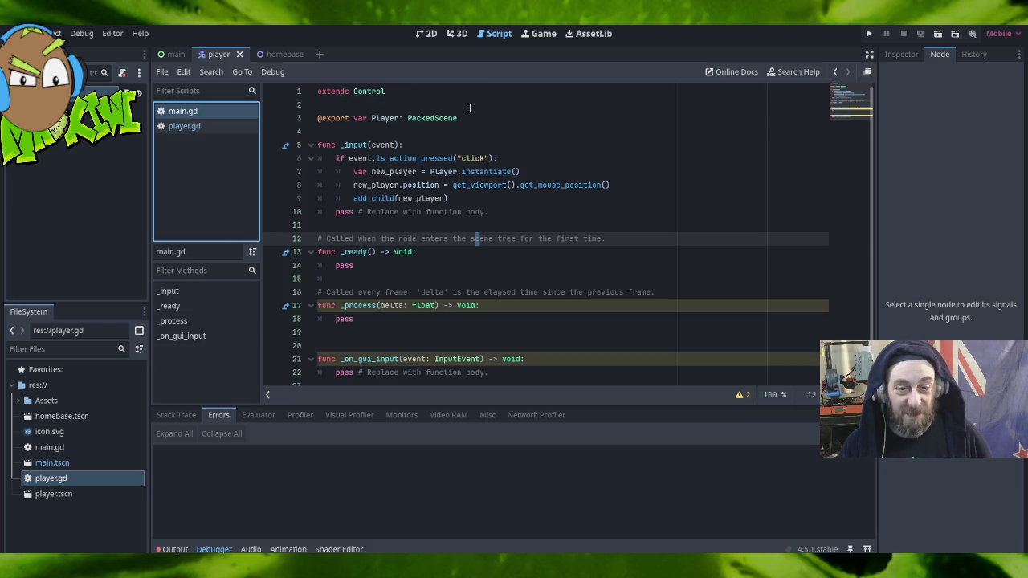
drag(455, 105, 487, 116)
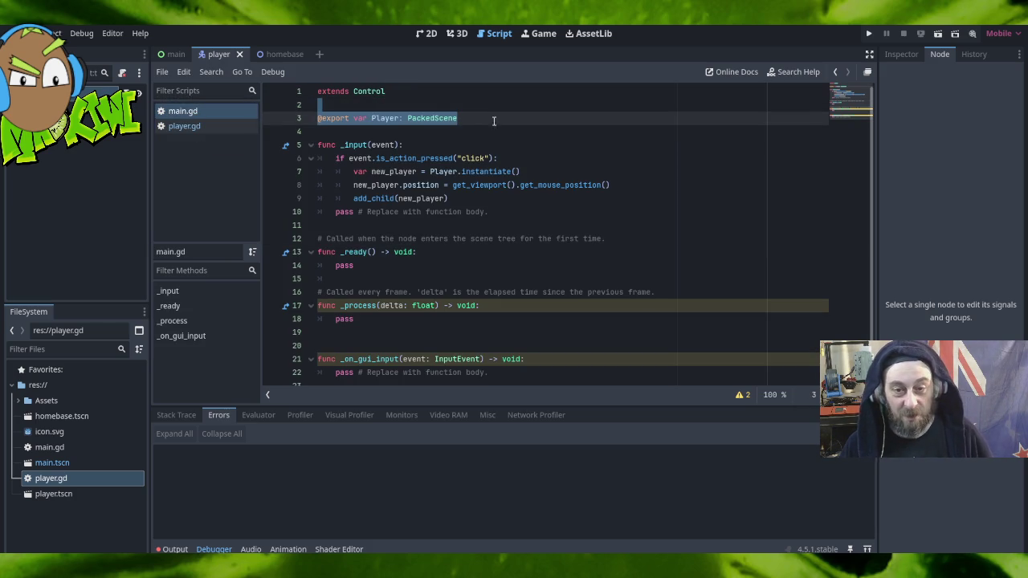
key(BackSpace)
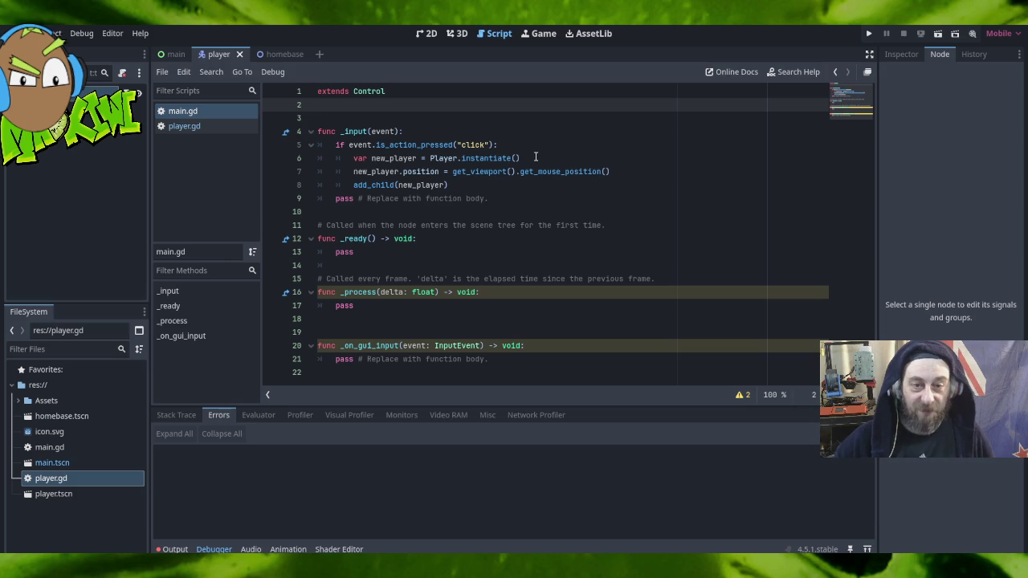
key(Delete)
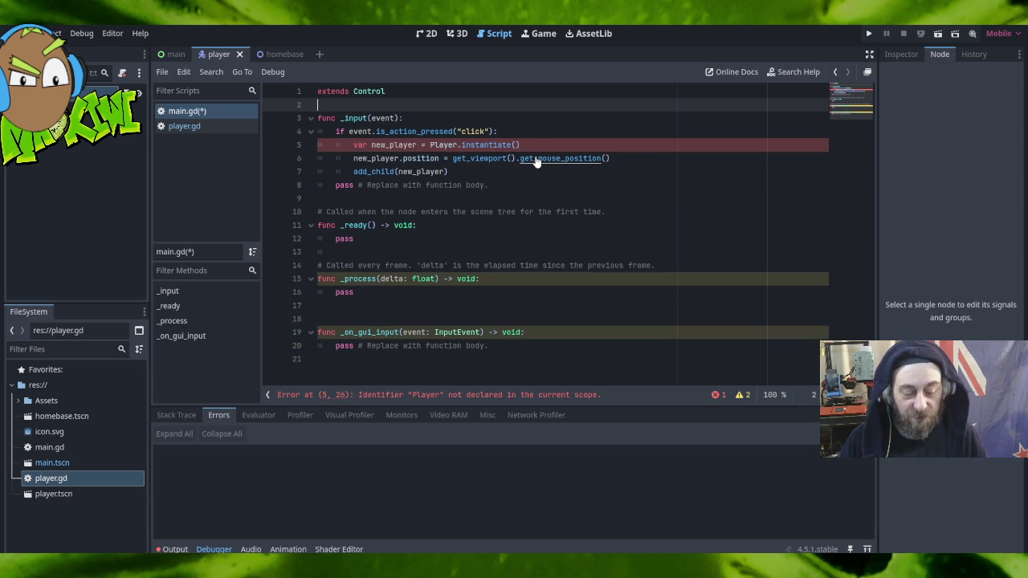
key(ctrl+z)
key(ctrl+z)
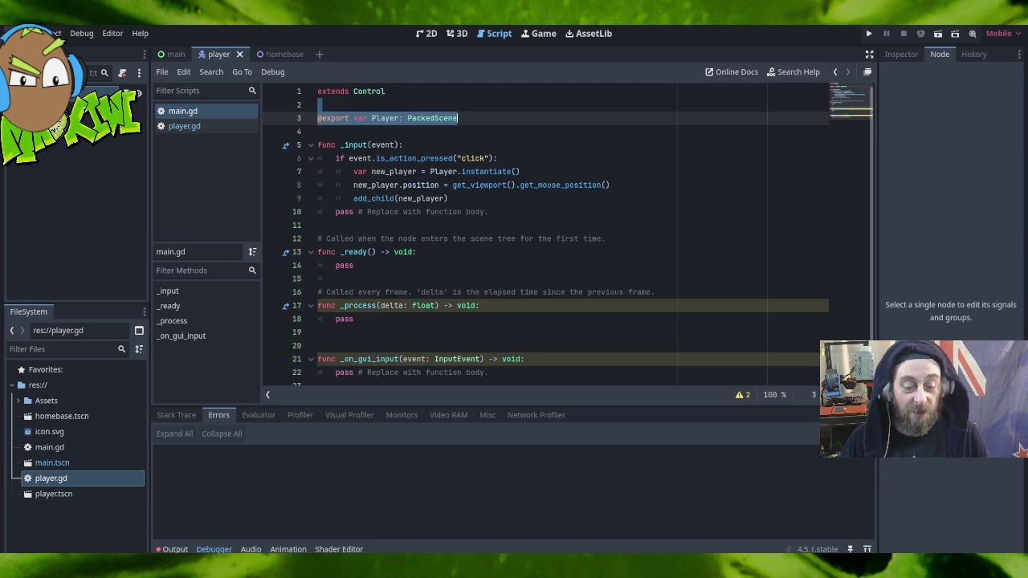
click(32, 33)
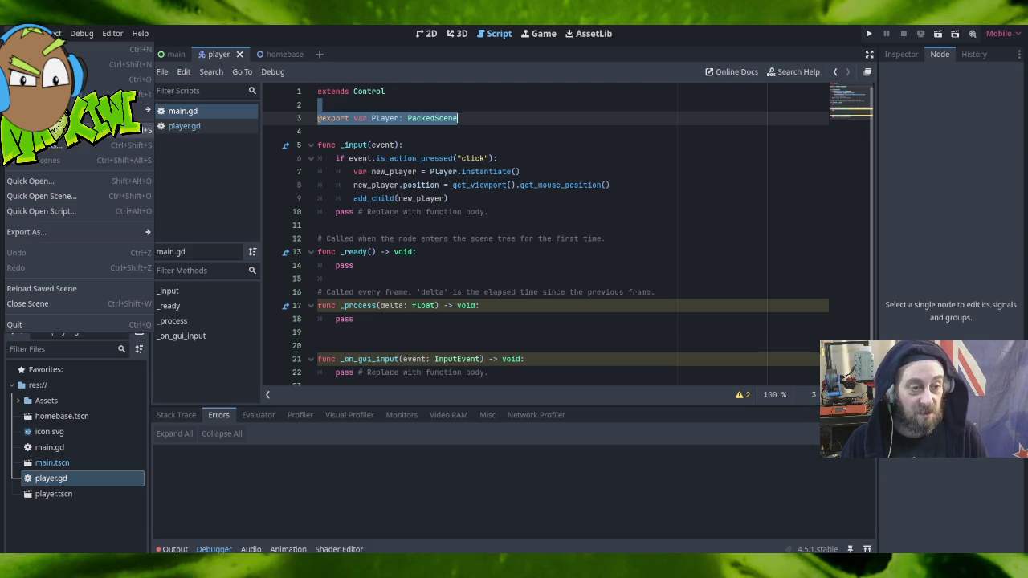
key(Escape)
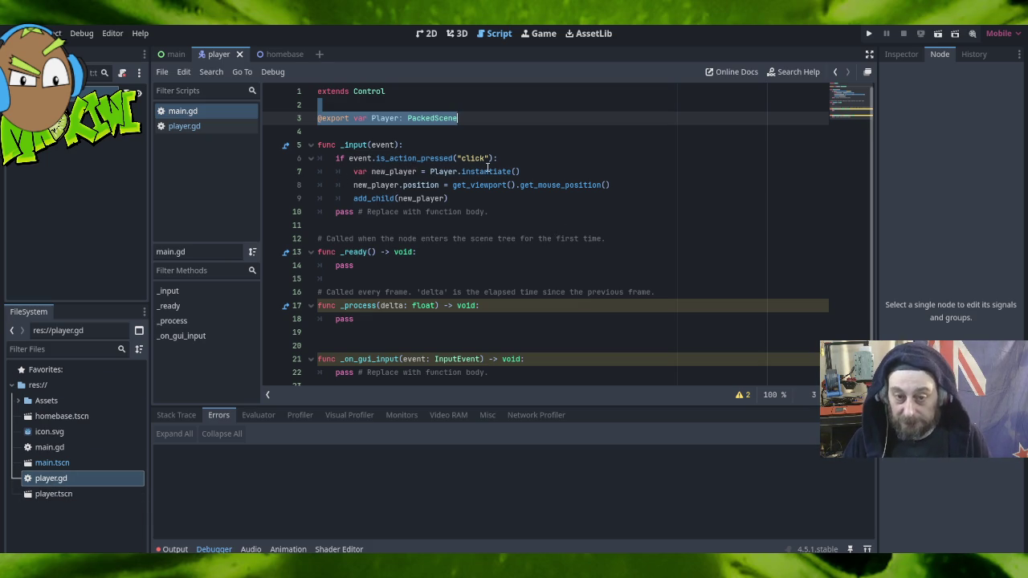
scroll(514, 232, down, 1)
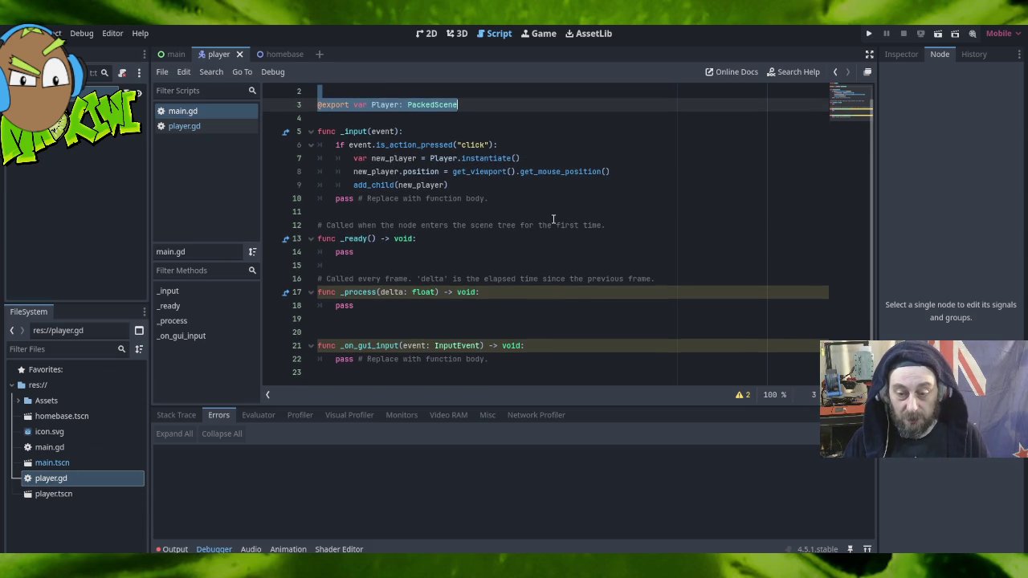
Copy the click-handling block from _input into _on_gui_input and fix the if line's indent
mouse_move(335, 145)
mouse_down()
mouse_move(498, 149)
mouse_move(501, 181)
mouse_up()
key(ctrl+c)
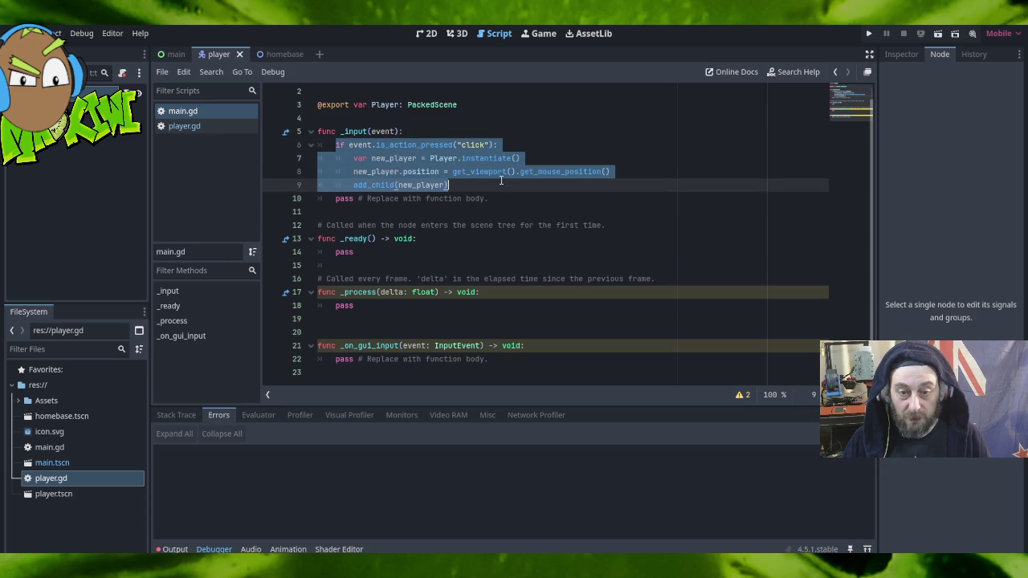
click(531, 346)
key(ctrl+v)
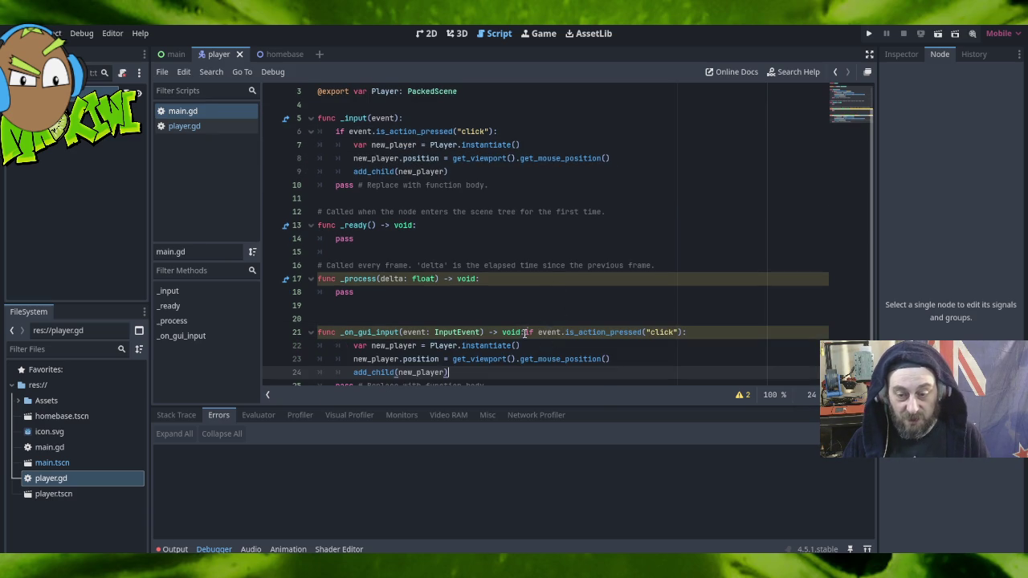
key(Return)
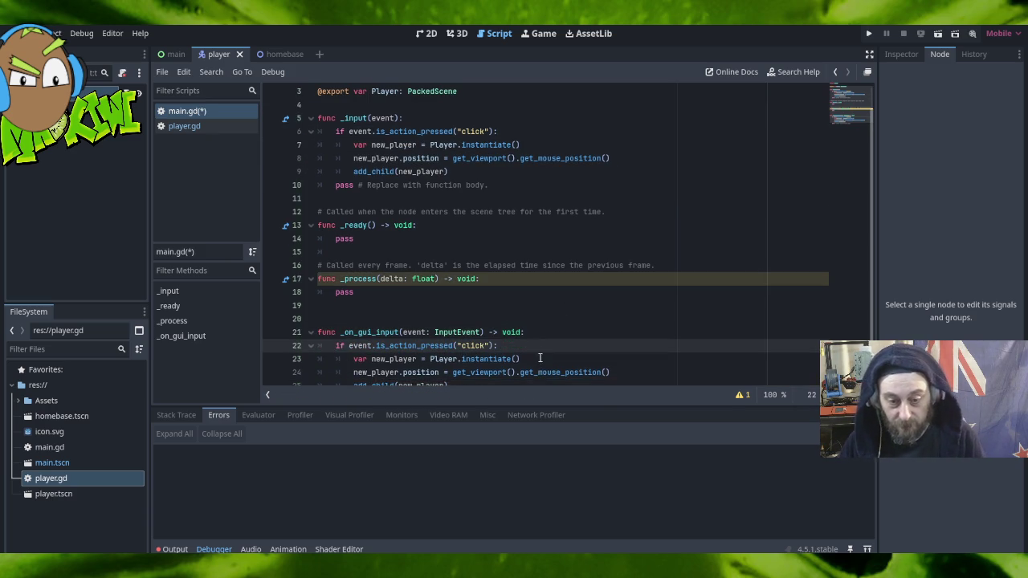
Comment out the spawning lines in _input with Ctrl+K and save main.gd
scroll(543, 322, down, 1)
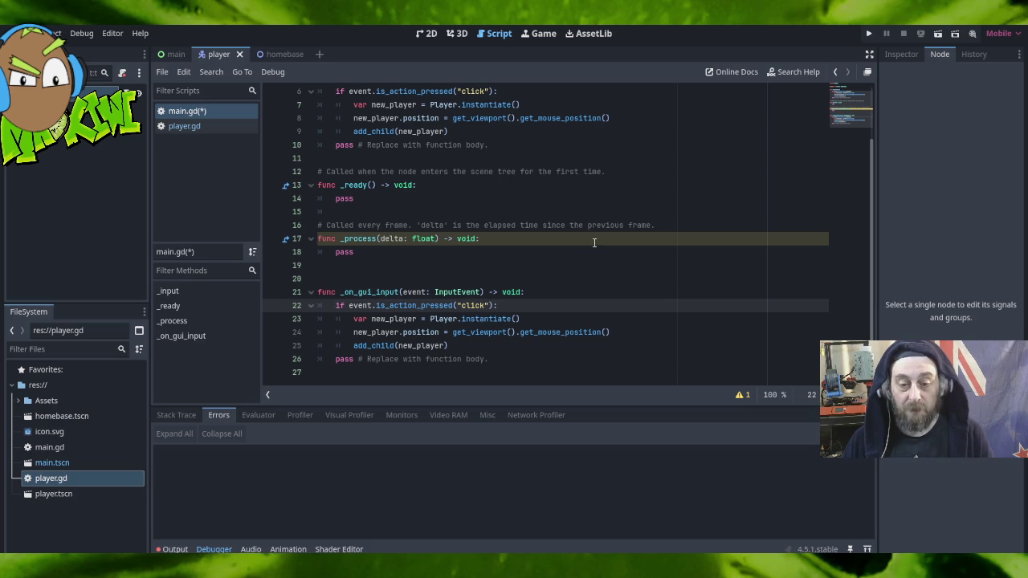
scroll(585, 291, up, 2)
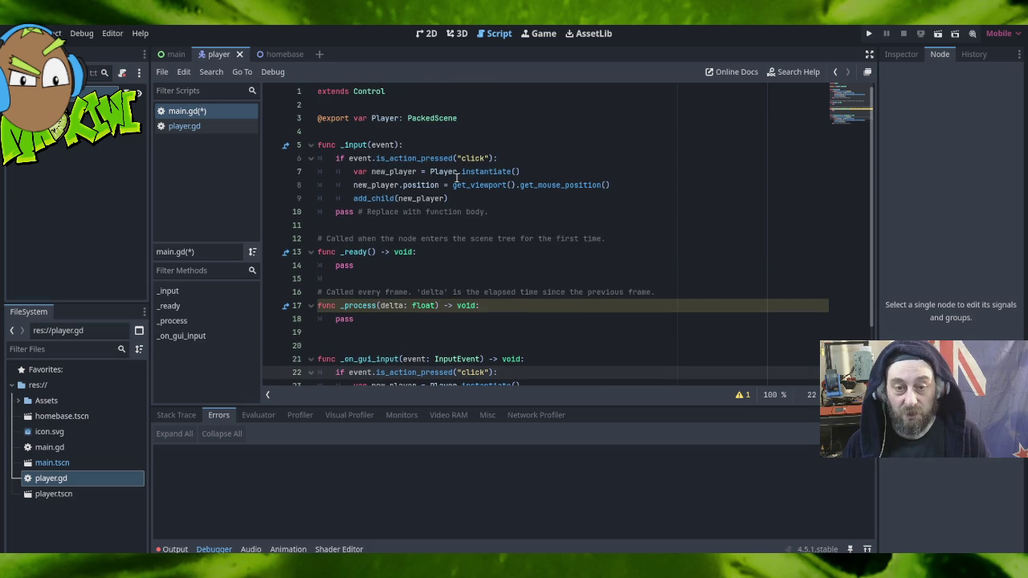
mouse_move(468, 197)
mouse_down()
mouse_move(393, 195)
mouse_move(321, 146)
mouse_move(265, 143)
mouse_move(261, 159)
mouse_up()
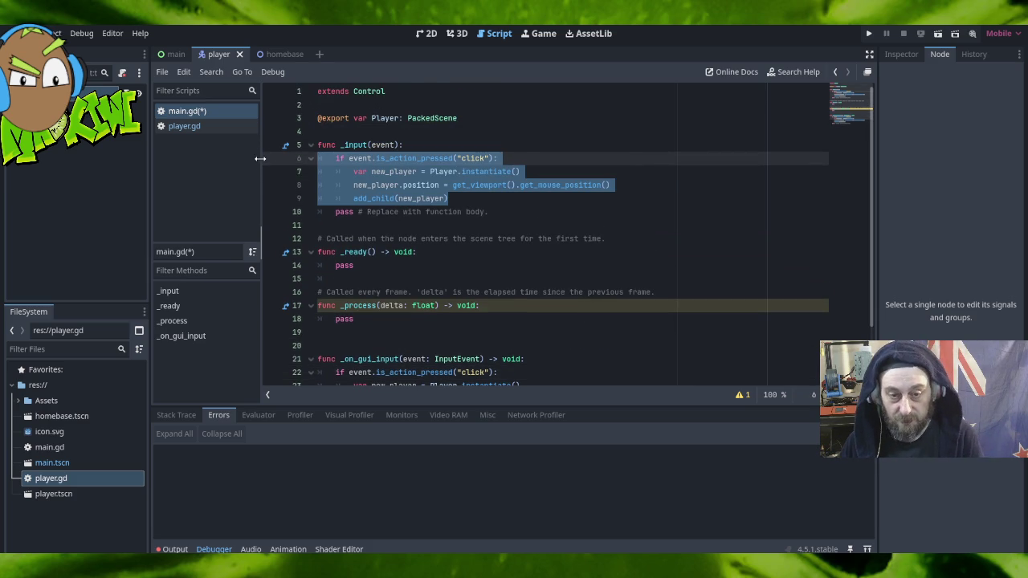
key(ctrl+k)
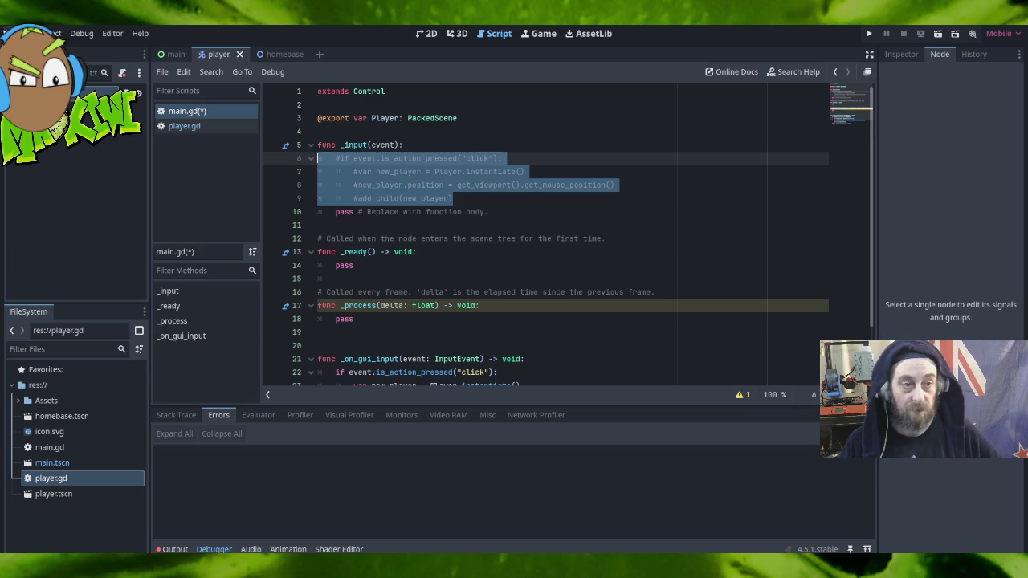
click(9, 29)
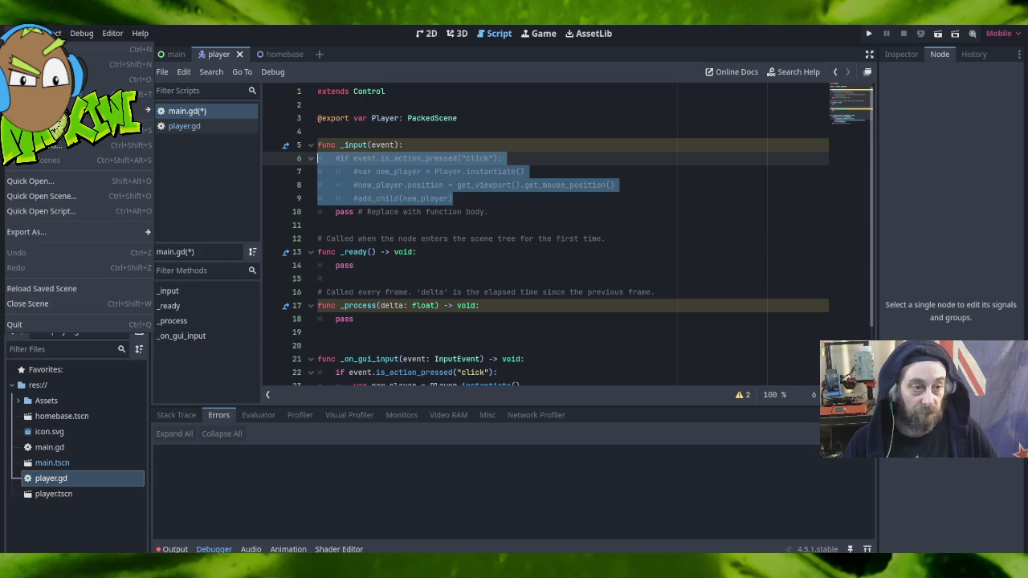
click(48, 130)
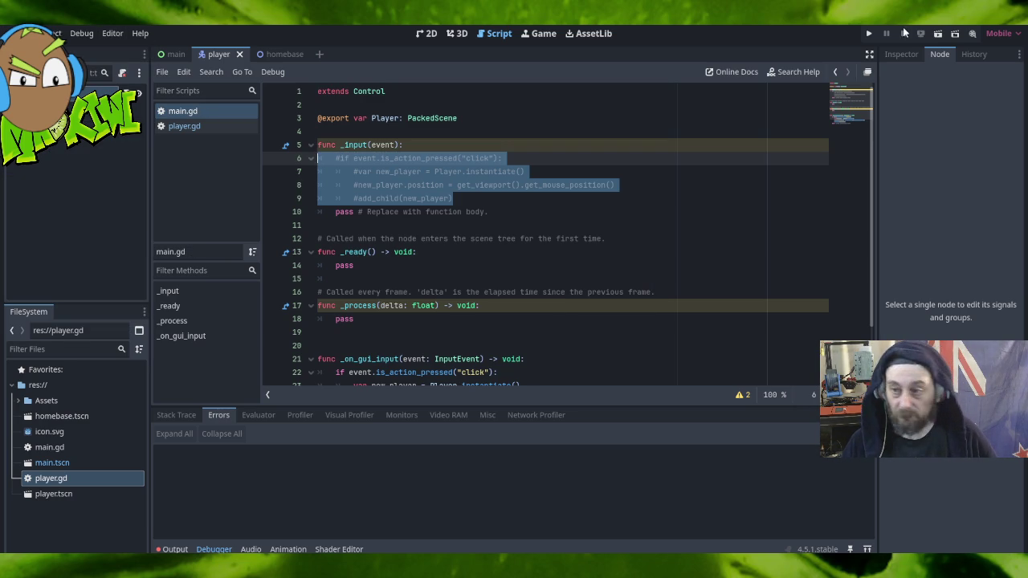
Run testgame, click in the game window, stop it with F8, and review the two unused-parameter warnings
click(870, 33)
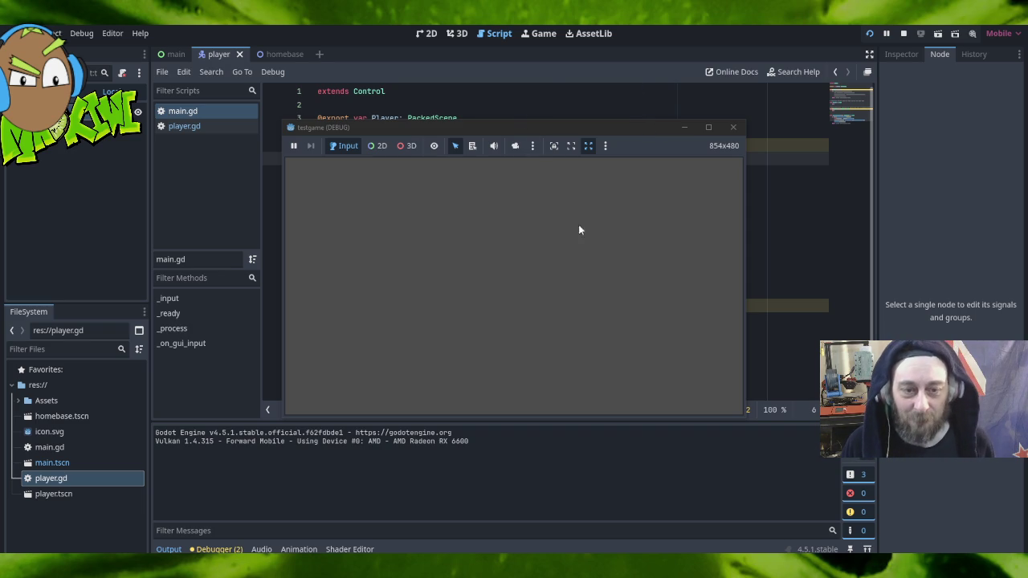
click(466, 263)
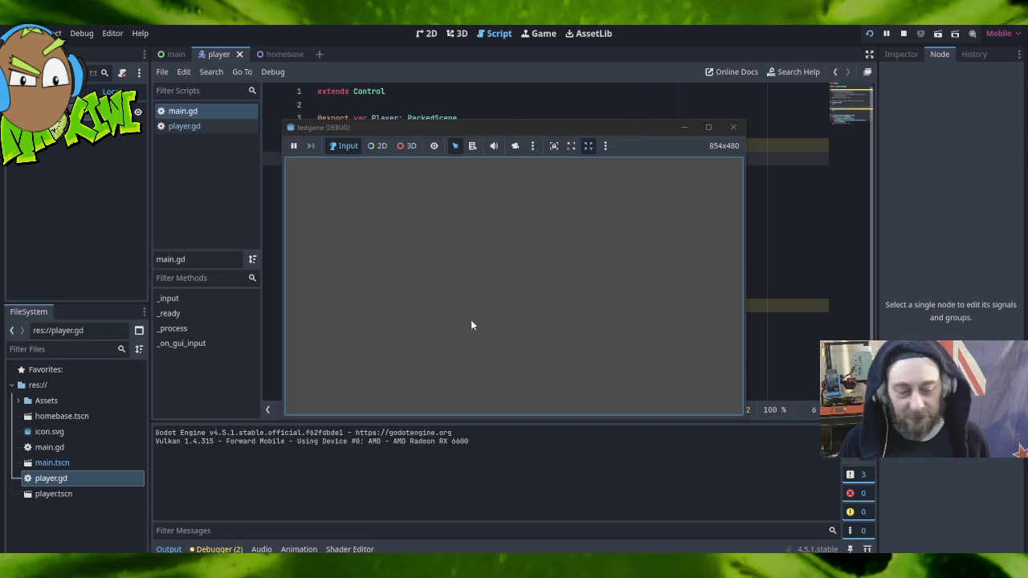
key(F8)
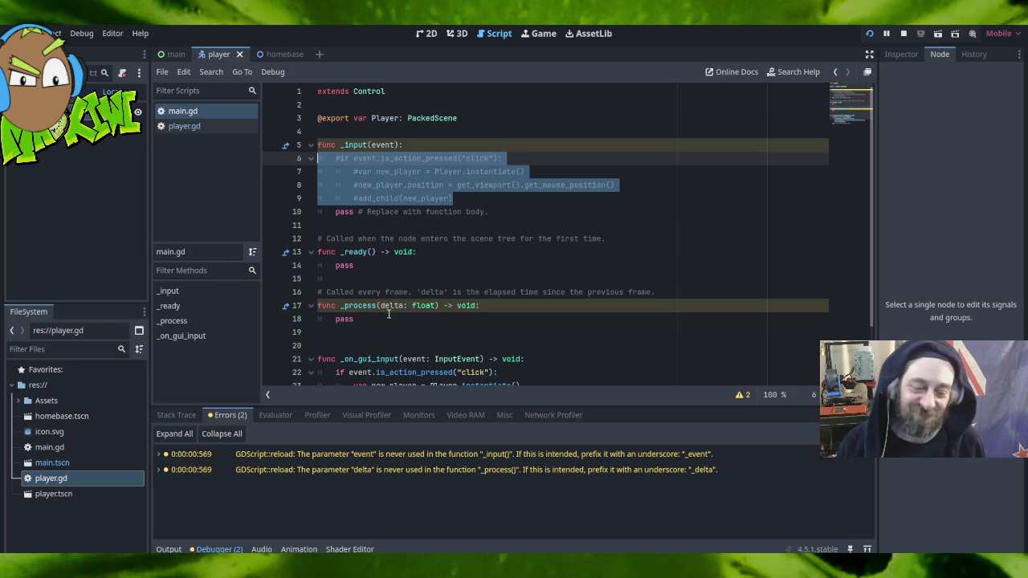
scroll(508, 280, down, 1)
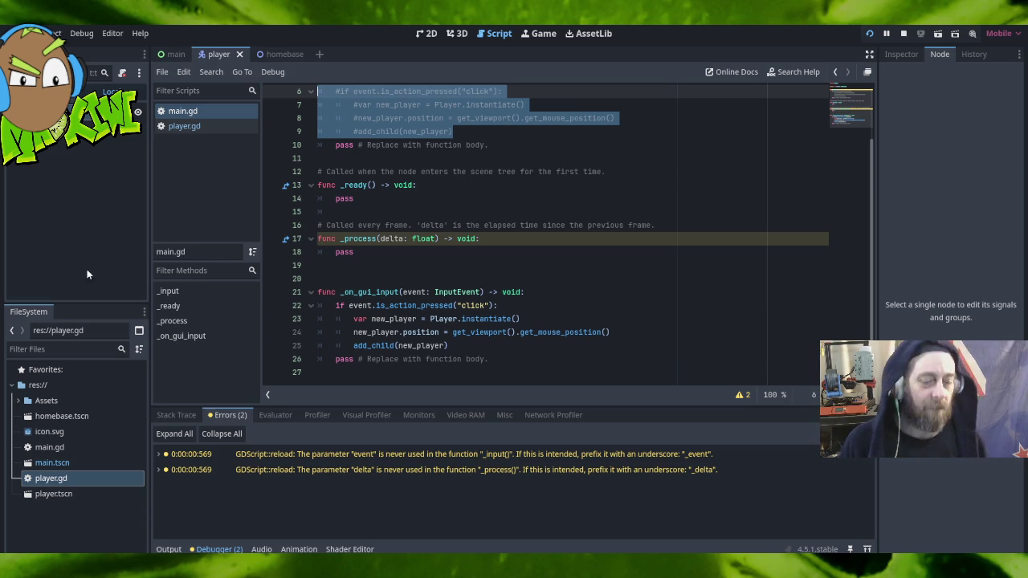
Open main.tscn and check the Control node's Signals list, where gui_input connects to _on_gui_input
click(82, 456)
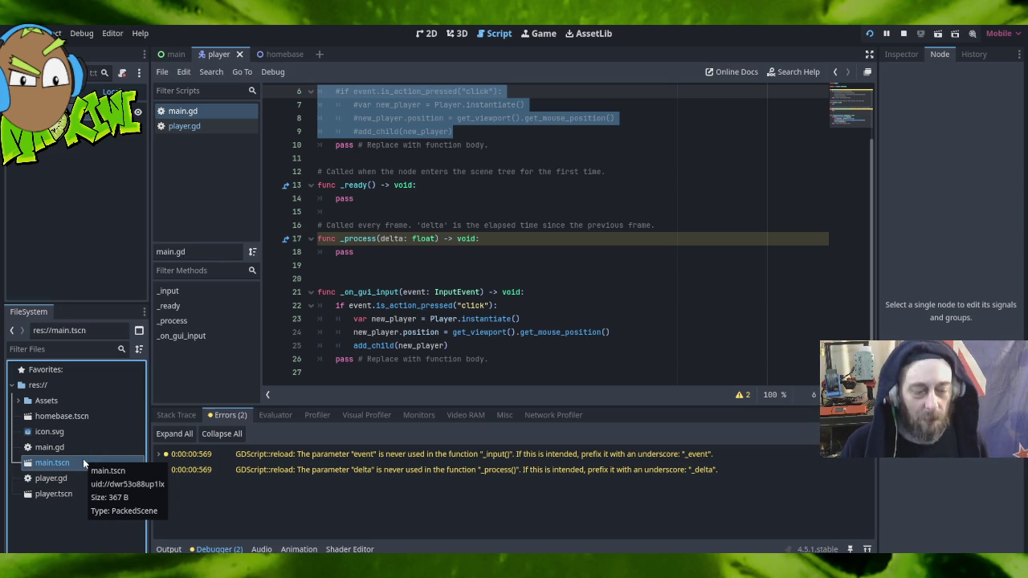
right_click(83, 462)
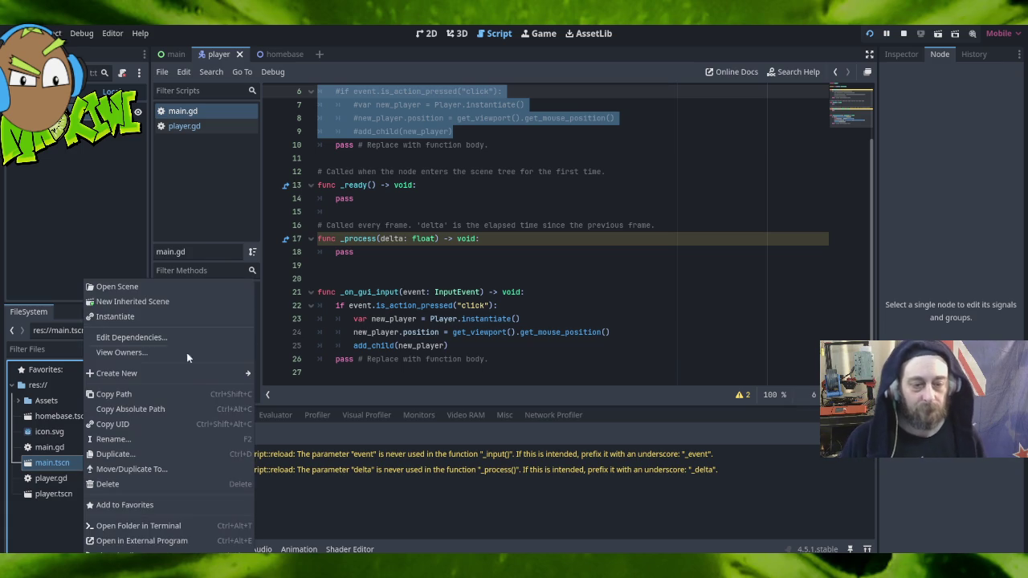
click(70, 466)
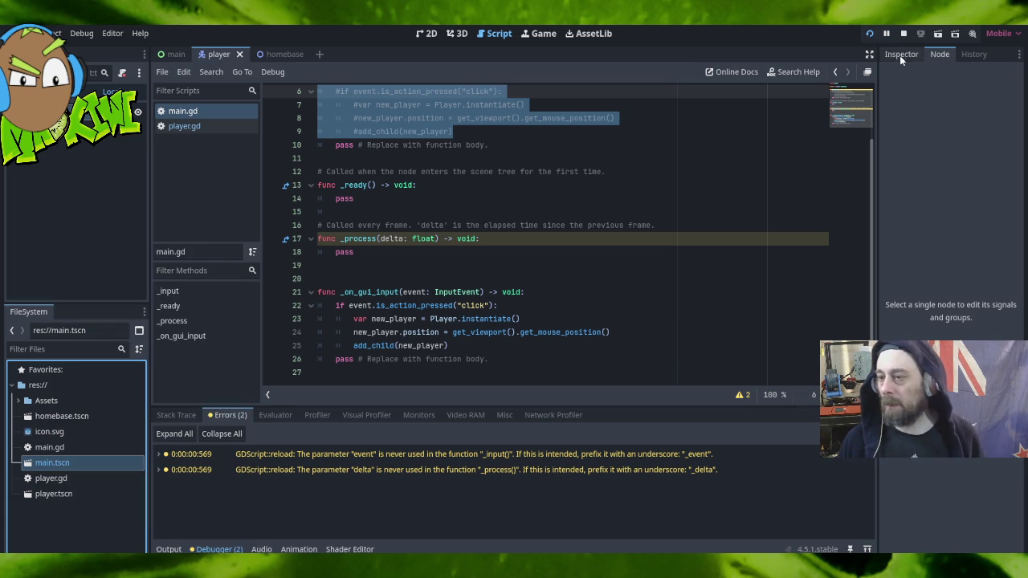
click(894, 54)
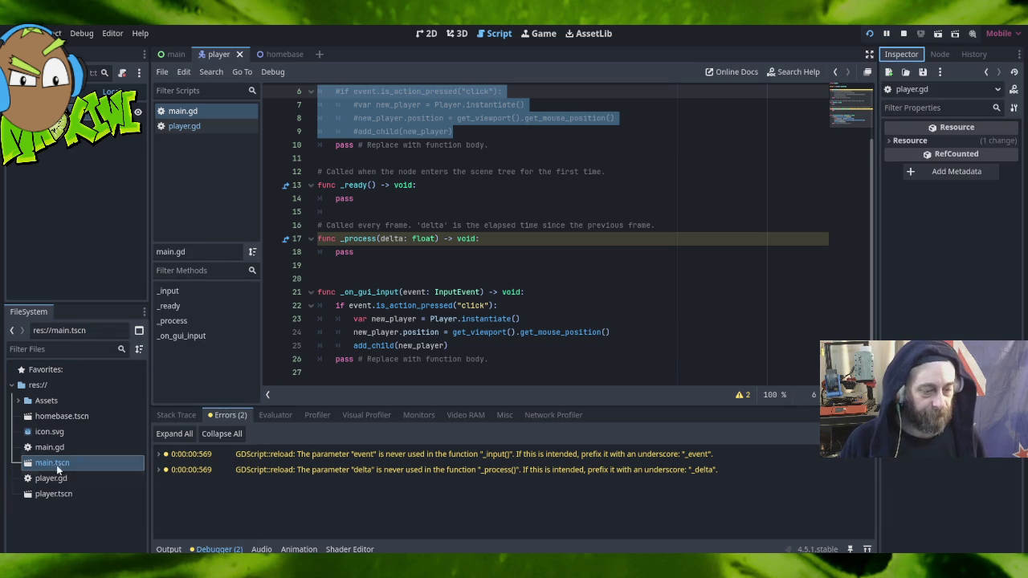
double_click(64, 465)
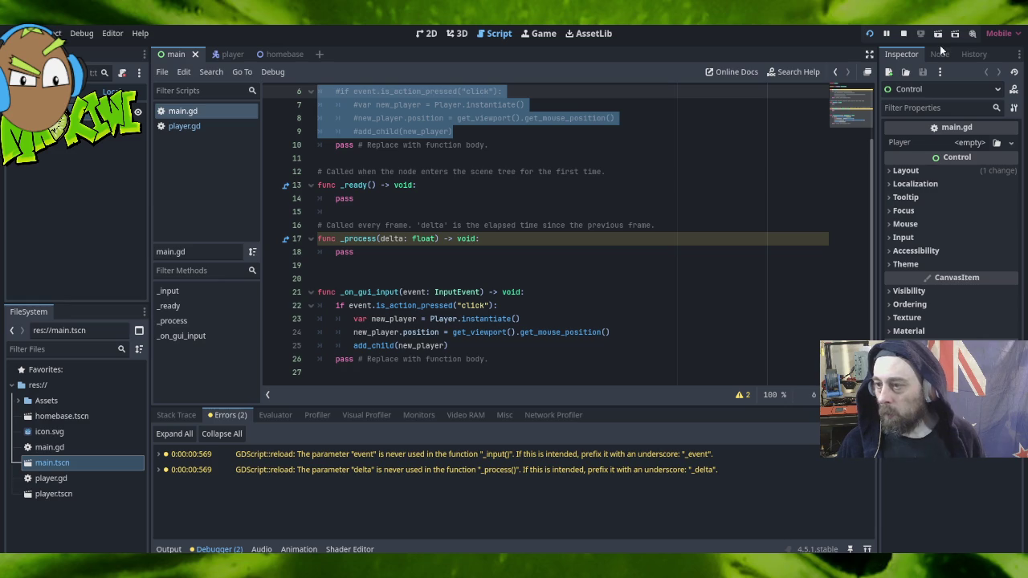
click(940, 54)
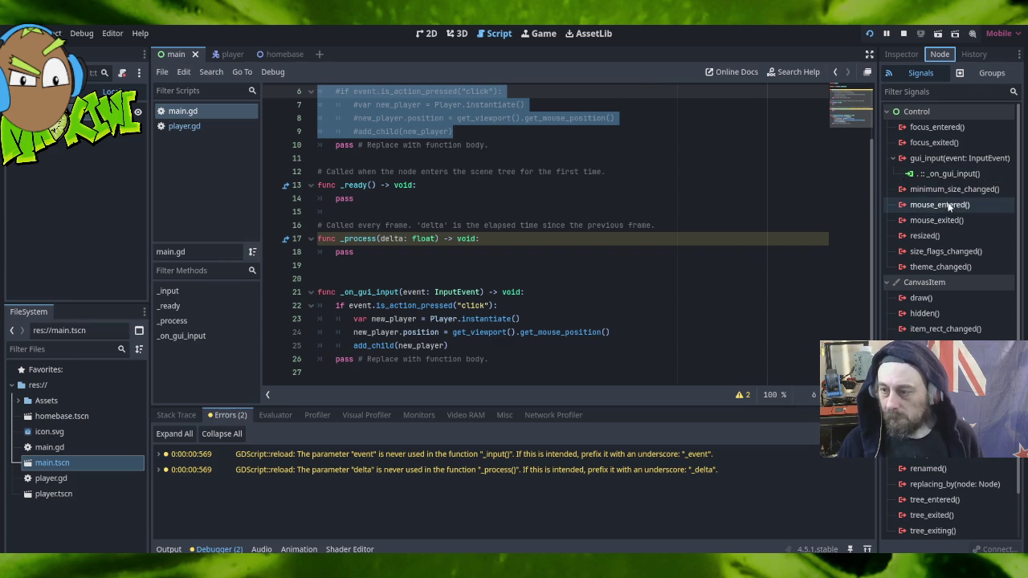
mouse_move(949, 202)
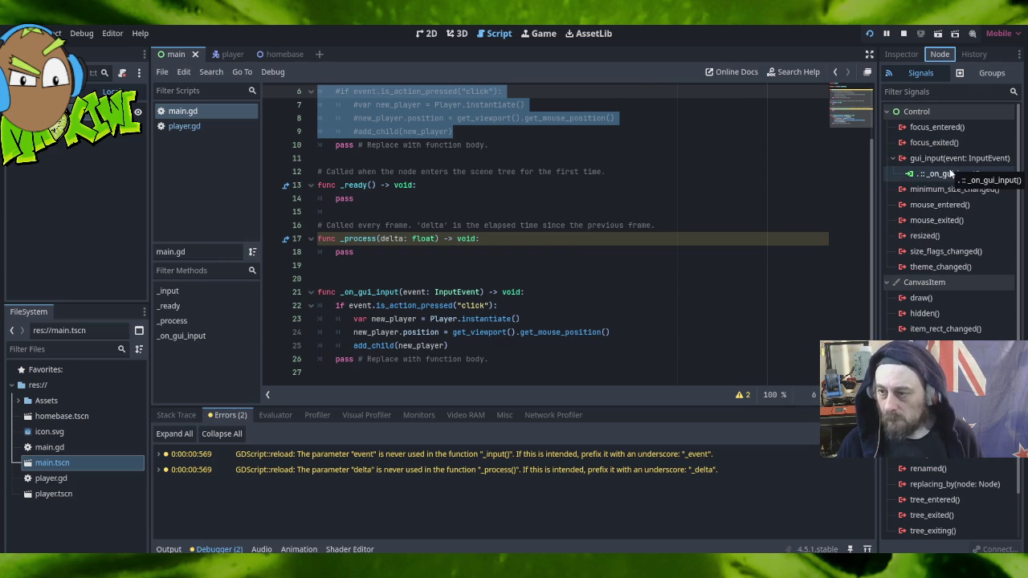
scroll(953, 187, down, 2)
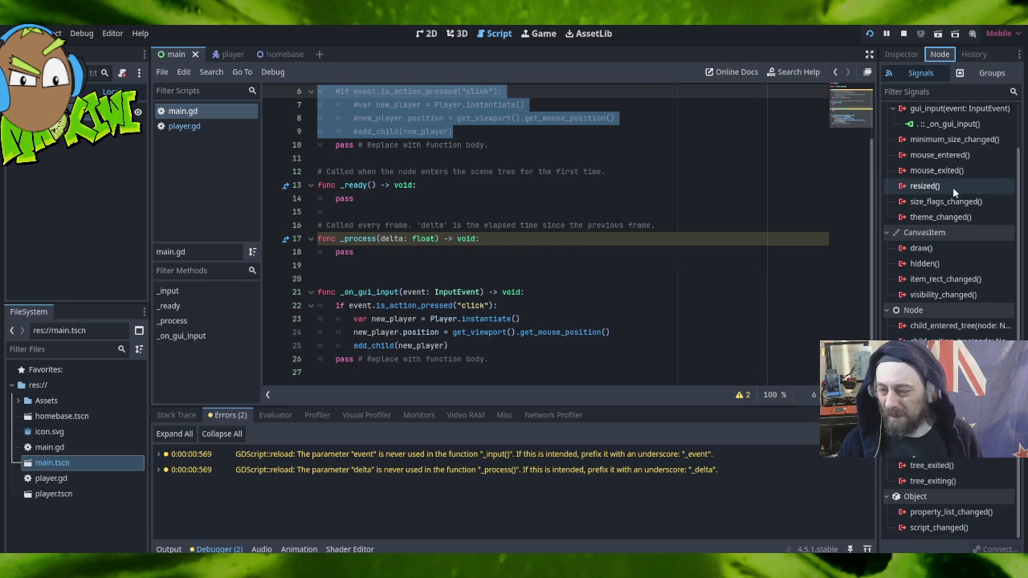
scroll(951, 199, up, 2)
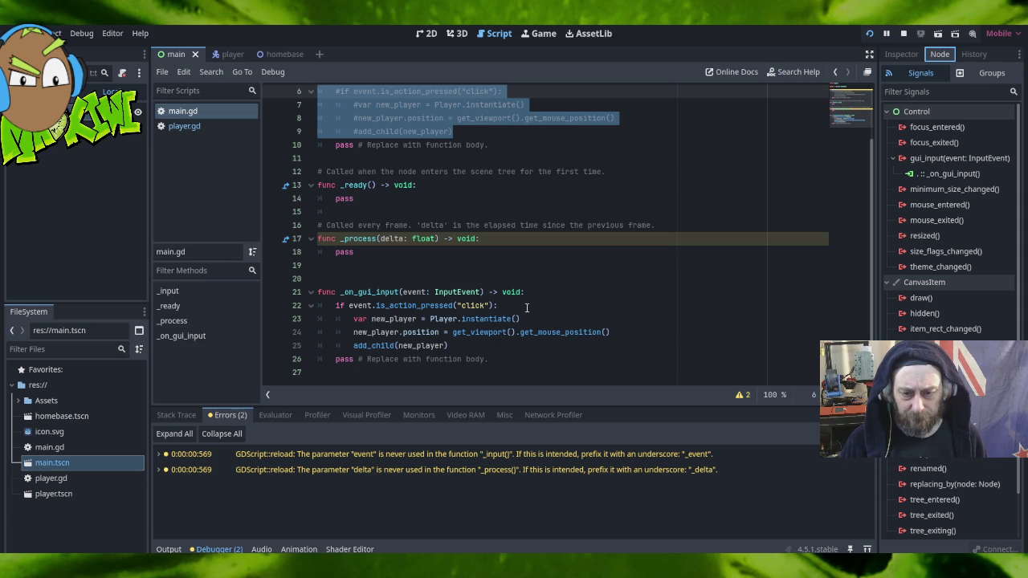
mouse_move(497, 346)
mouse_down()
mouse_move(274, 343)
mouse_move(241, 316)
mouse_up()
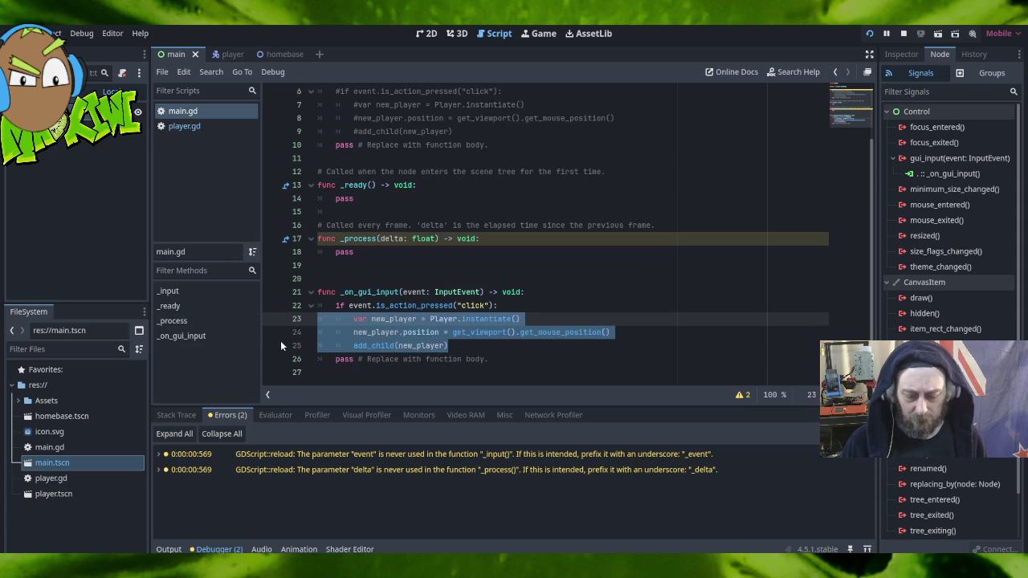
Comment out lines 22–25 of _on_gui_input and add an empty indented line under line 21
key(ctrl+k)
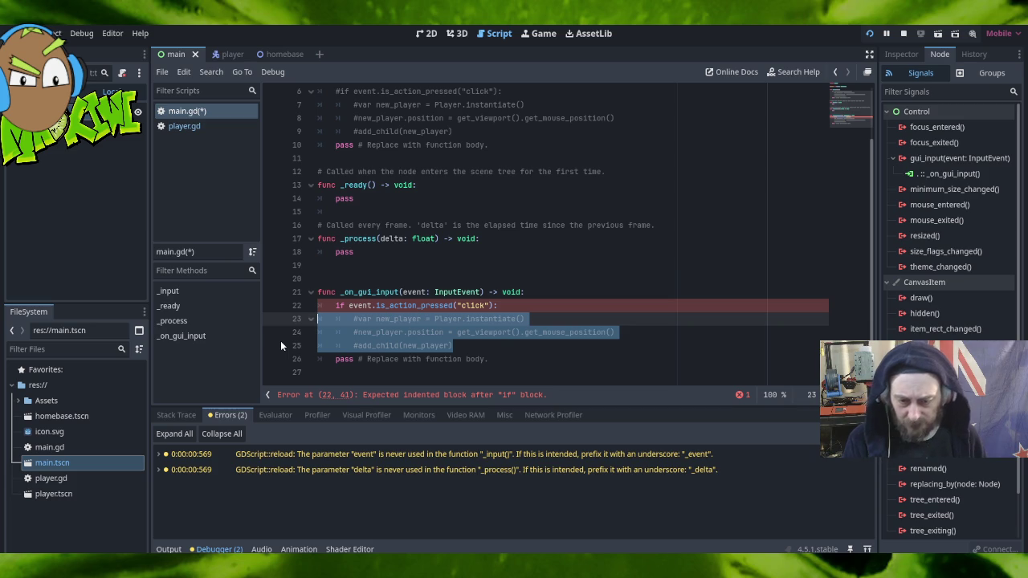
click(535, 305)
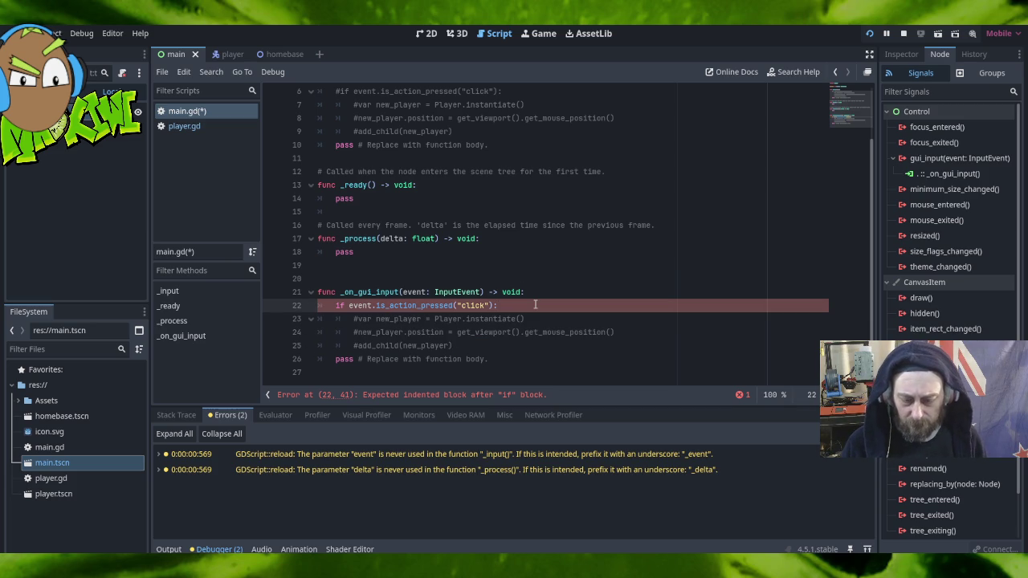
key(ctrl+k)
key(Up)
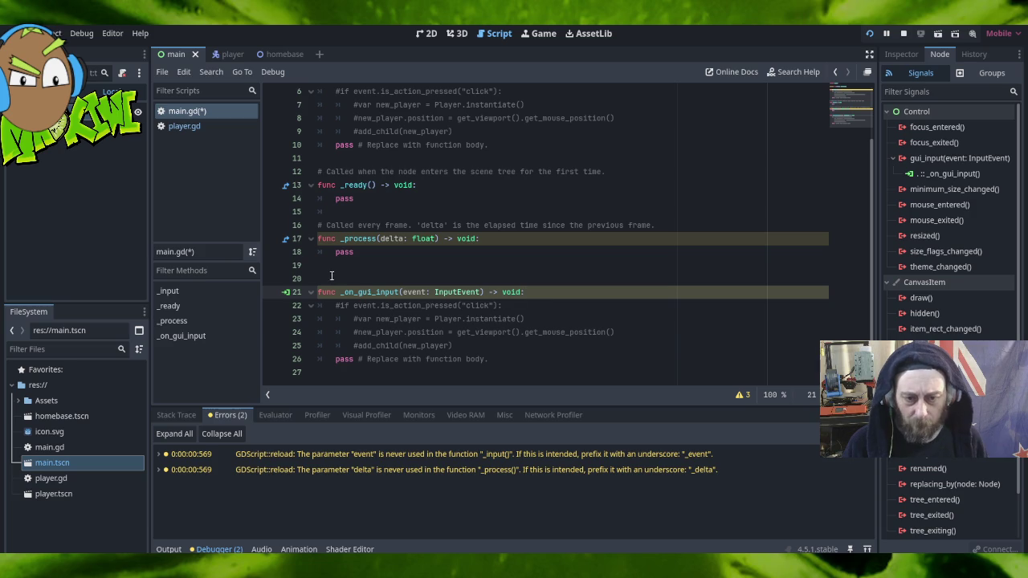
key(Return)
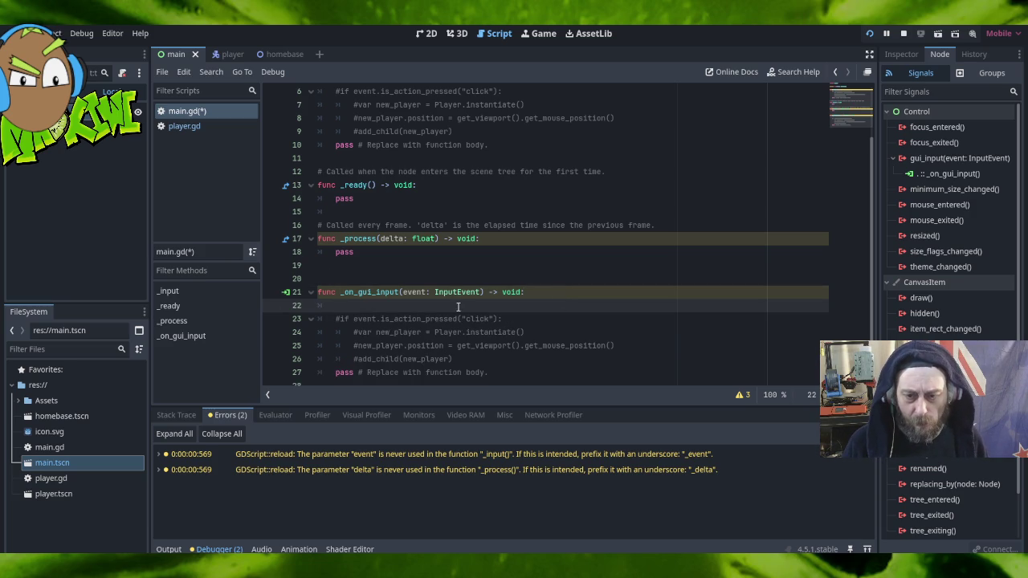
mouse_move(457, 295)
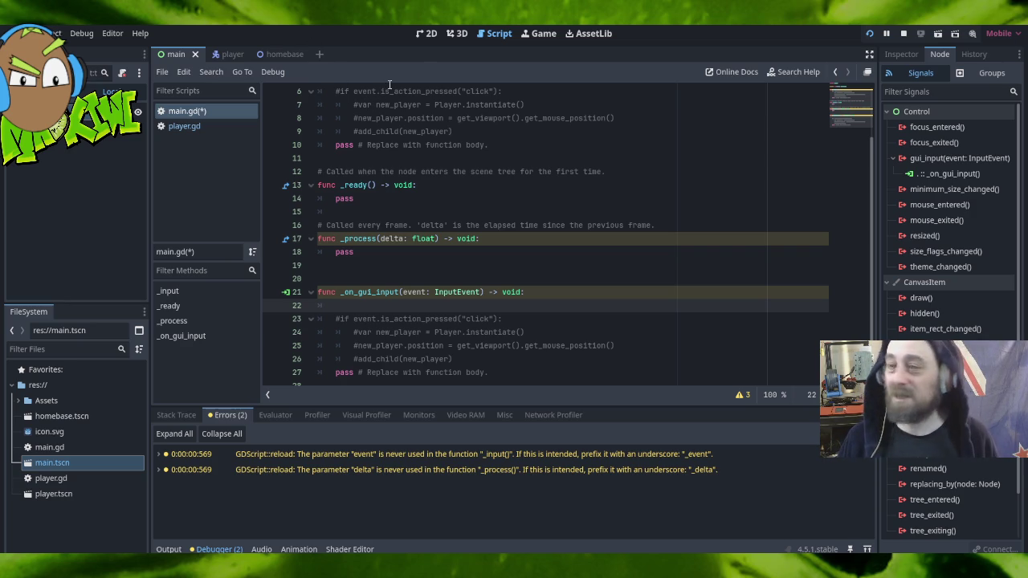
click(425, 33)
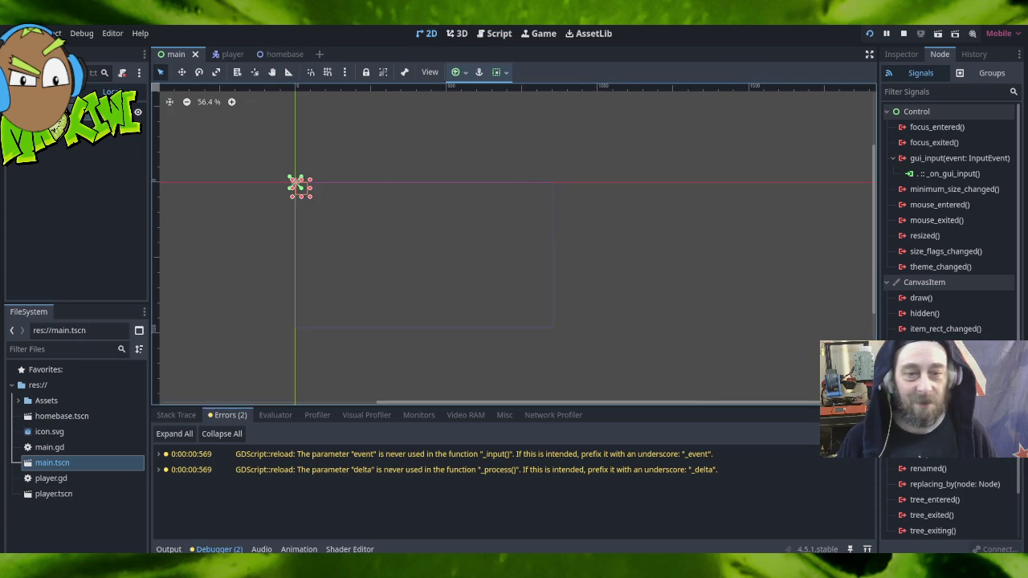
click(80, 478)
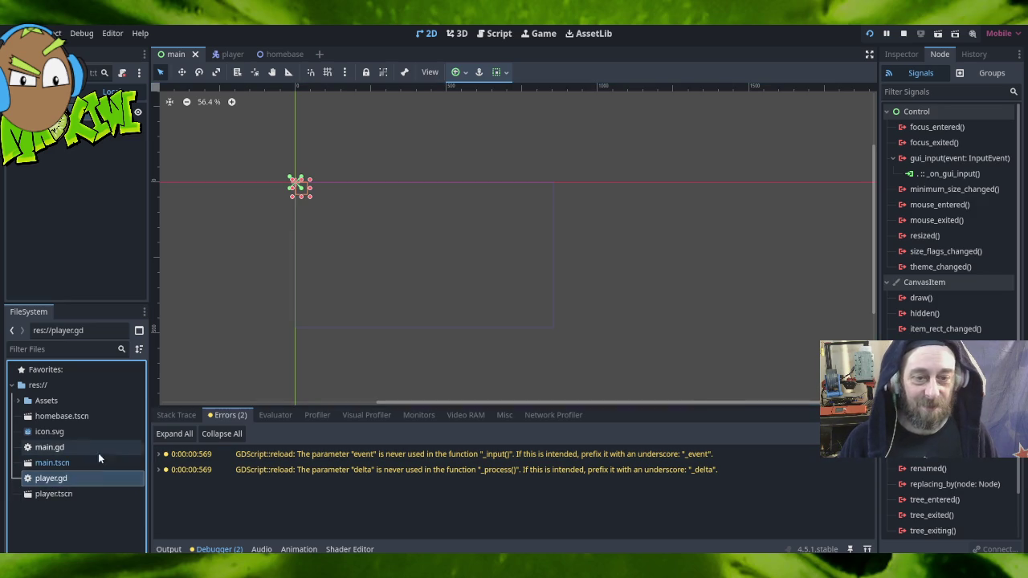
click(73, 494)
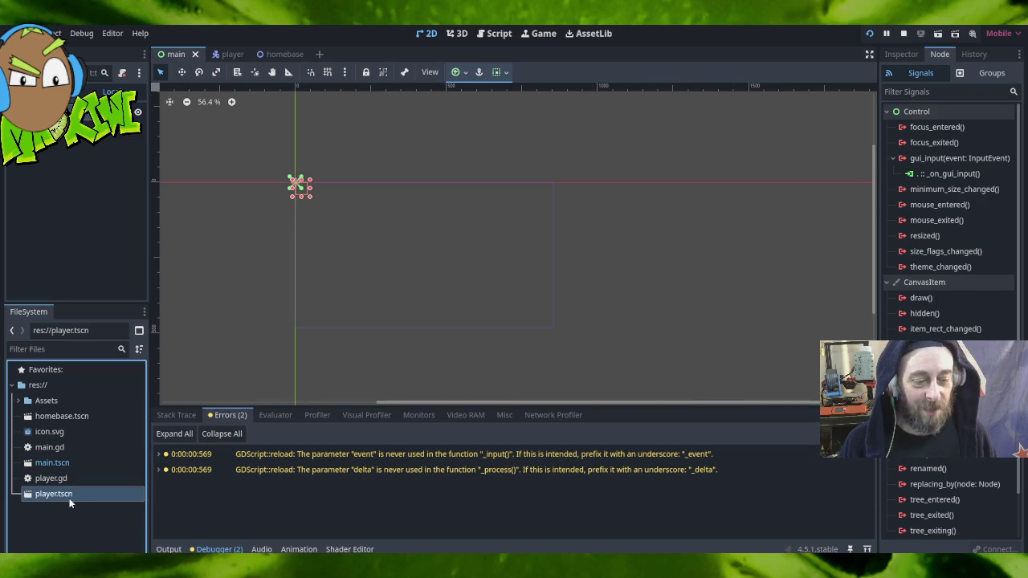
double_click(70, 497)
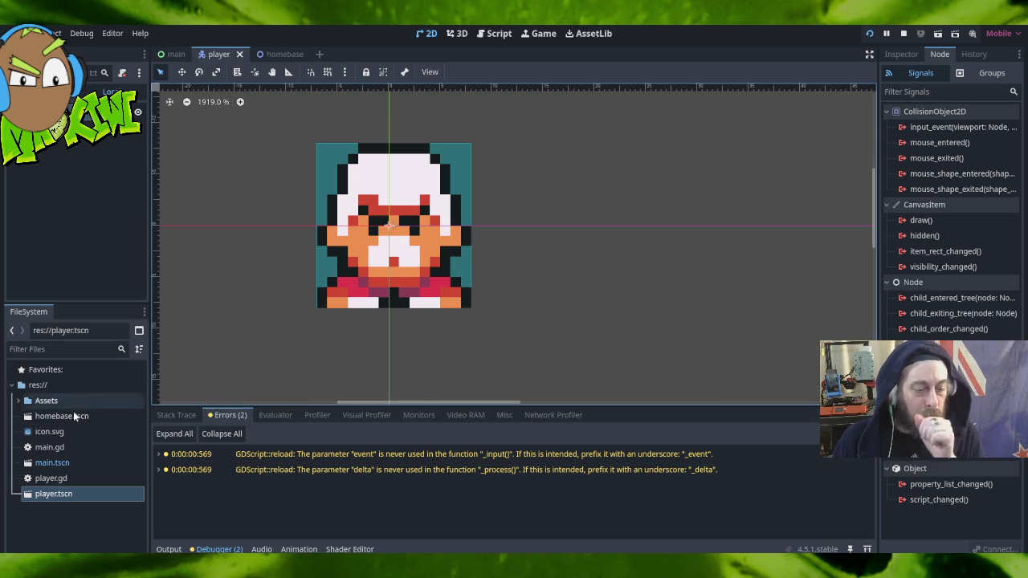
Select player.tscn and open player.gd in the Script workspace
click(68, 479)
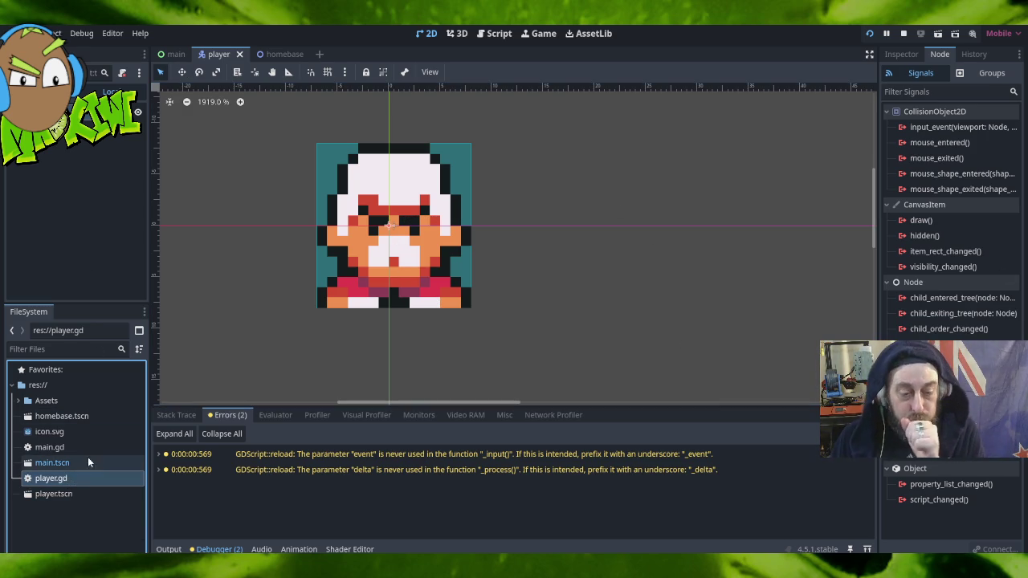
click(75, 466)
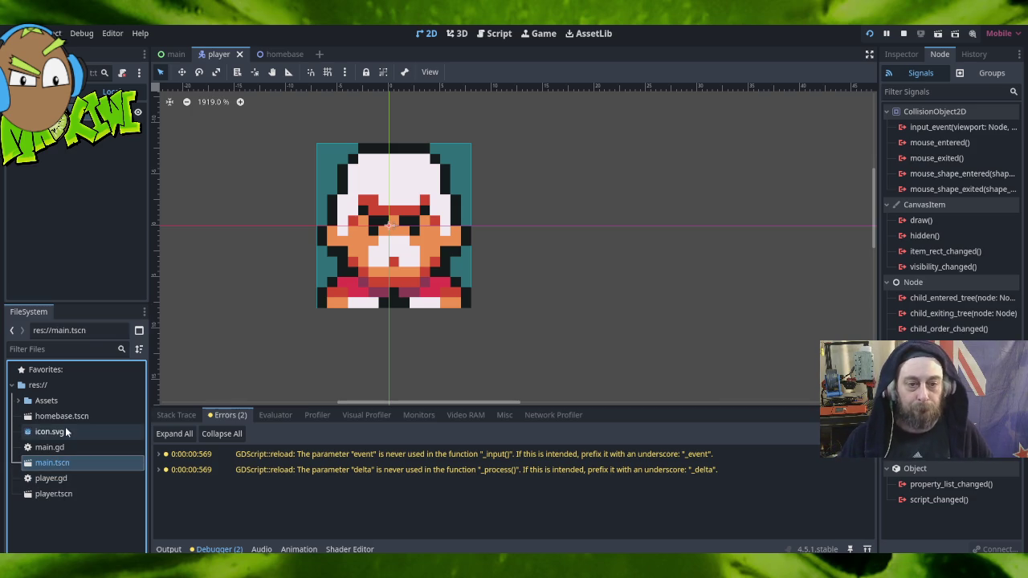
click(50, 495)
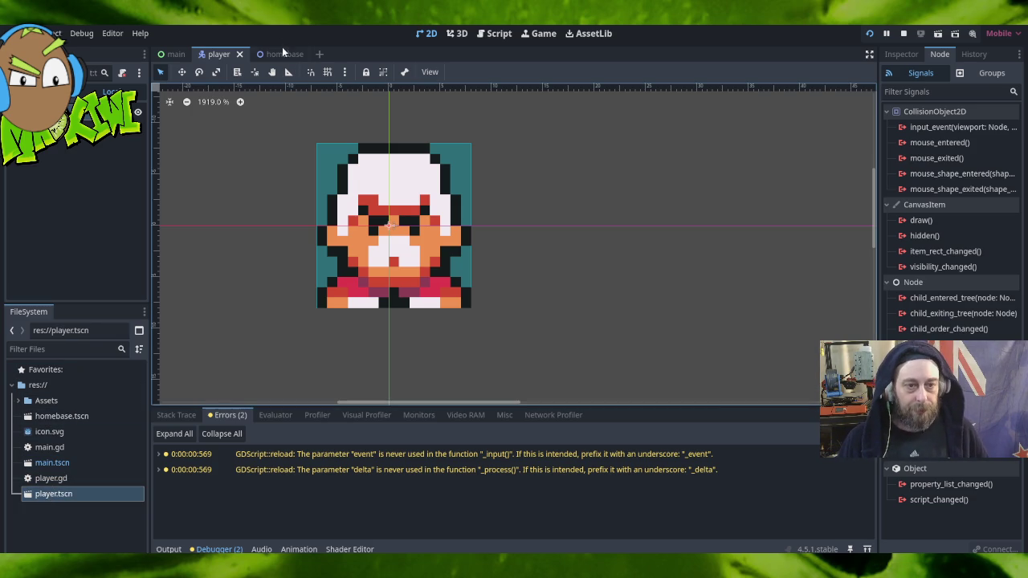
click(498, 33)
click(184, 113)
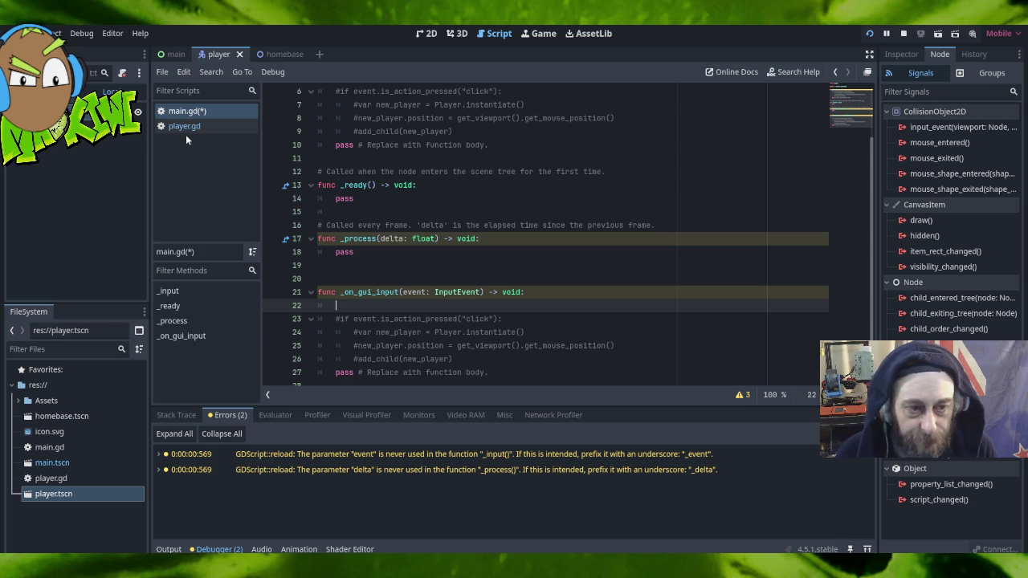
click(184, 127)
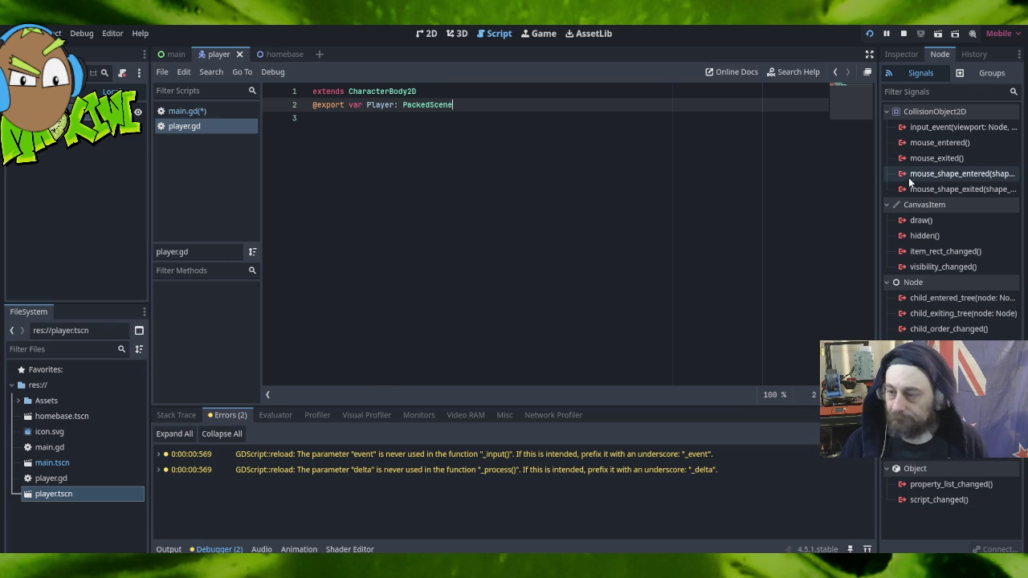
Put the caret on empty line 3 and start connecting the Player's input_event signal
mouse_move(929, 166)
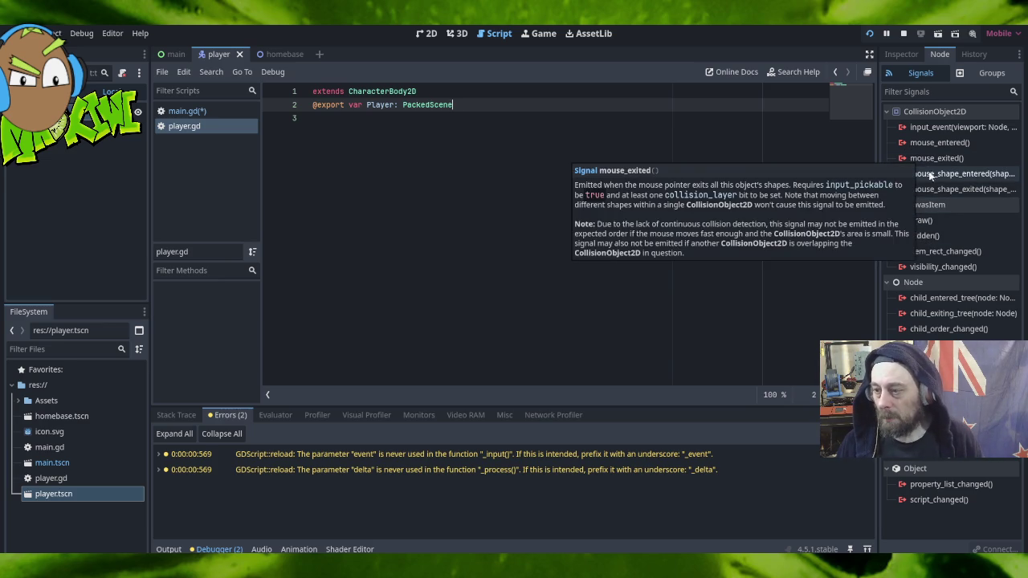
click(330, 123)
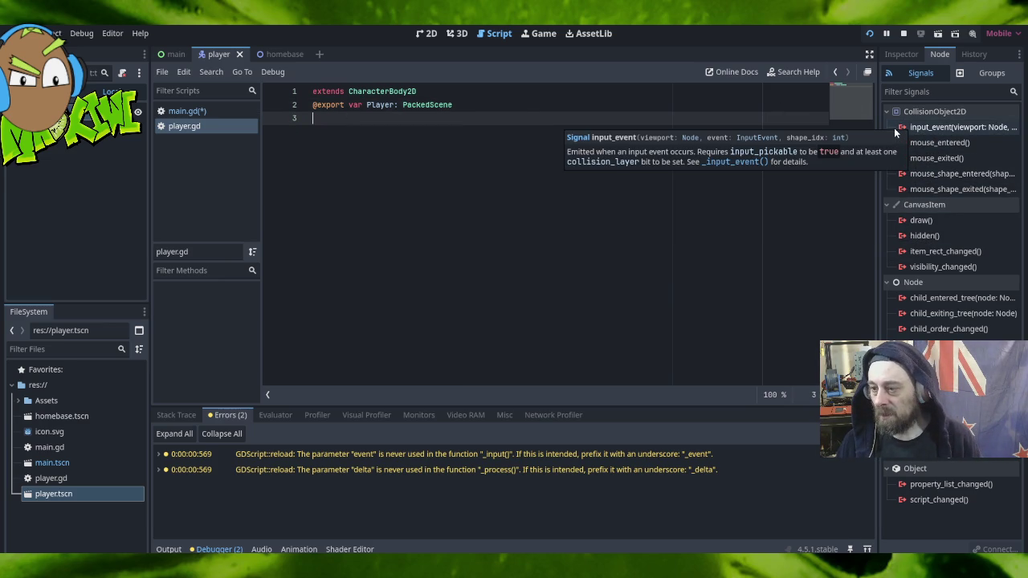
click(926, 129)
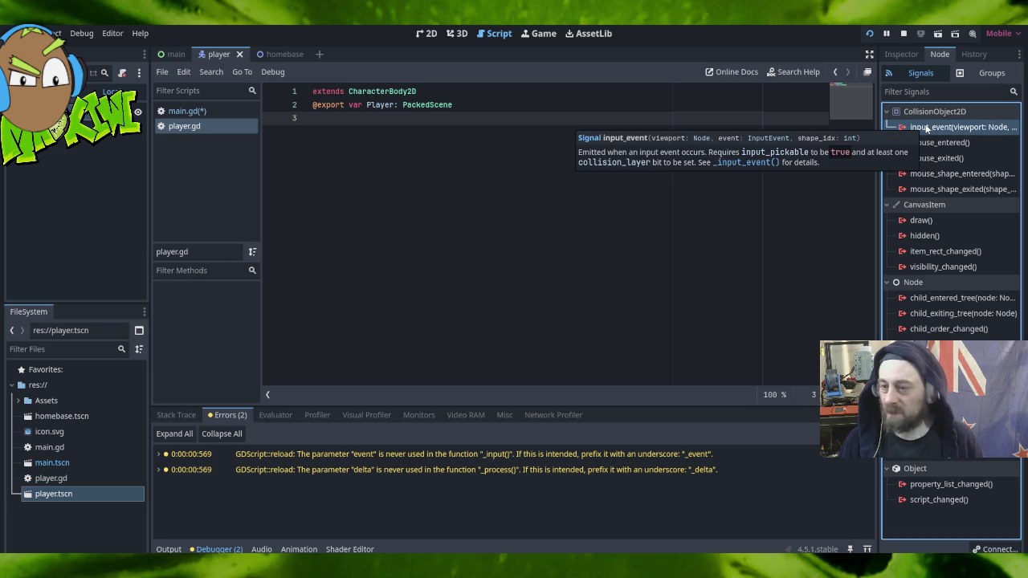
double_click(927, 129)
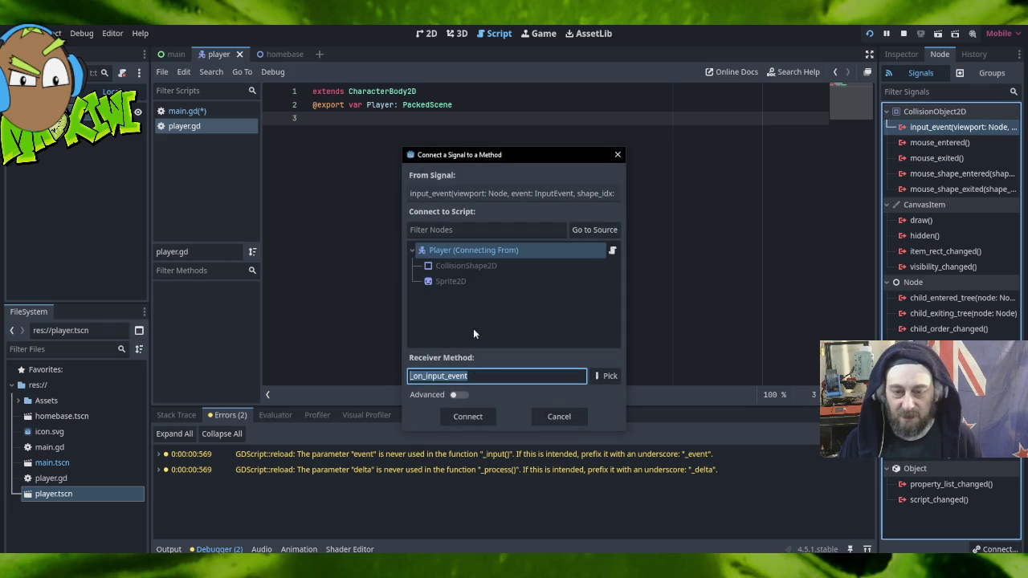
Connect input_event to a new _on_input_event function, leaving one blank line above it
click(467, 417)
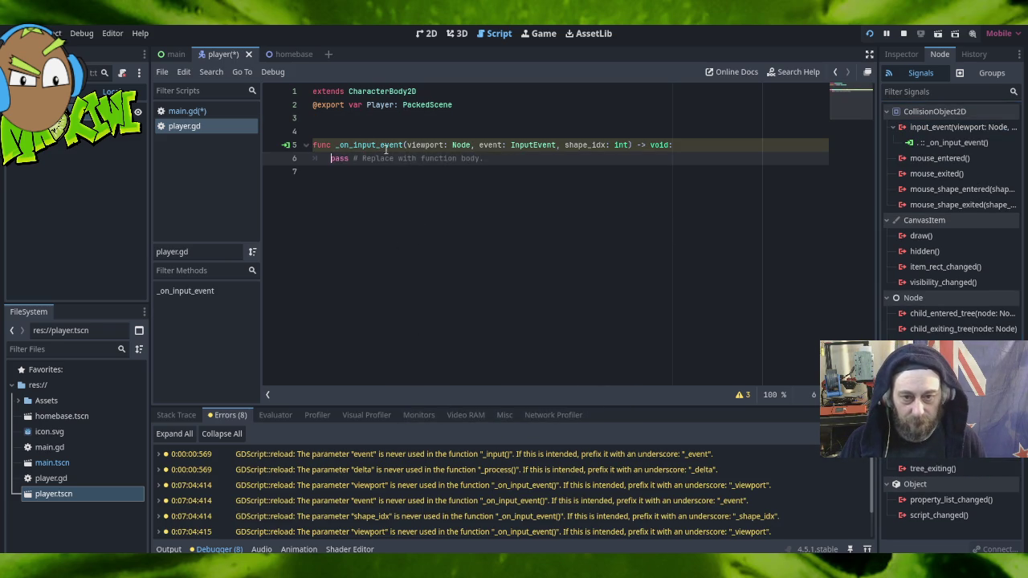
click(337, 120)
click(473, 108)
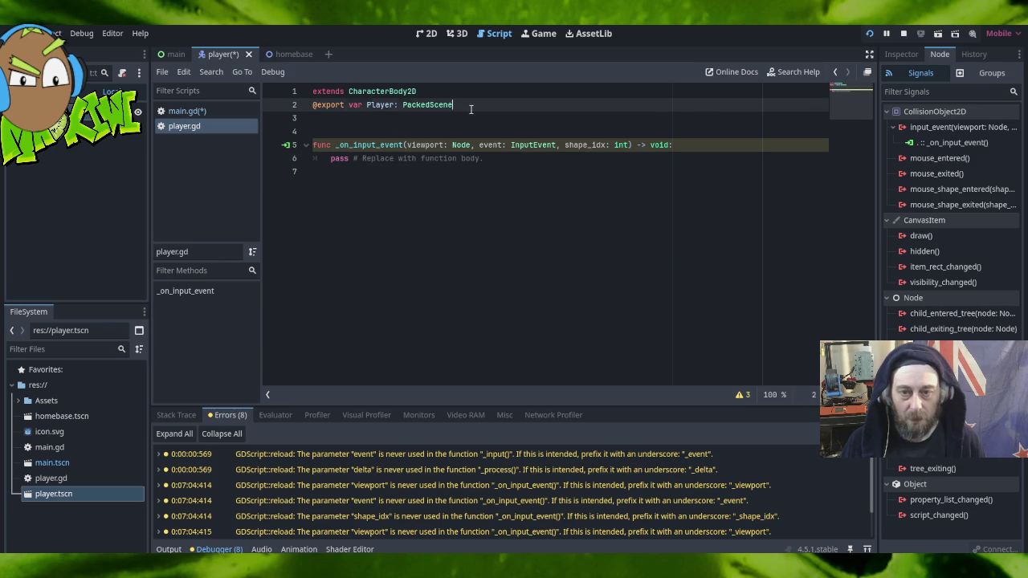
key(Delete)
key(Delete)
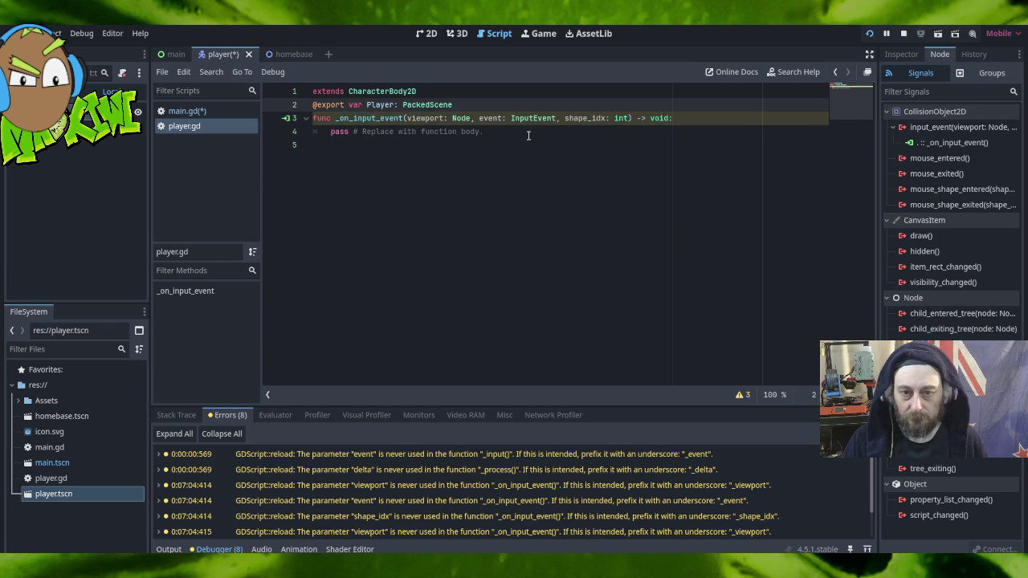
key(Return)
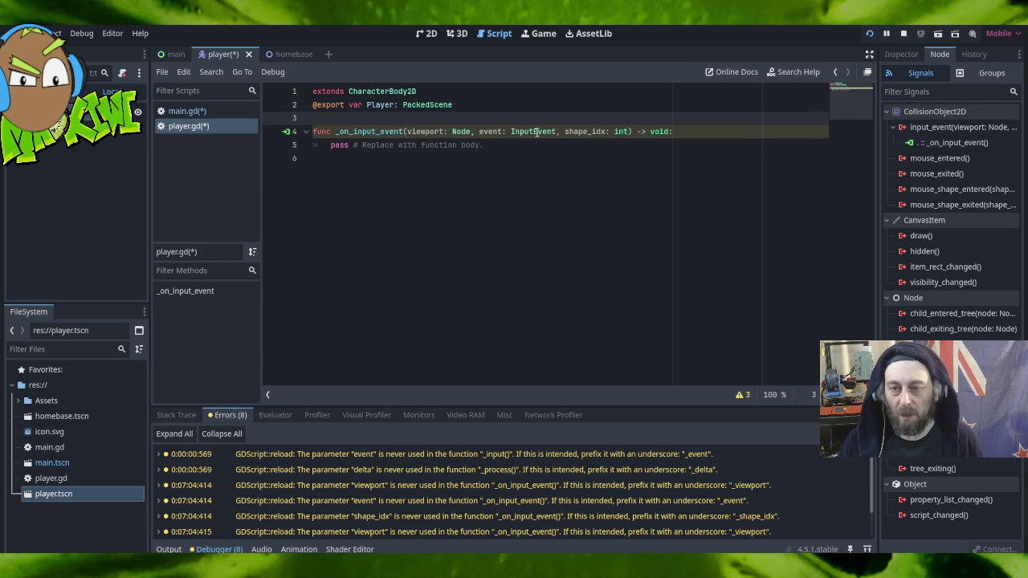
Copy the commented spawn block from main.gd's _input into player.gd's _on_input_event
click(174, 54)
scroll(482, 233, up, 2)
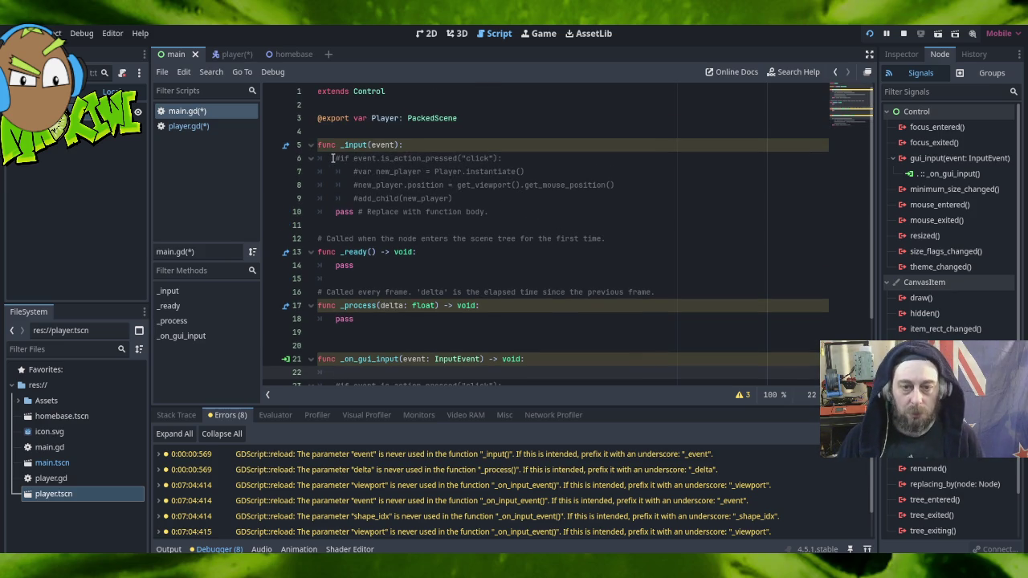
mouse_move(337, 158)
mouse_down()
mouse_move(450, 164)
mouse_move(516, 207)
mouse_move(507, 200)
mouse_up()
key(ctrl+c)
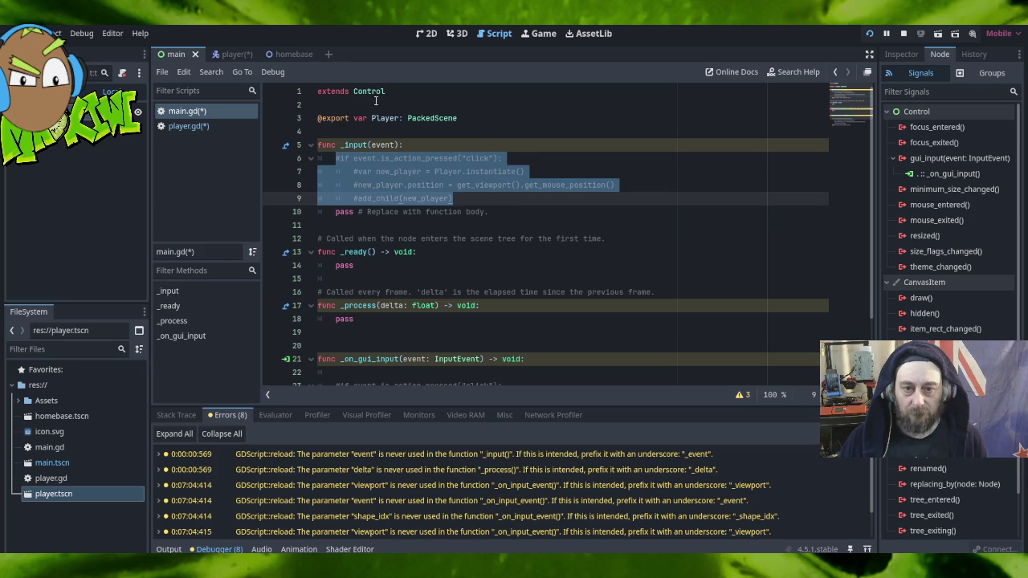
click(227, 53)
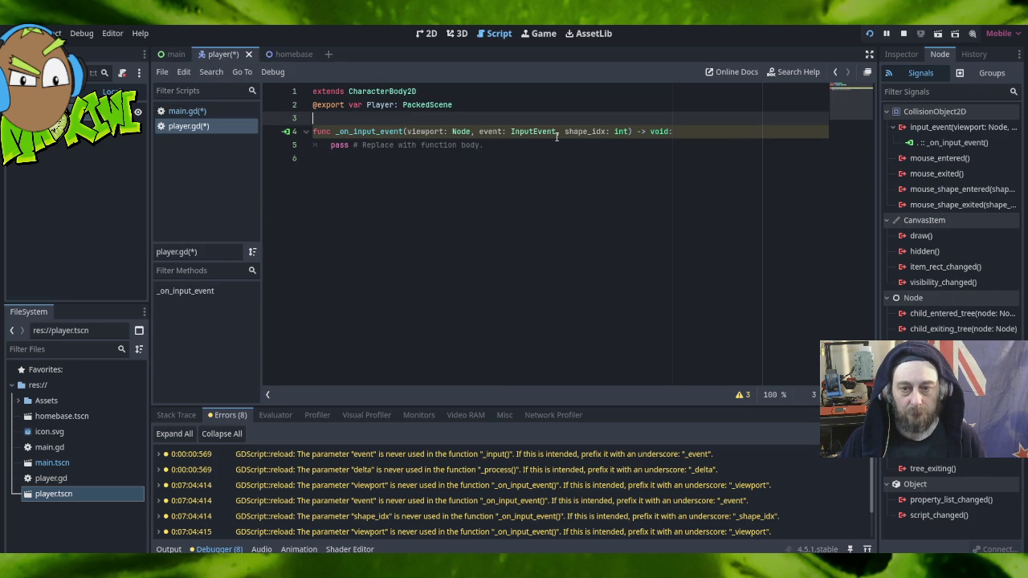
click(683, 126)
key(Return)
key(ctrl+v)
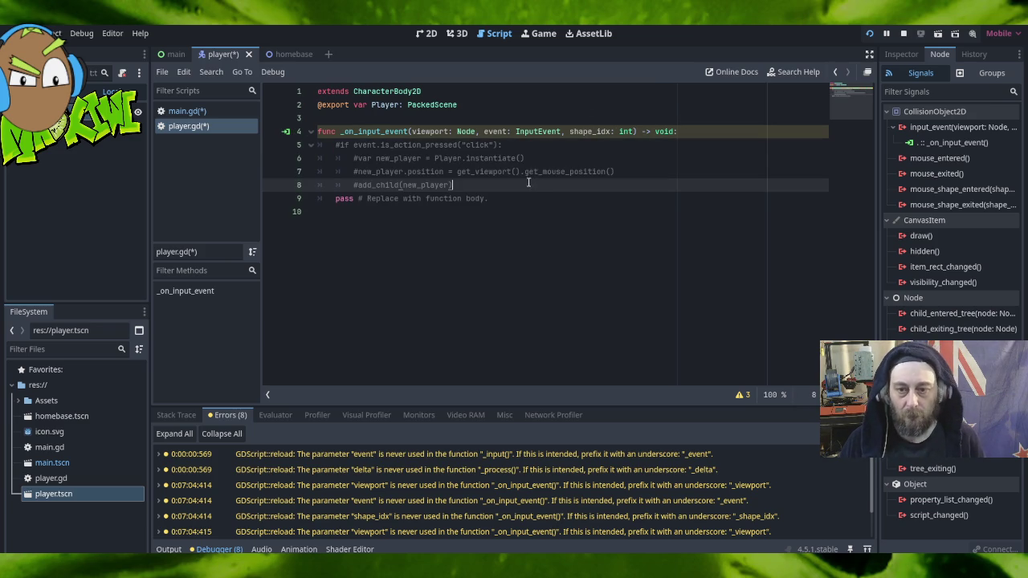
Uncomment the pasted spawn lines 5–8 and remove the surrounding blank lines
drag(480, 183, 273, 154)
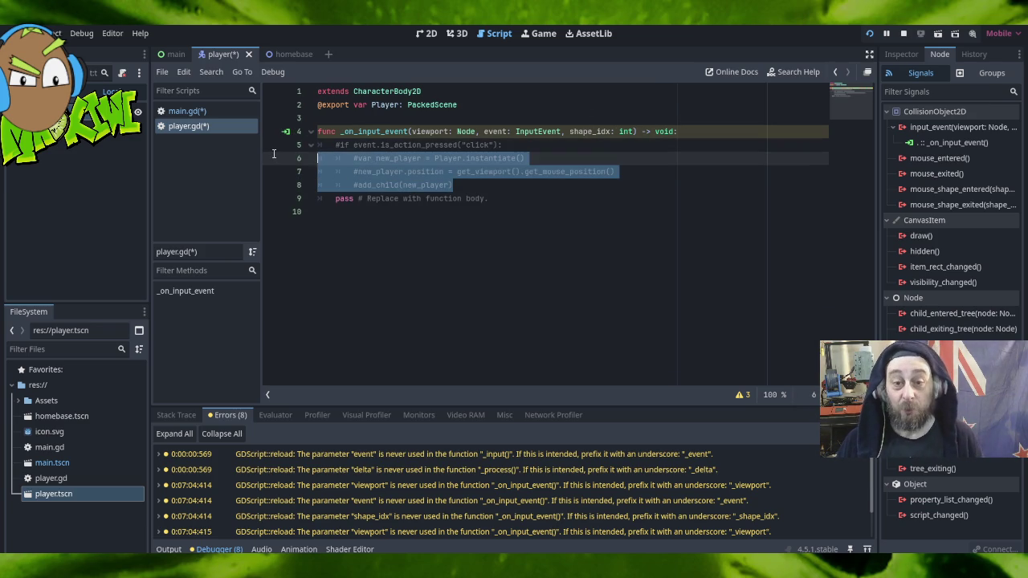
drag(274, 153, 273, 146)
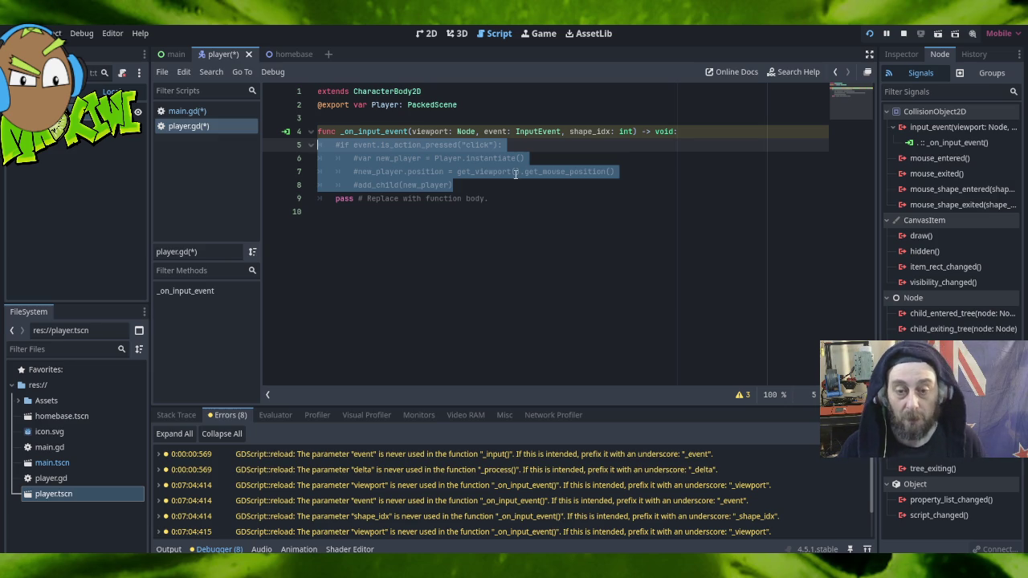
key(ctrl+k)
click(558, 229)
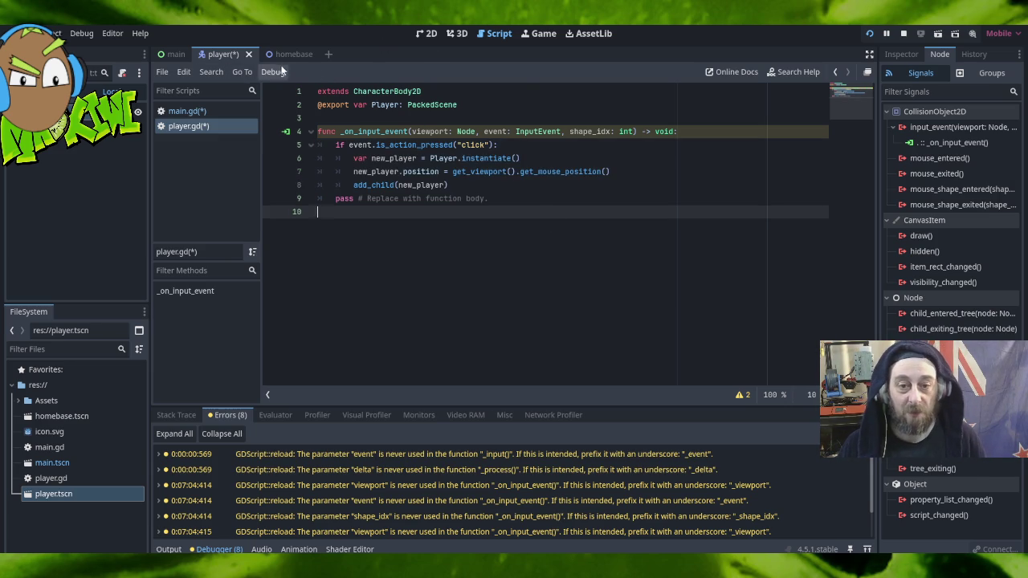
click(483, 104)
key(Delete)
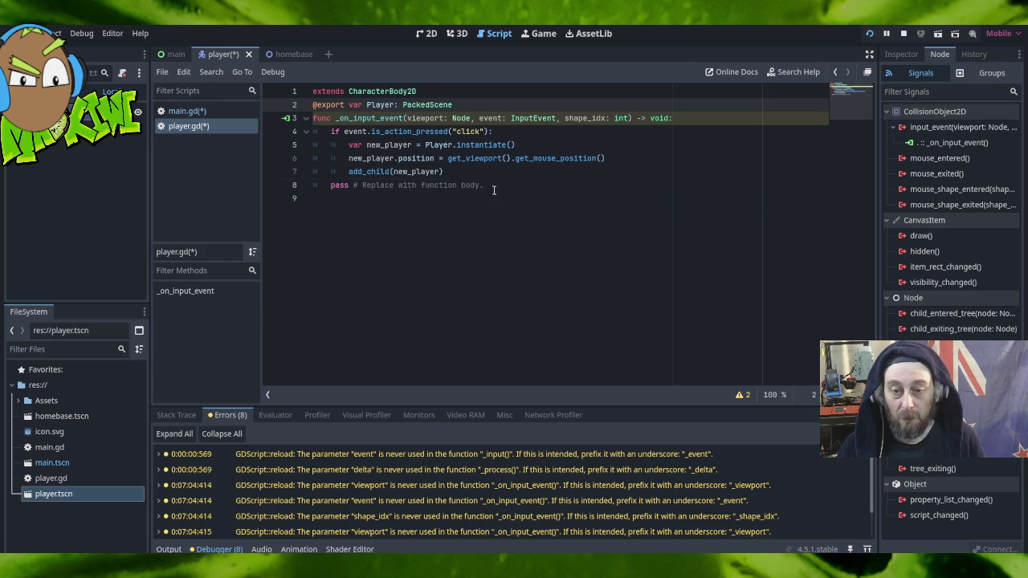
drag(492, 187, 594, 258)
key(Delete)
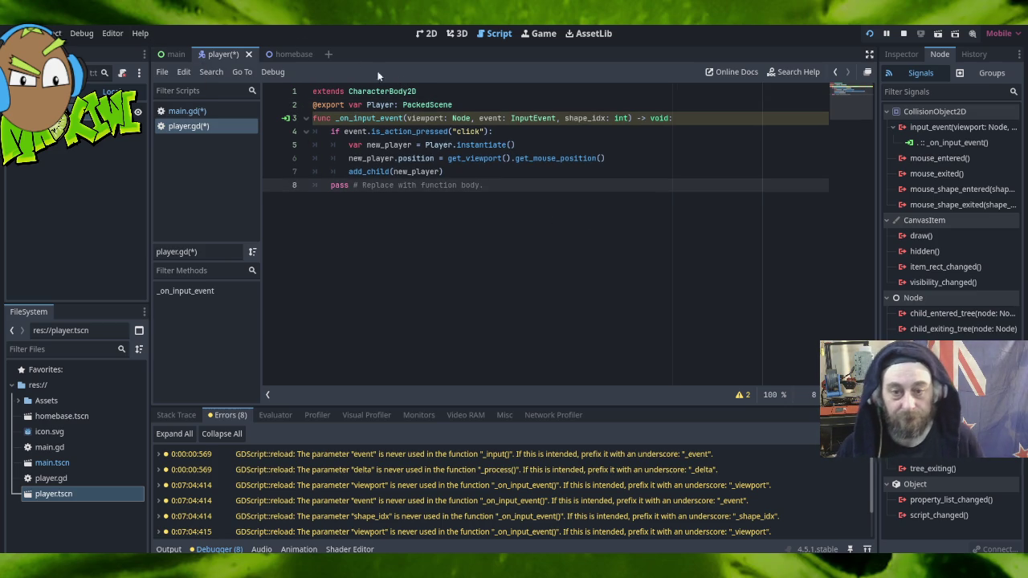
Delete the leftover pass line and save all scripts
drag(444, 171, 543, 221)
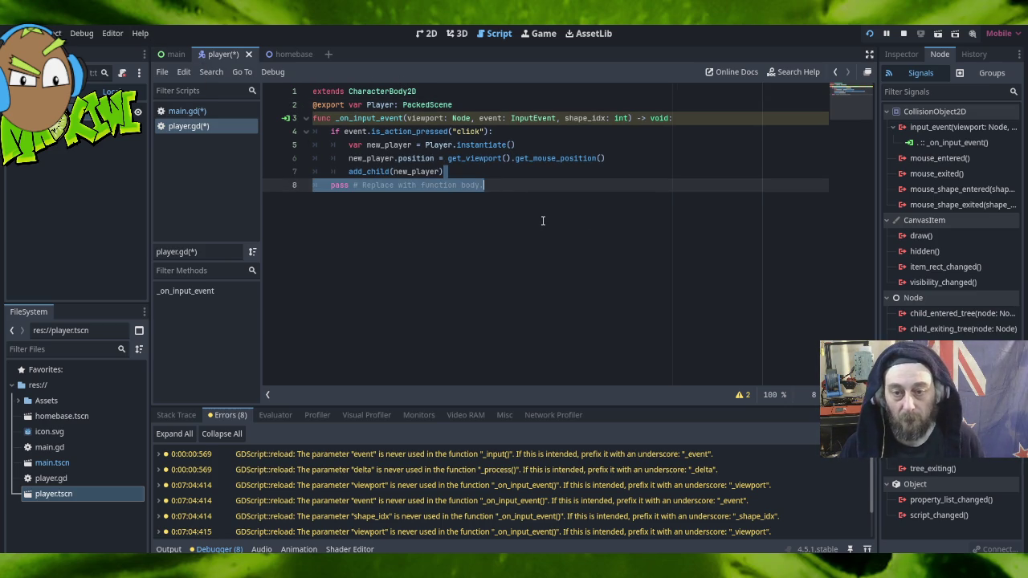
key(Delete)
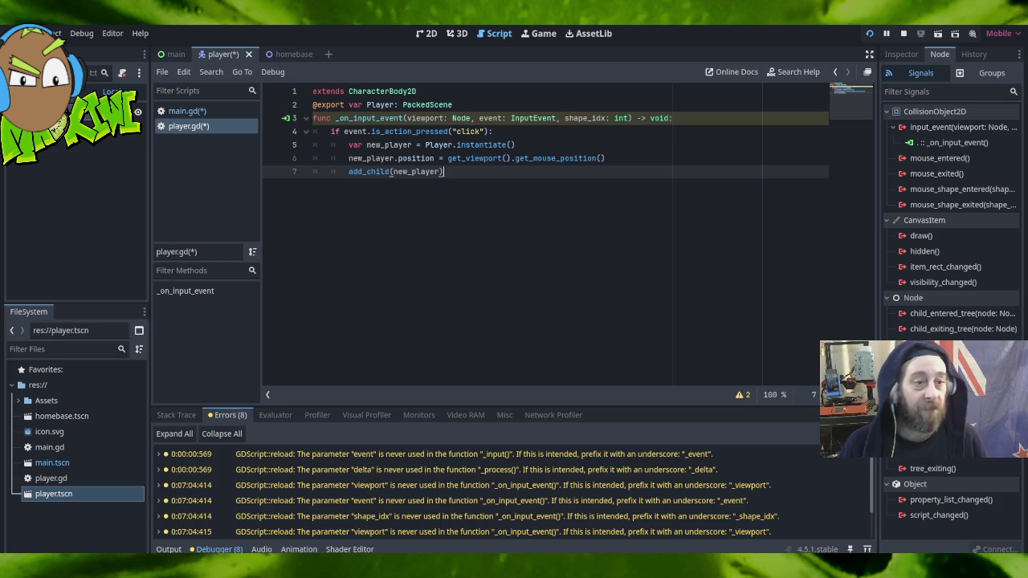
click(16, 33)
click(51, 171)
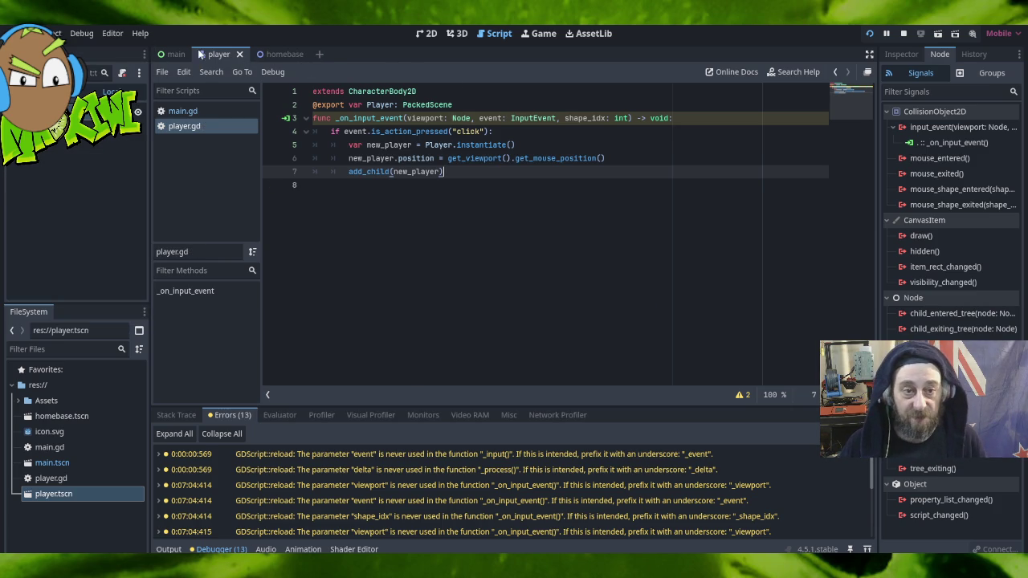
click(167, 54)
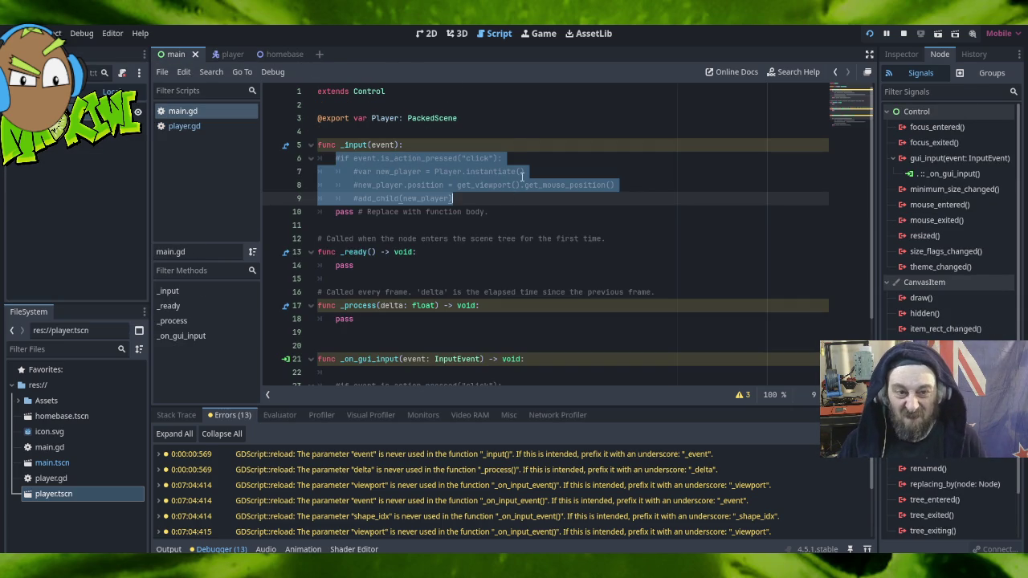
mouse_move(420, 107)
mouse_down()
mouse_move(500, 126)
mouse_move(534, 229)
mouse_up()
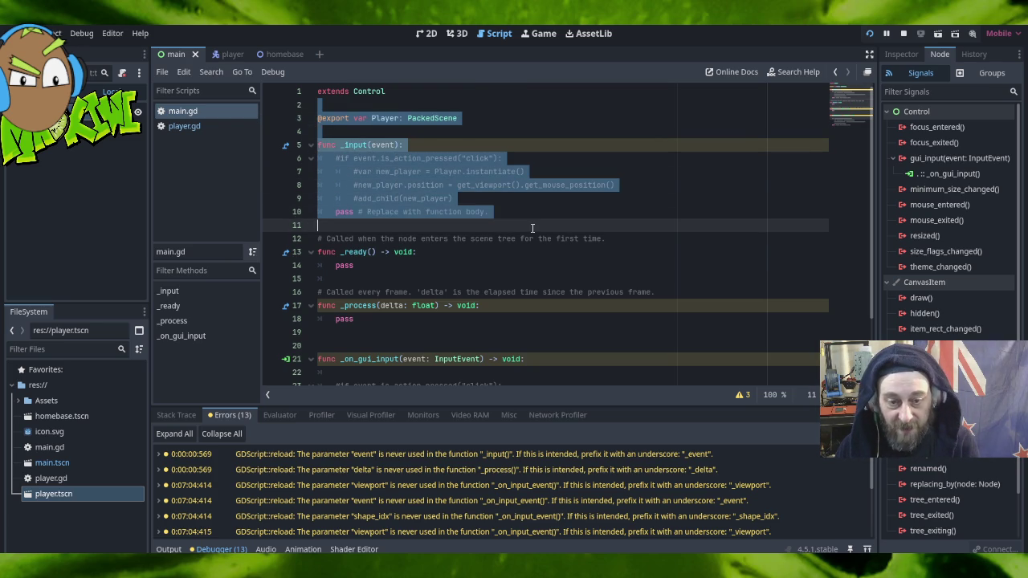
key(Delete)
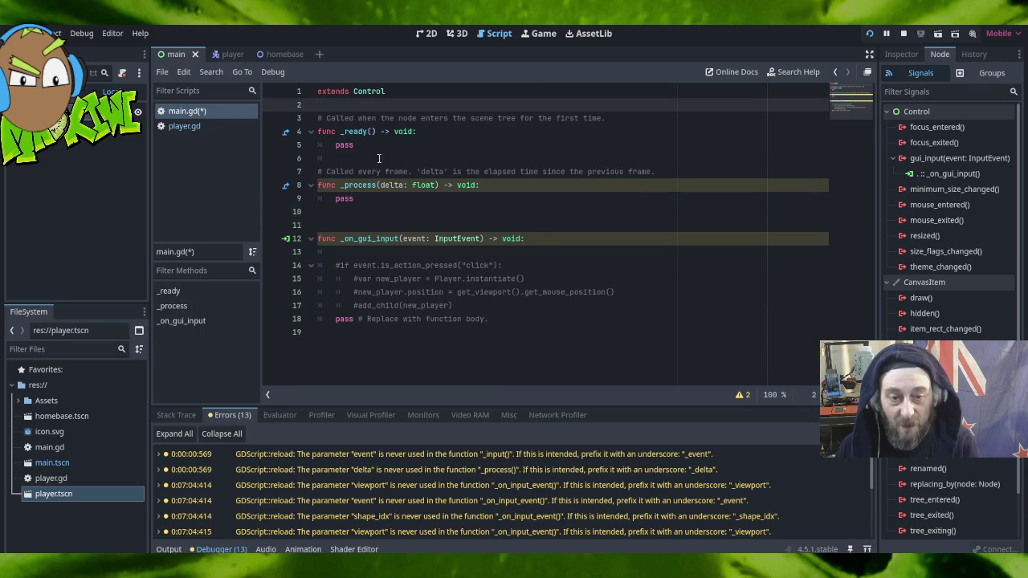
key(Delete)
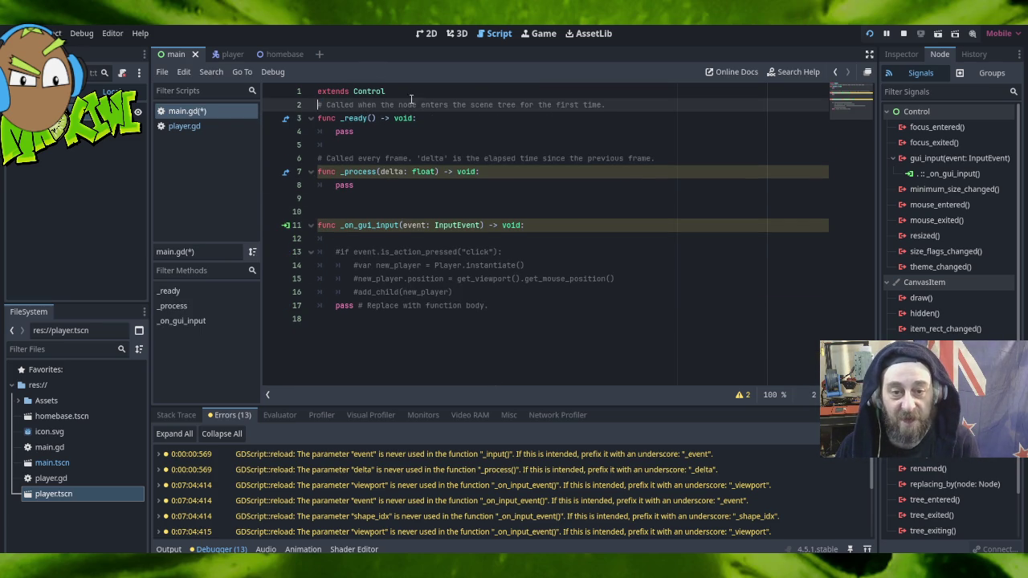
click(16, 33)
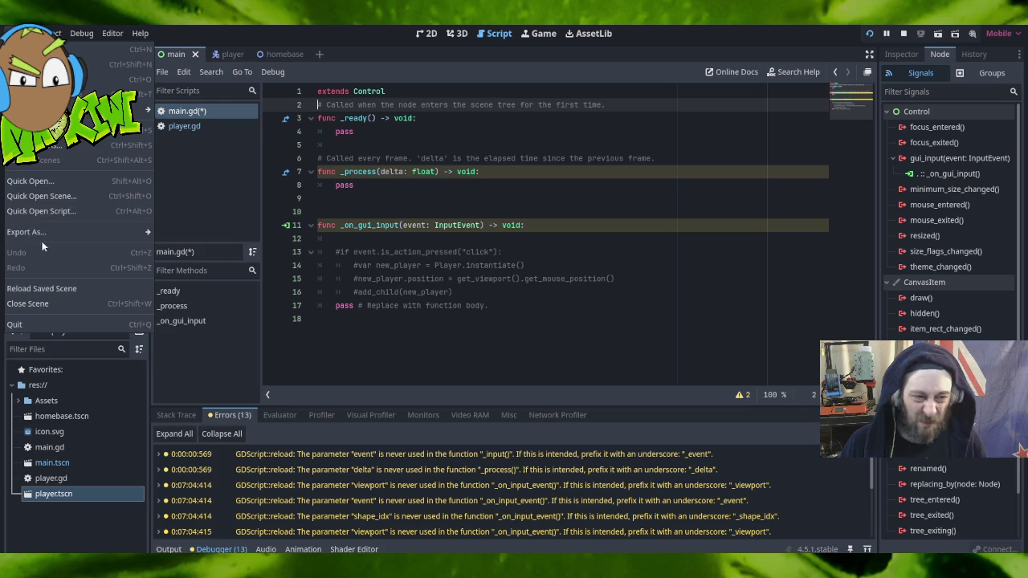
click(48, 129)
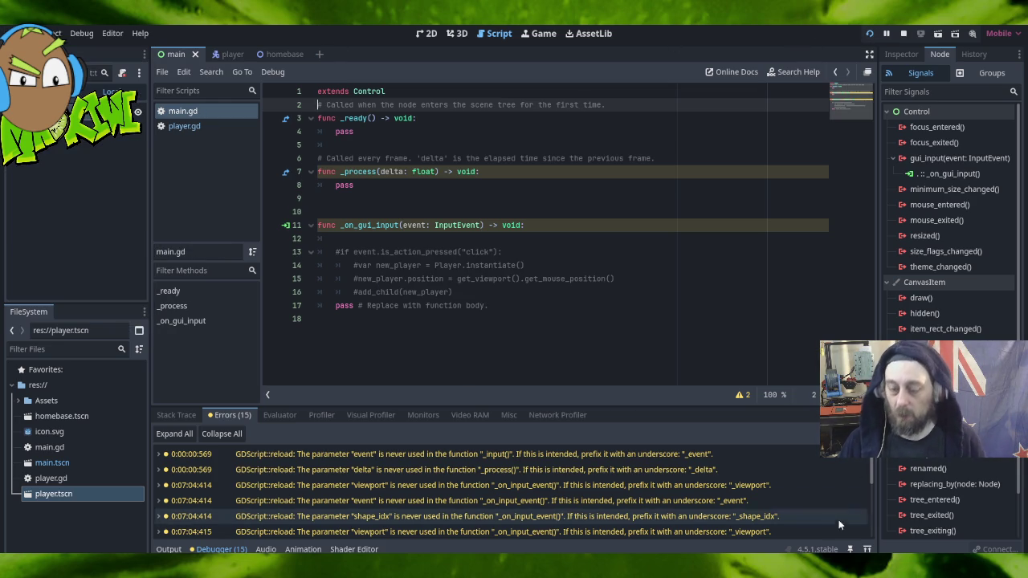
Restart testgame and list the debugger's two unused-parameter warnings from main.gd
click(901, 36)
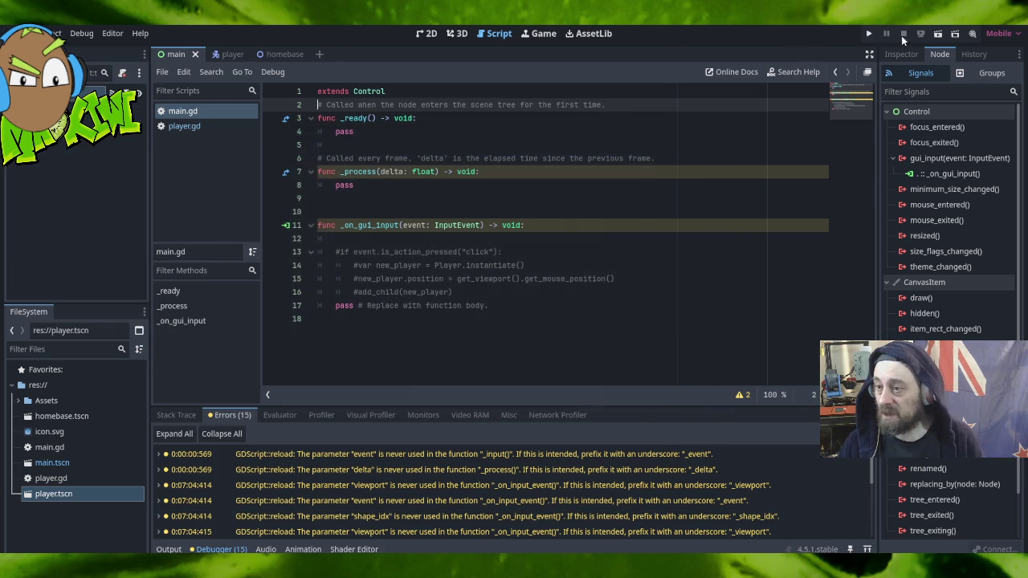
click(870, 36)
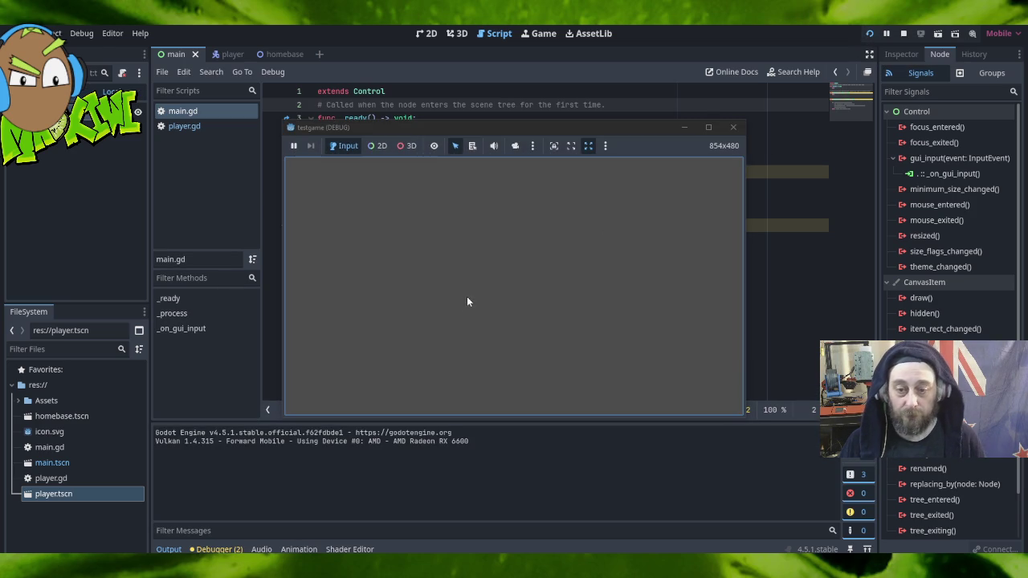
click(233, 549)
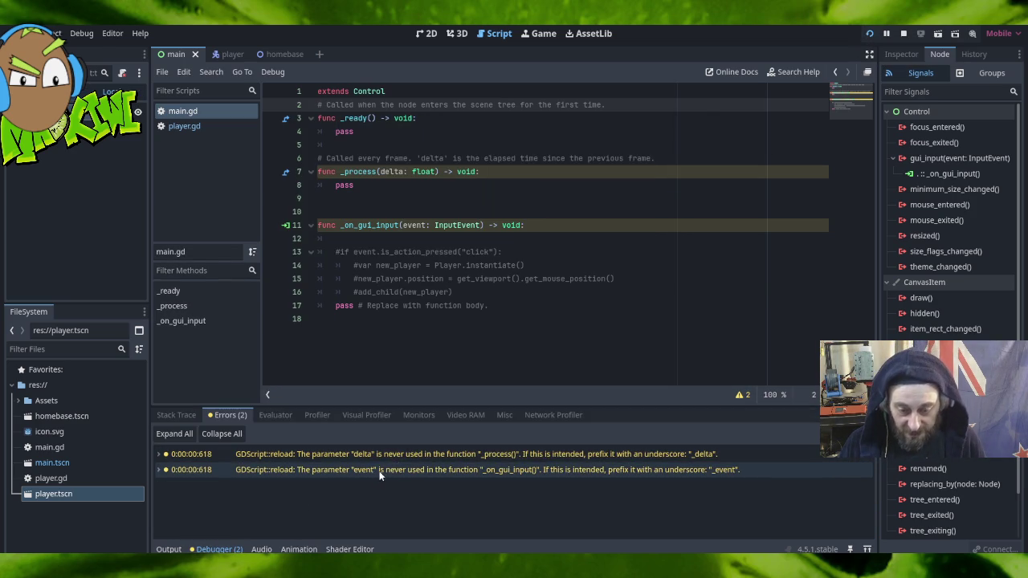
mouse_move(520, 475)
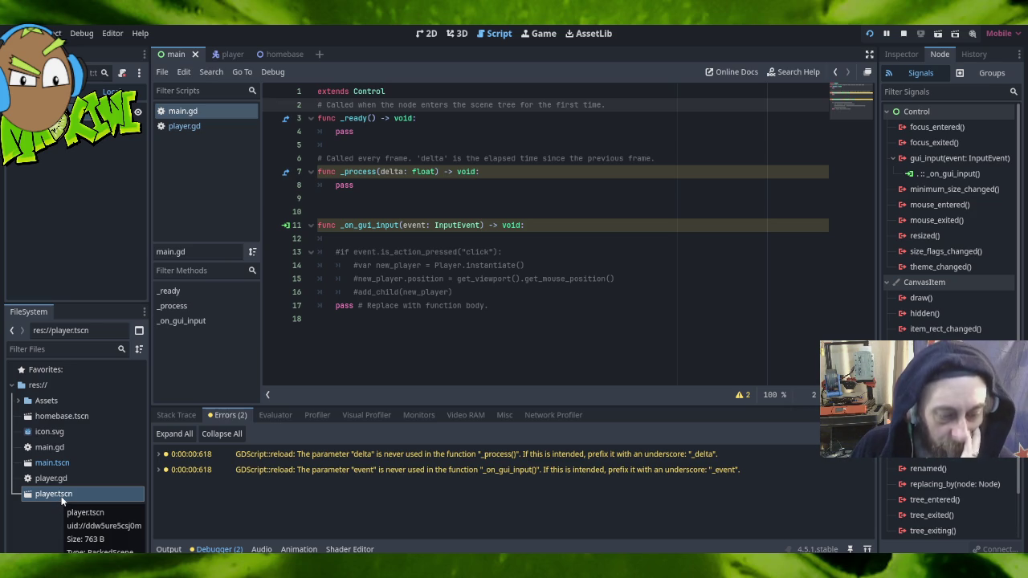
Remove the empty trailing line 8 from player.gd and save the script
click(192, 127)
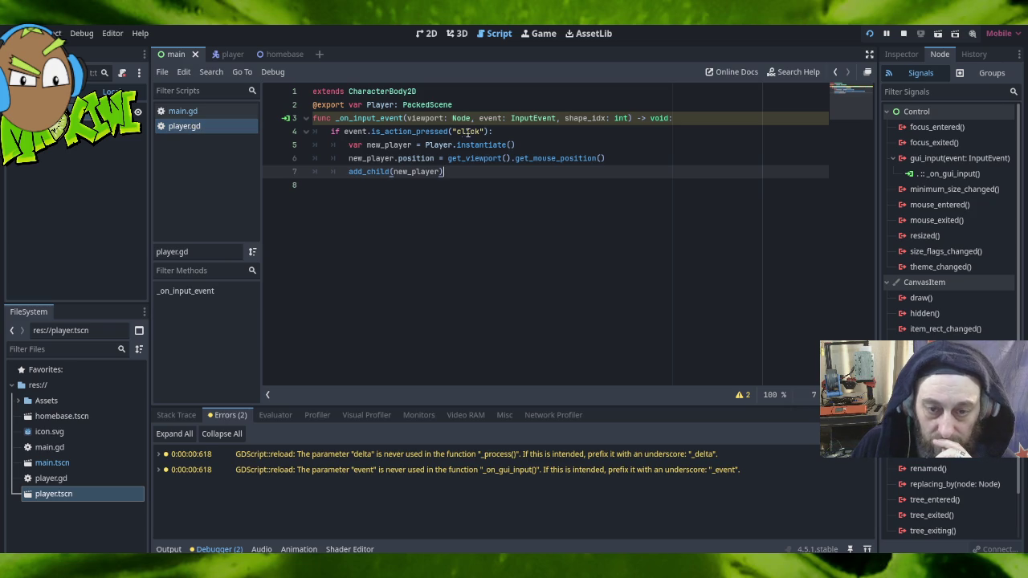
click(496, 201)
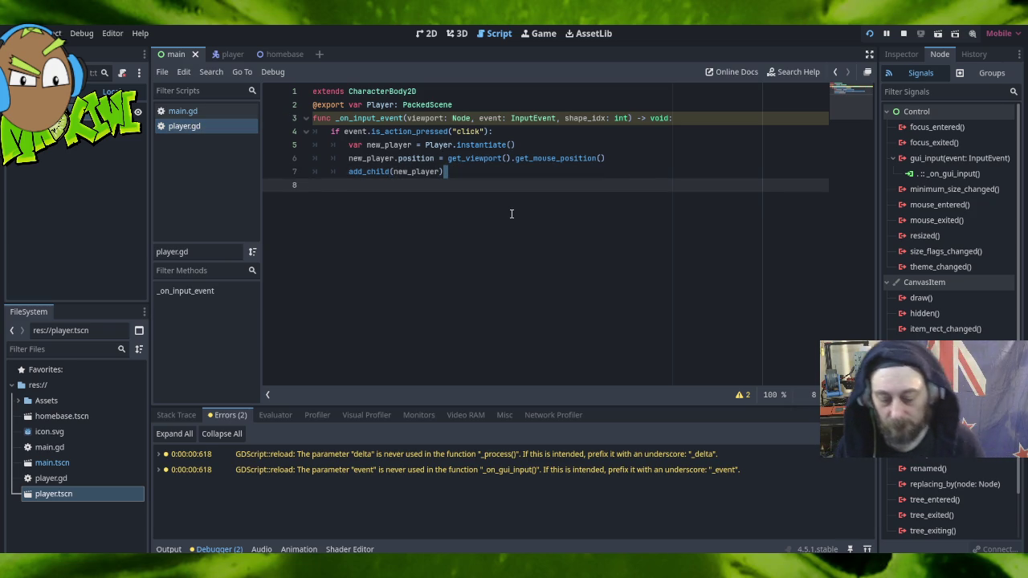
key(BackSpace)
click(185, 112)
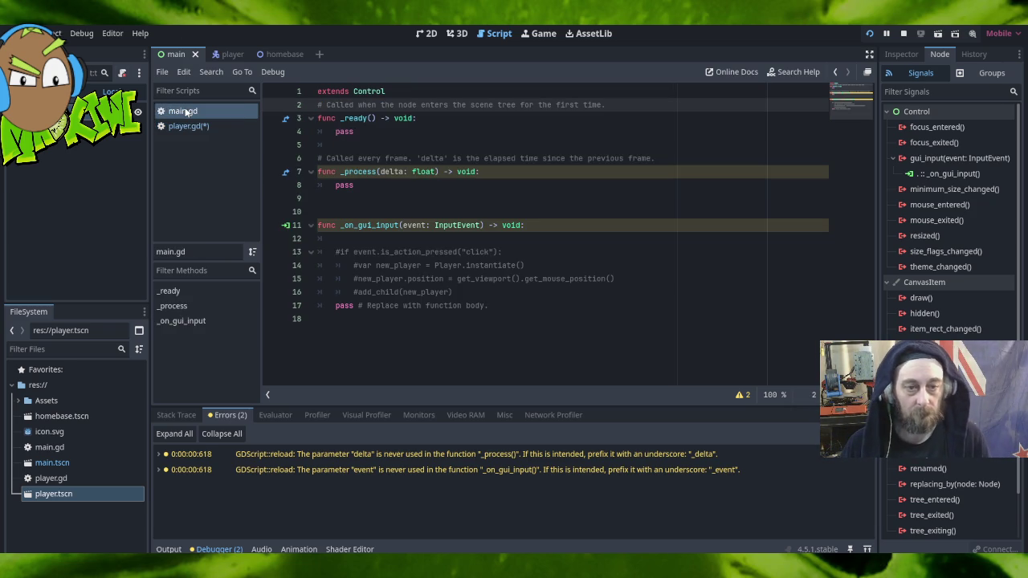
click(192, 127)
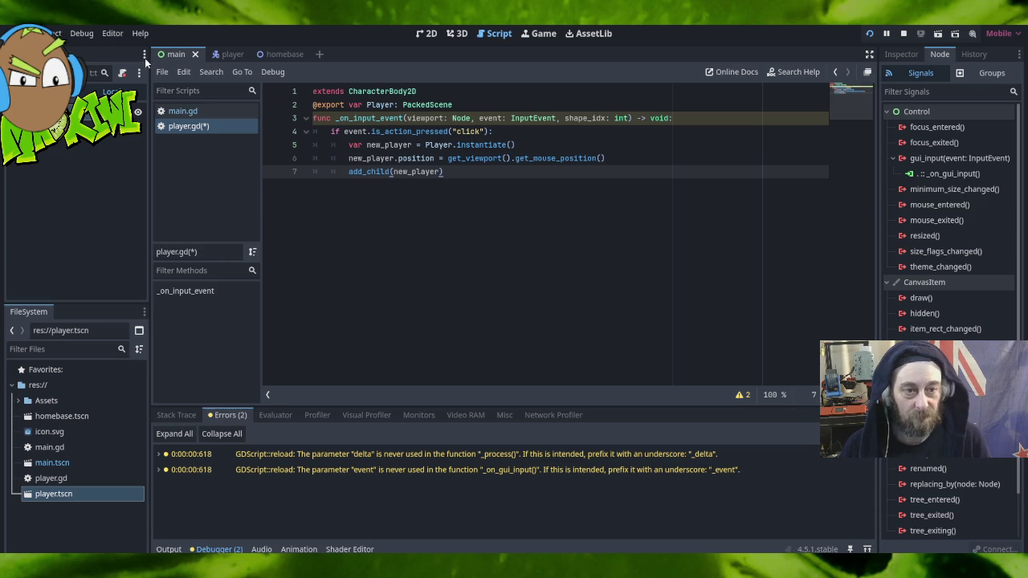
click(12, 33)
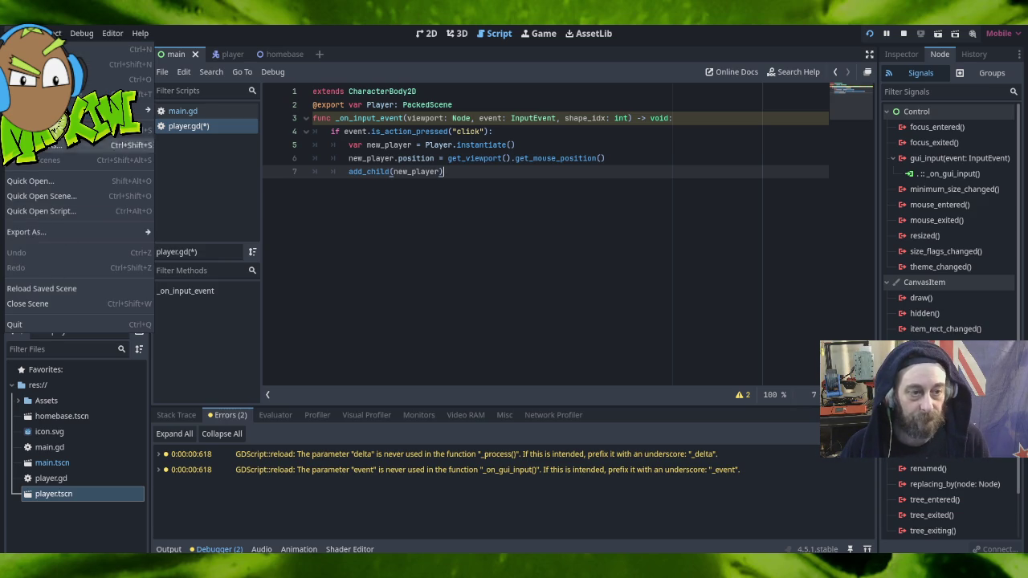
click(129, 130)
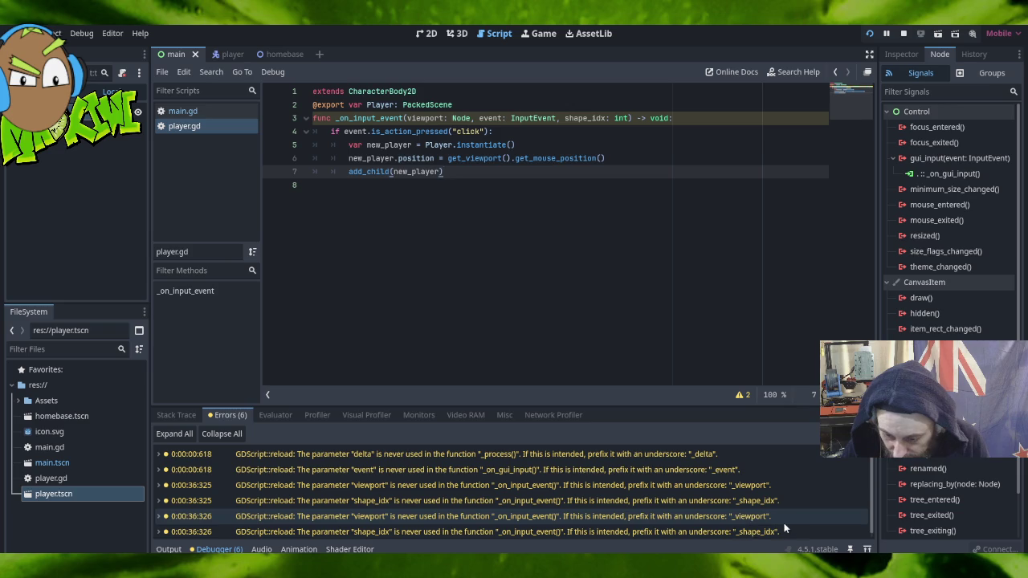
mouse_move(486, 158)
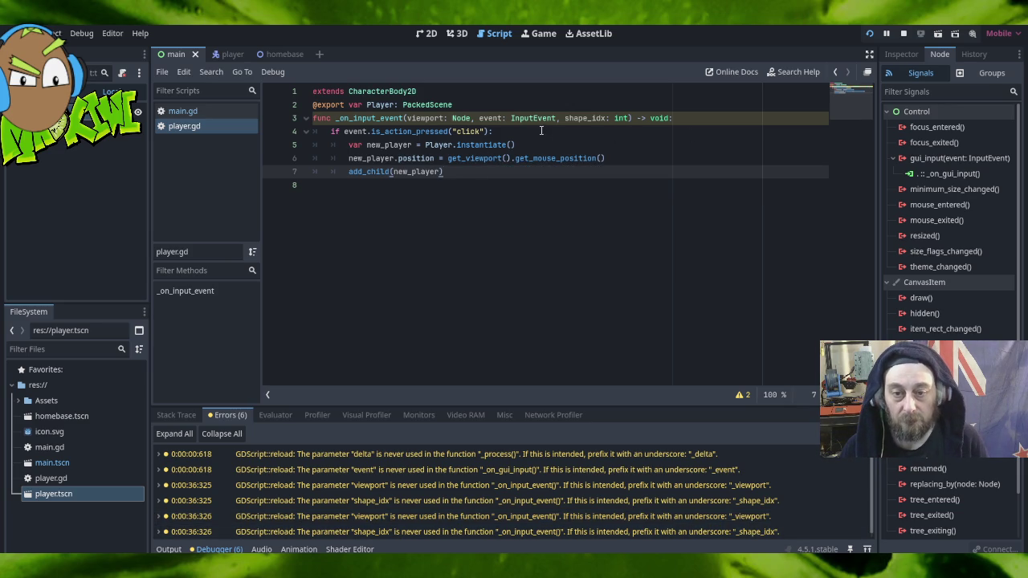
Delete ' -> void' from the handler on line 3 and remove empty line 8
double_click(490, 118)
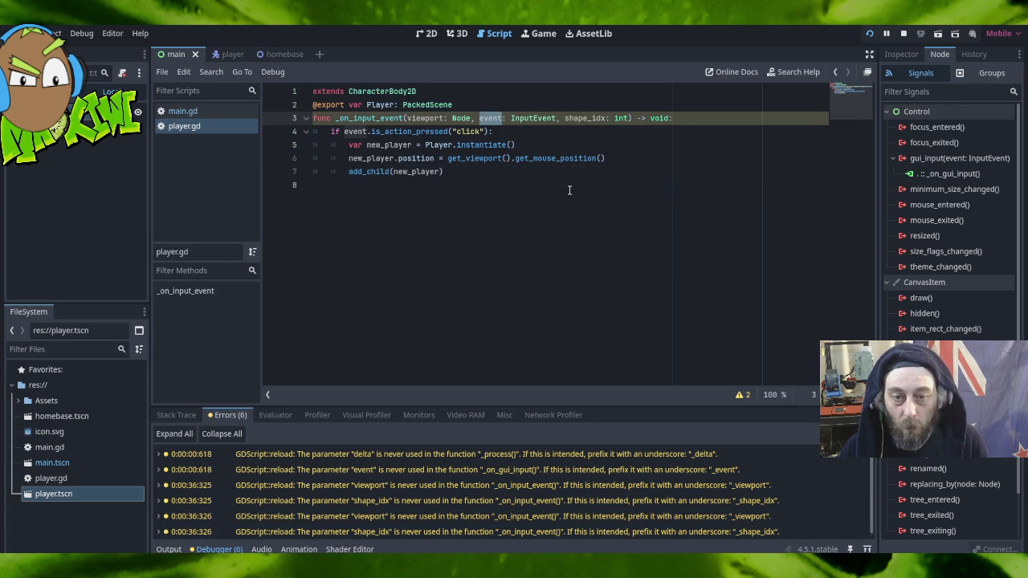
double_click(424, 118)
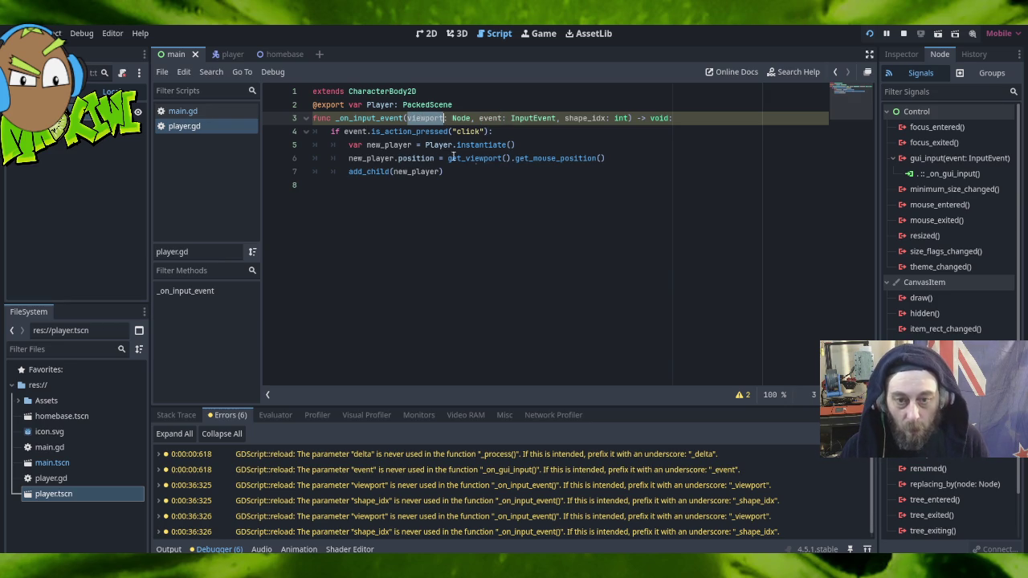
click(362, 131)
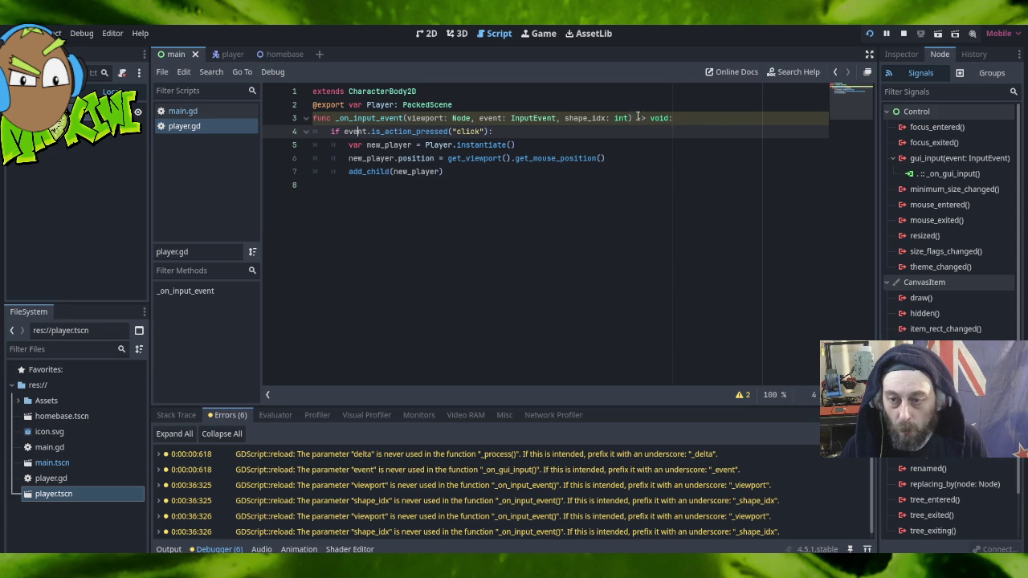
drag(632, 118, 670, 118)
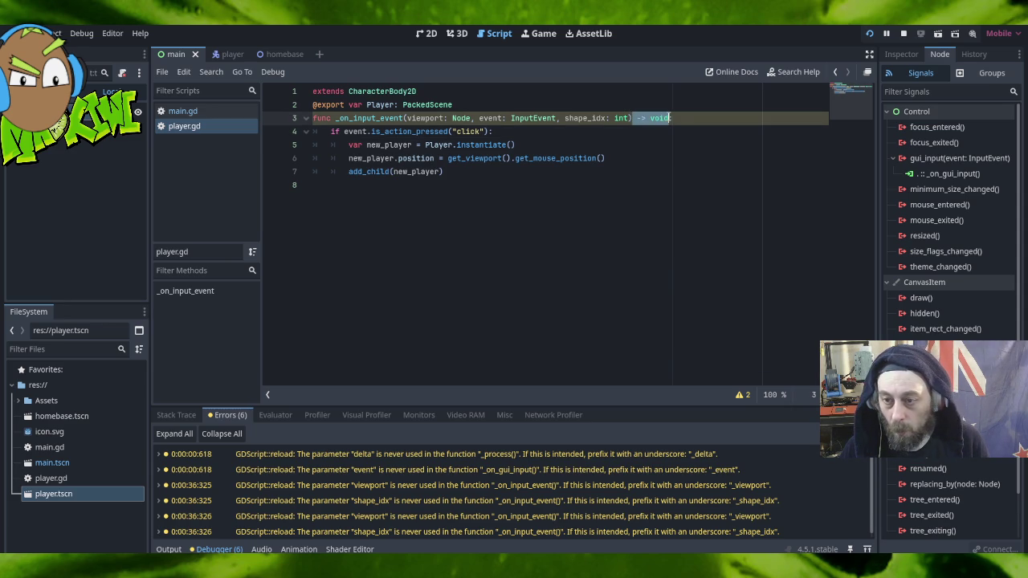
key(BackSpace)
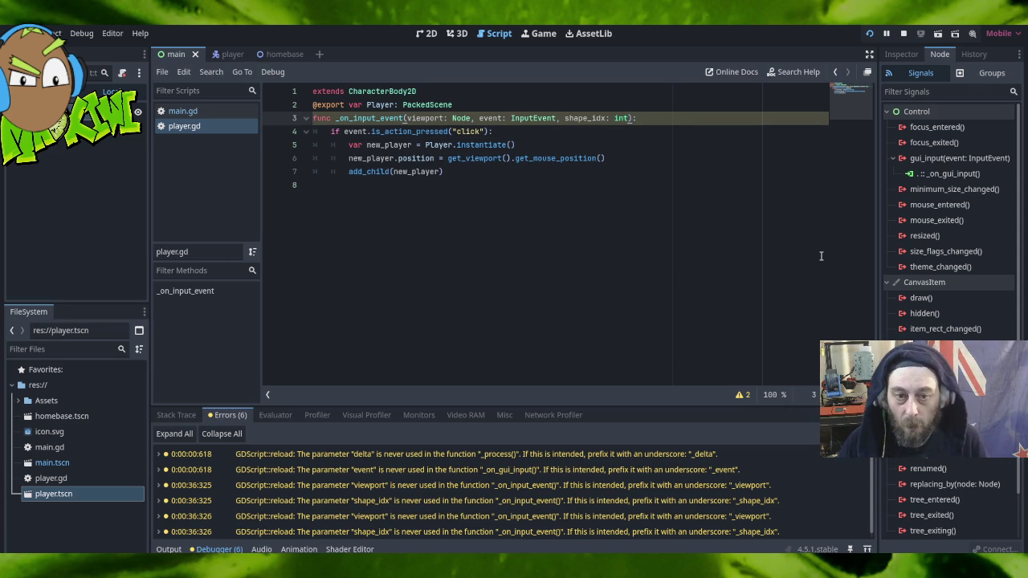
click(649, 217)
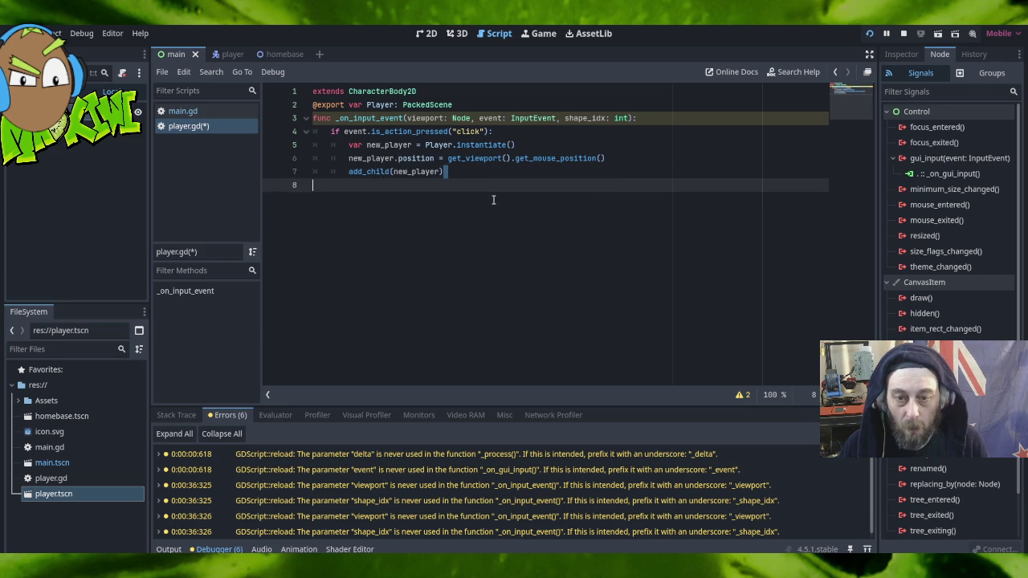
key(BackSpace)
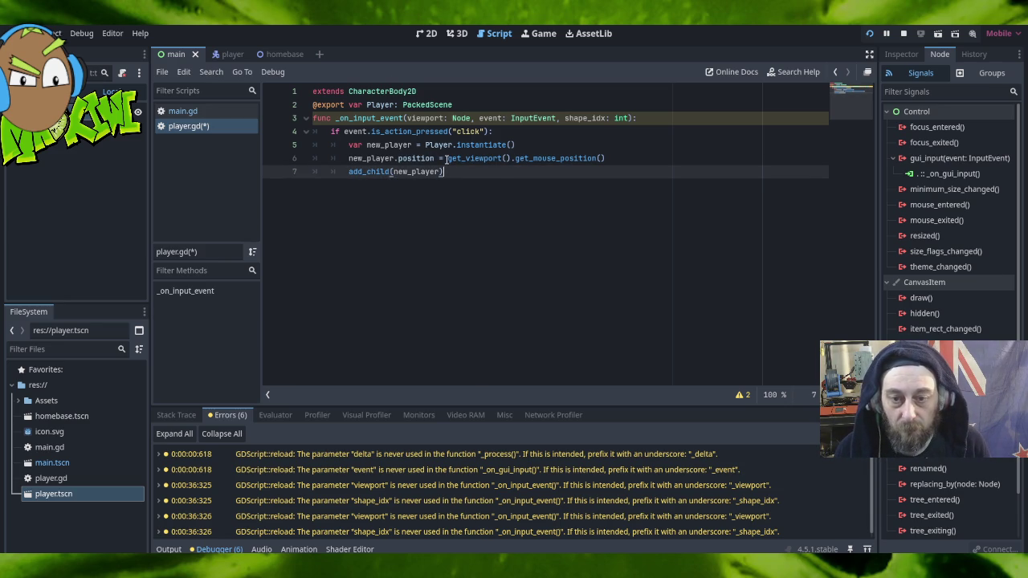
Replace get_viewport() on line 6 with the viewport parameter and save player.gd
double_click(423, 118)
key(ctrl+c)
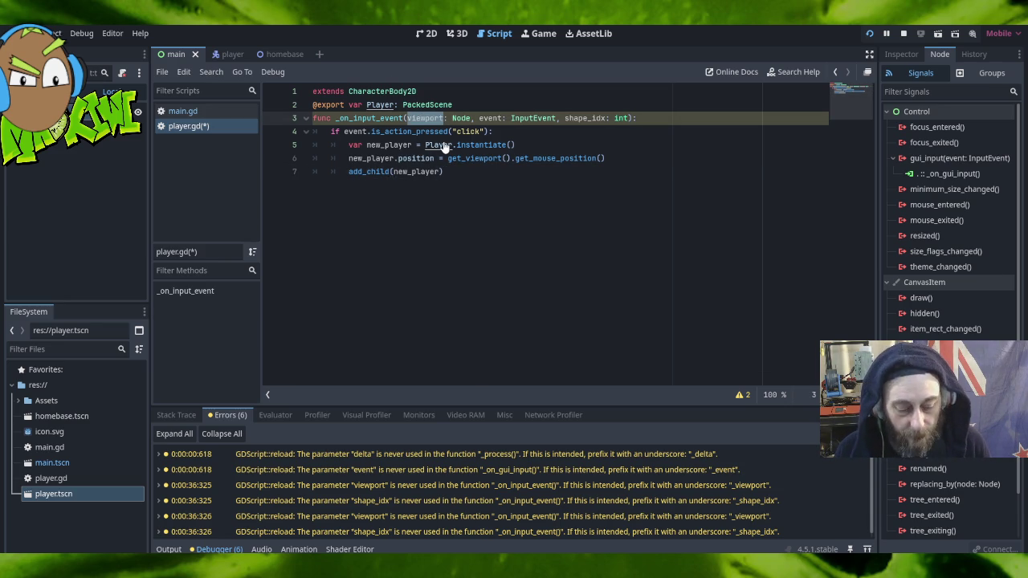
drag(448, 159, 516, 159)
key(ctrl+v)
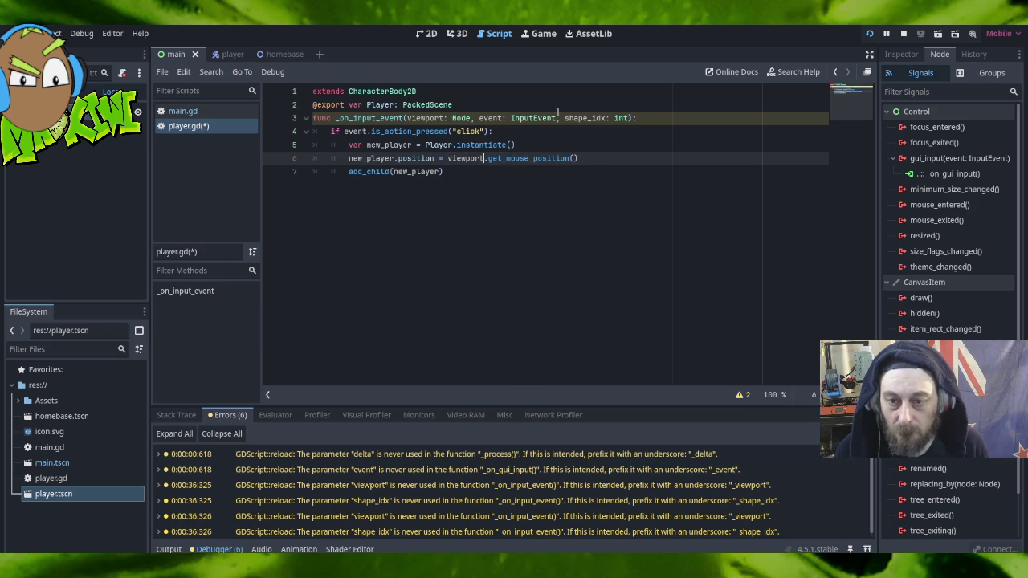
double_click(490, 118)
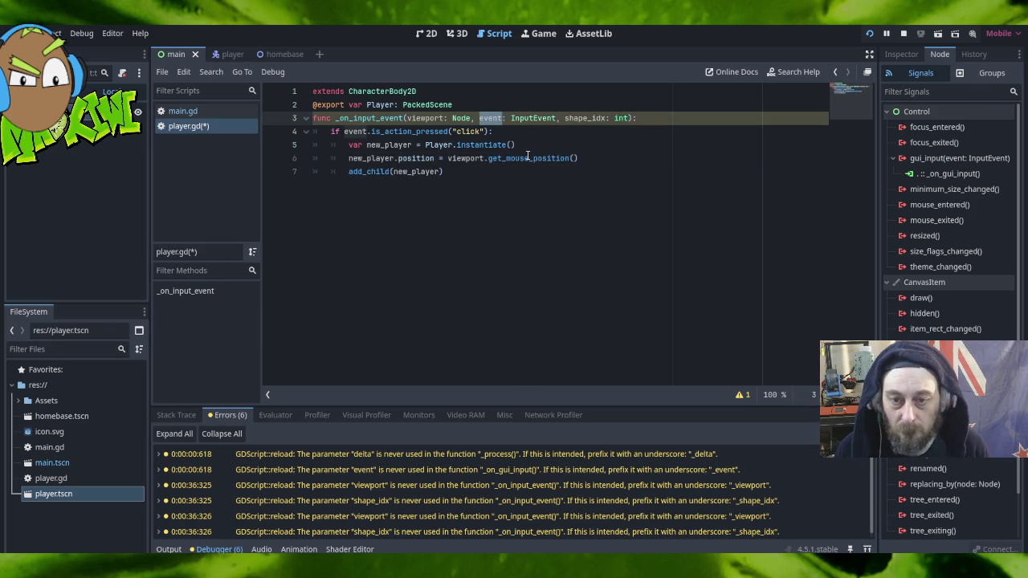
key(Down)
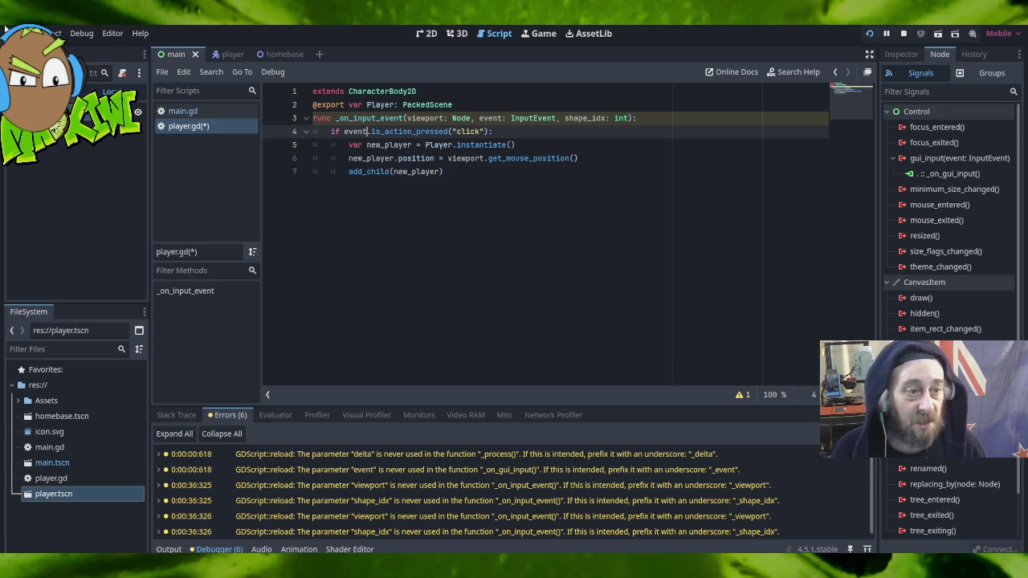
click(8, 28)
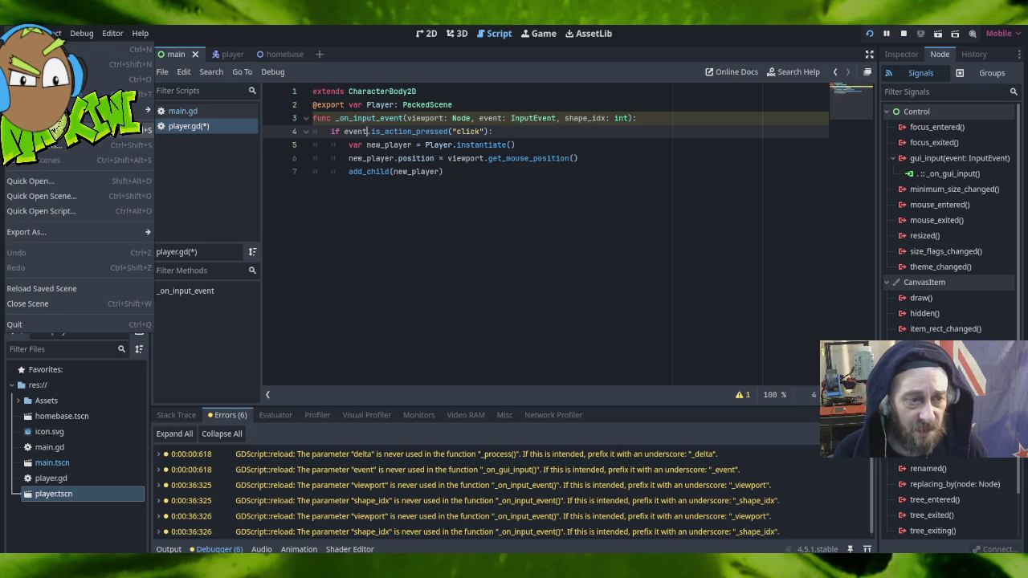
click(115, 129)
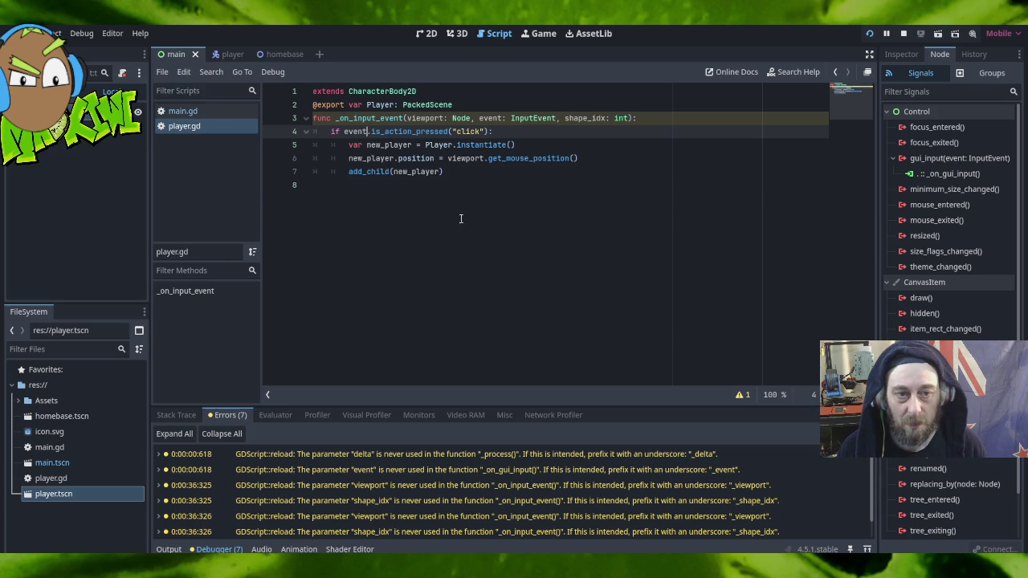
Open main.tscn and choose Load from the Control node's script property to browse res://
click(554, 288)
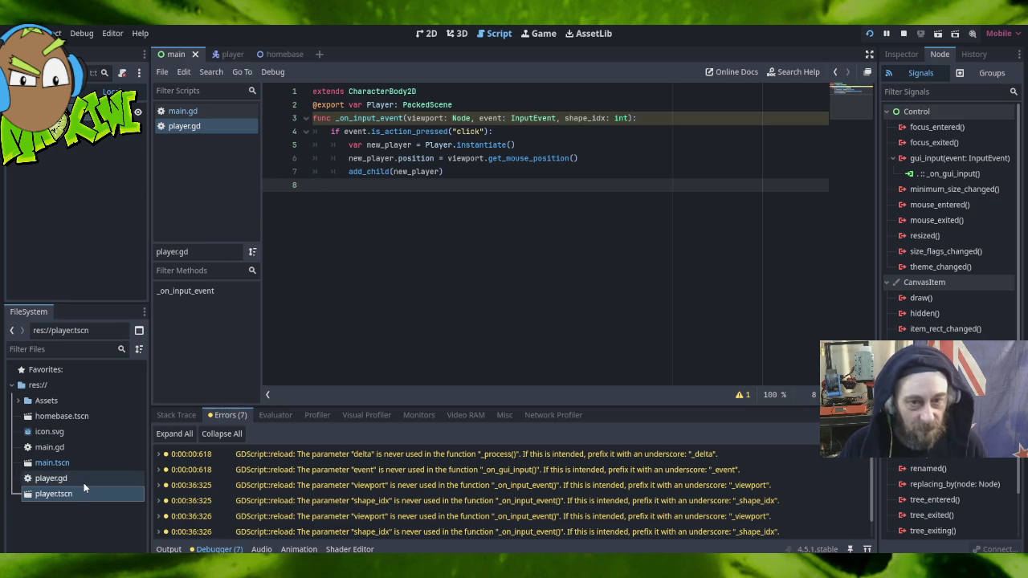
click(447, 93)
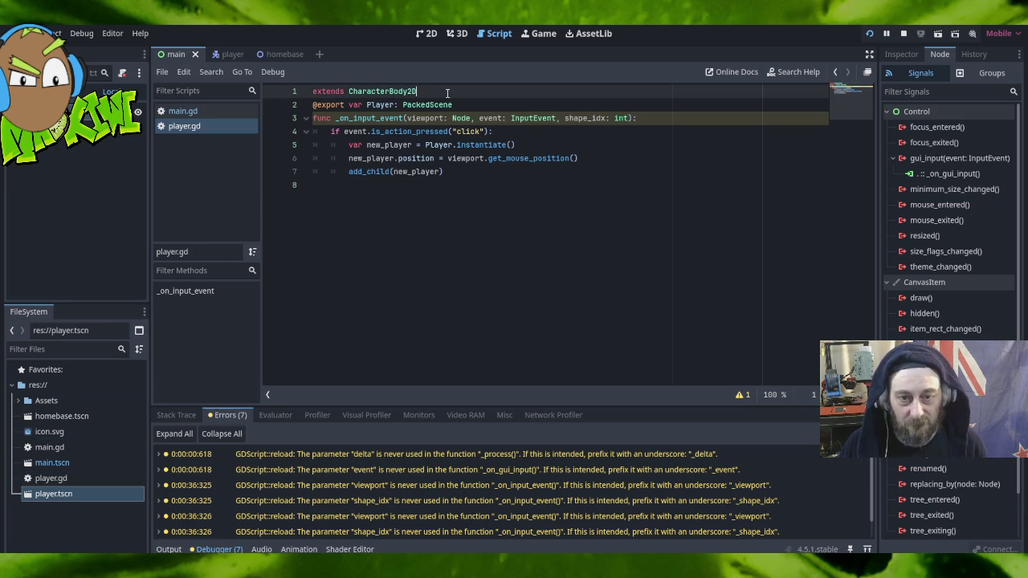
click(185, 112)
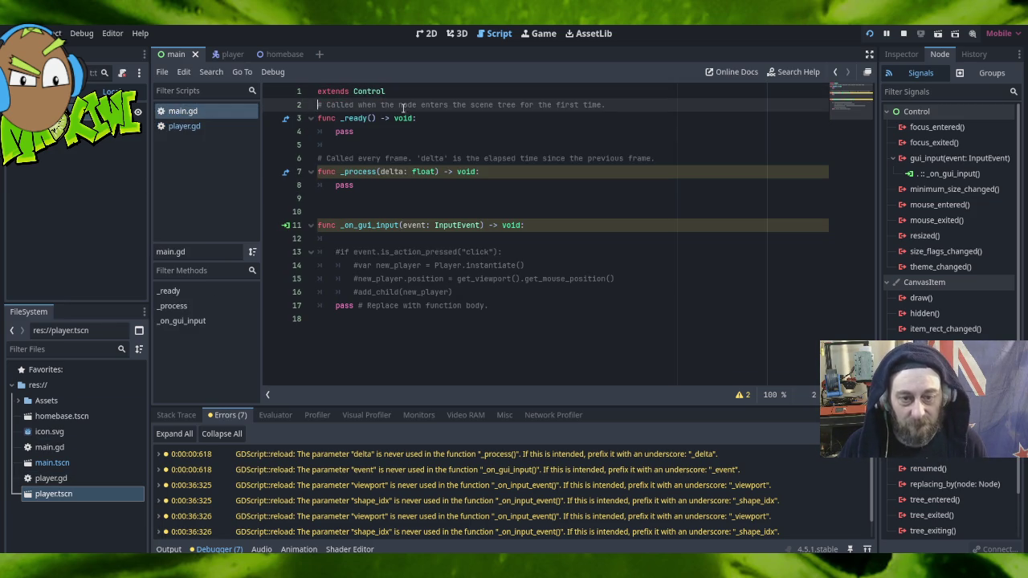
click(73, 463)
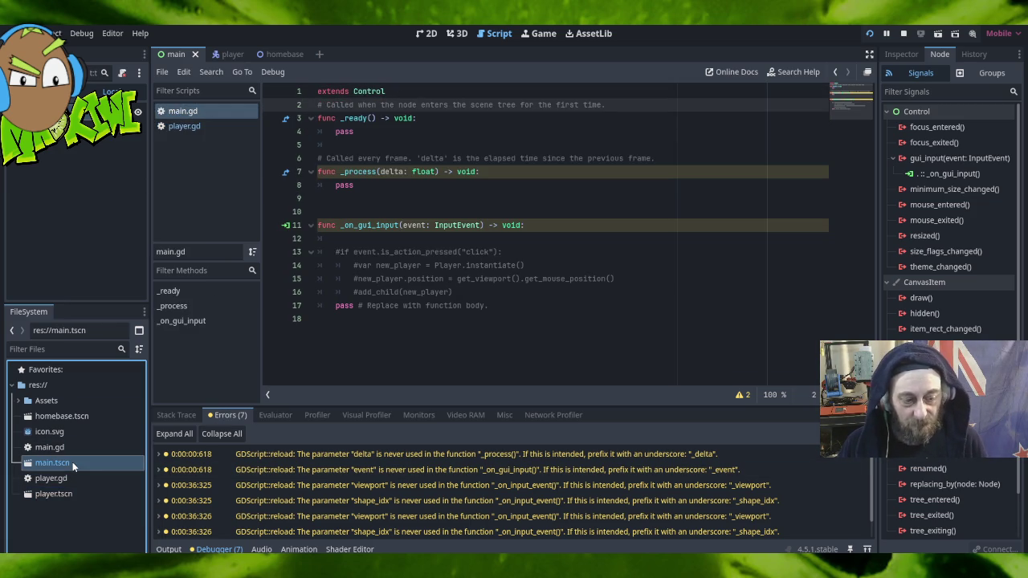
click(901, 54)
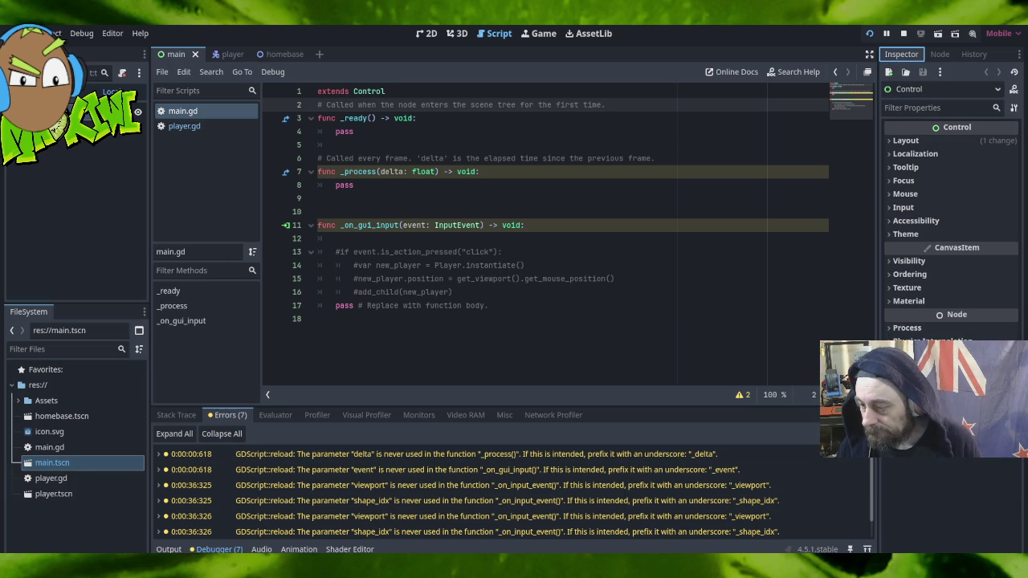
right_click(932, 459)
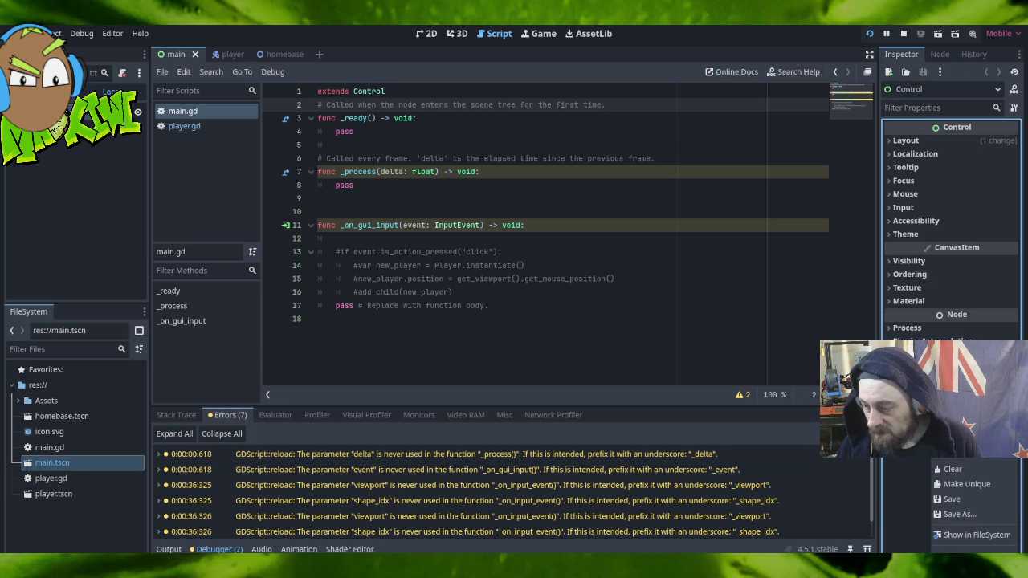
click(952, 439)
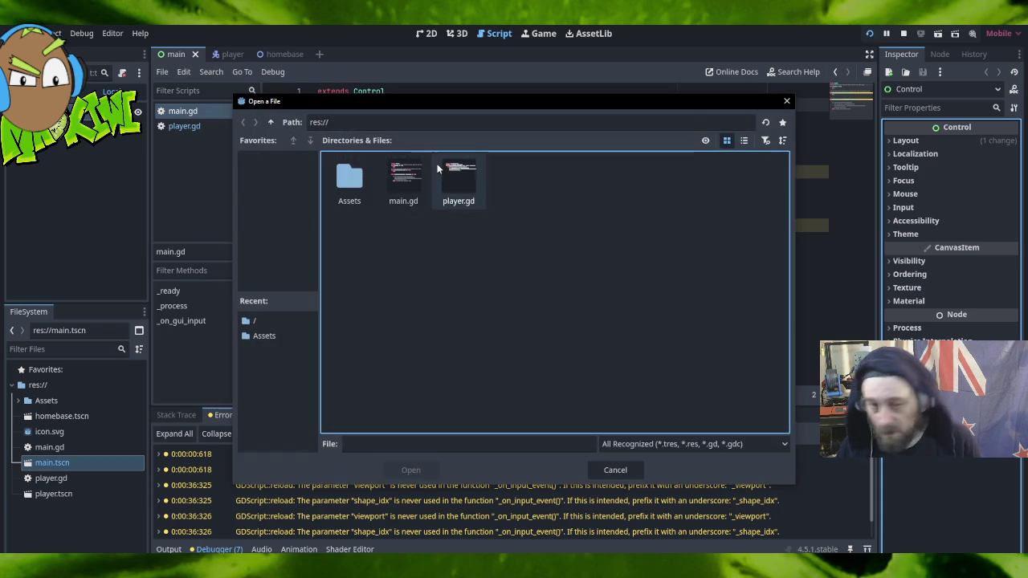
Try loading player.gd onto the Control node, which fails because it extends CharacterBody2D
double_click(460, 181)
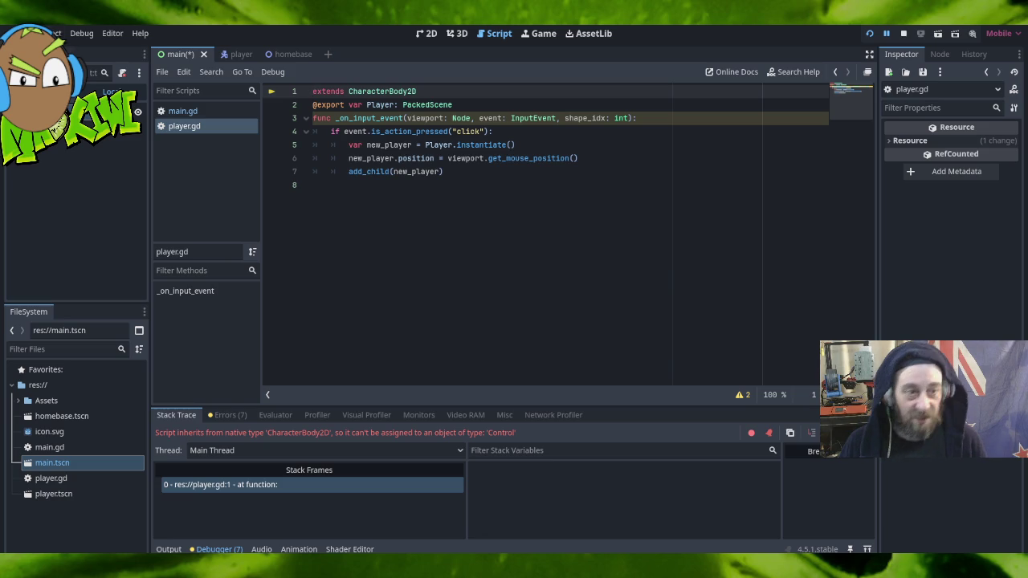
click(20, 33)
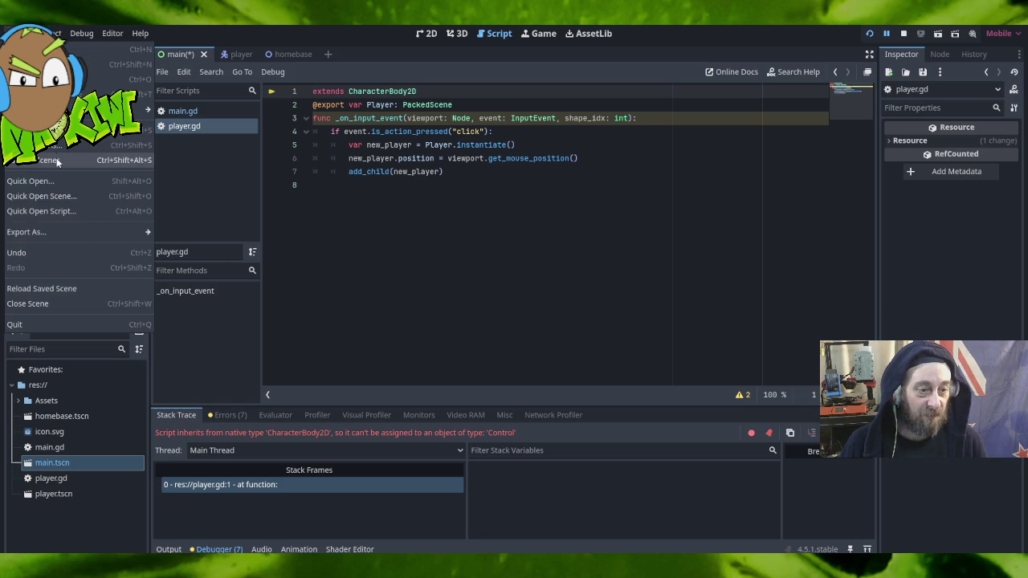
Quit to the project list, stopping the game and saving main.tscn, then open instancing
mouse_move(52, 33)
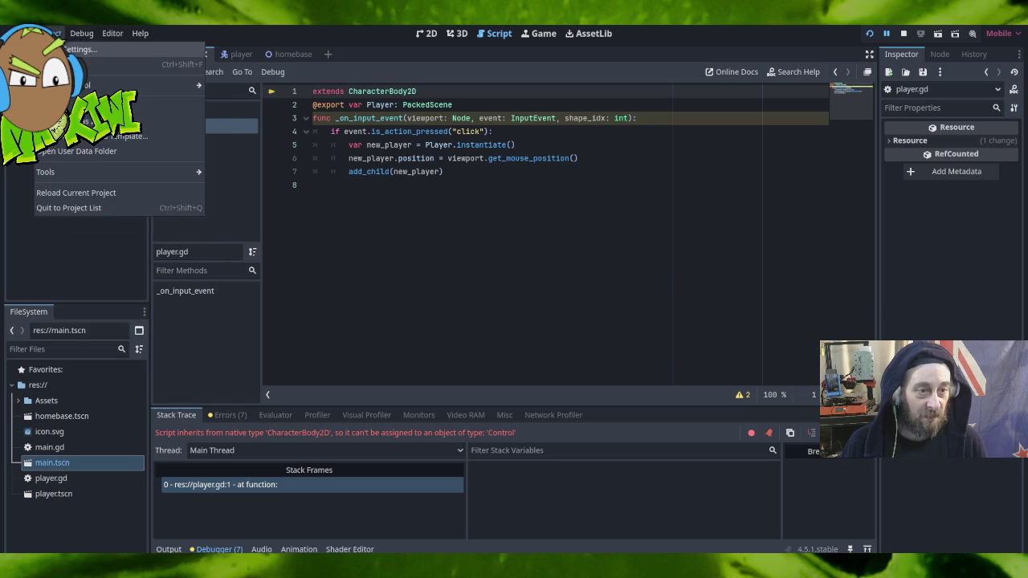
click(78, 207)
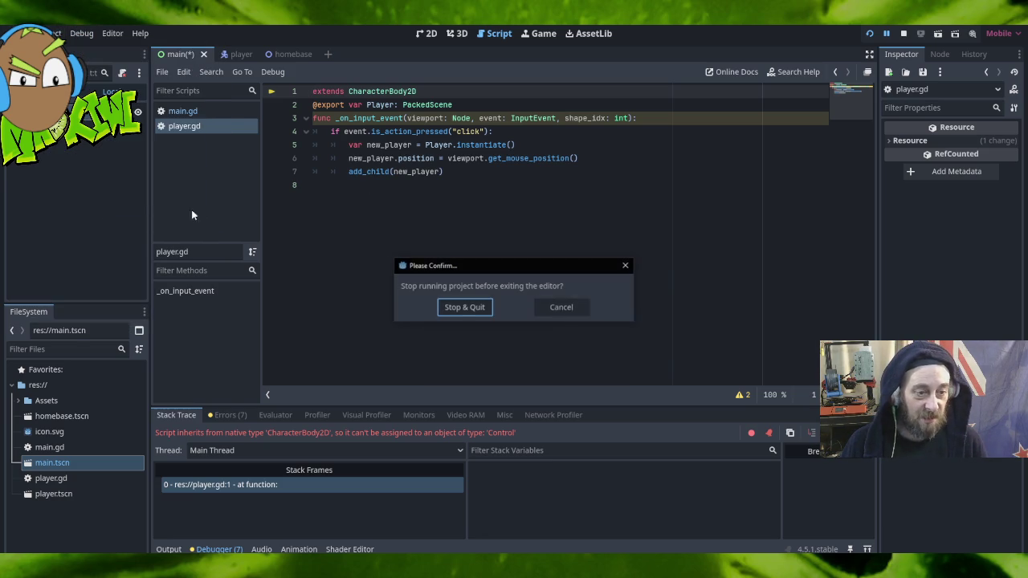
click(465, 308)
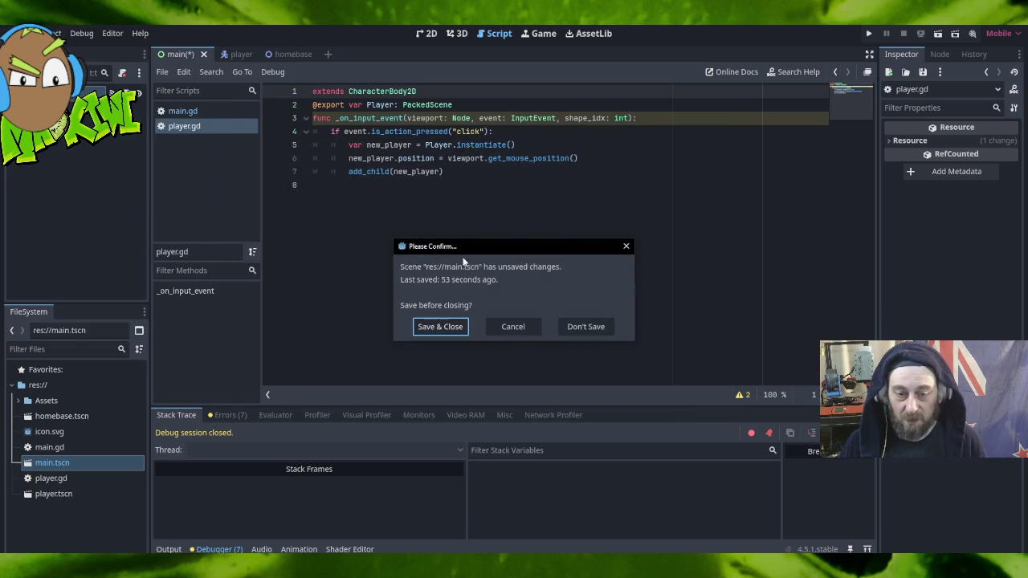
click(448, 330)
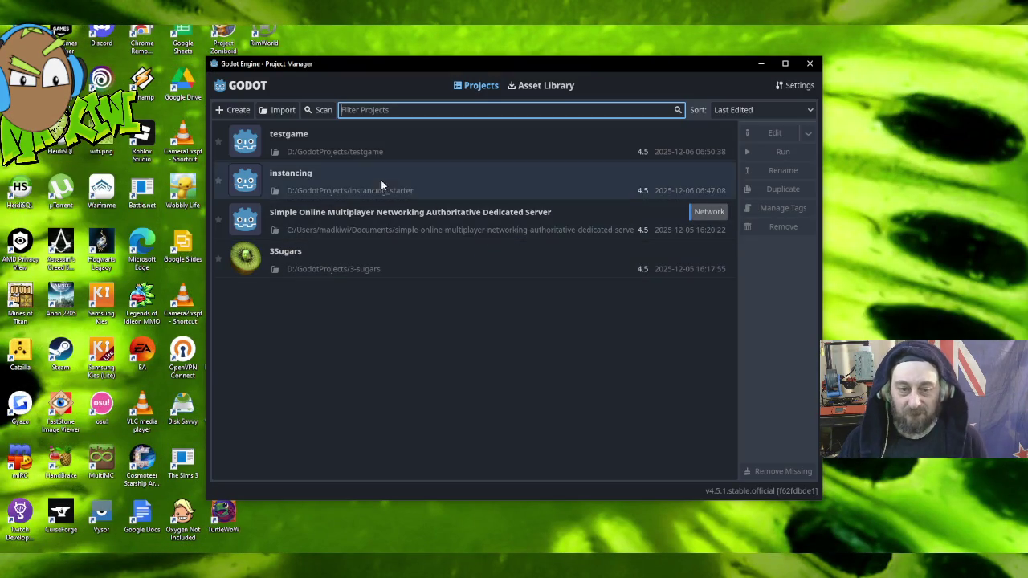
double_click(328, 187)
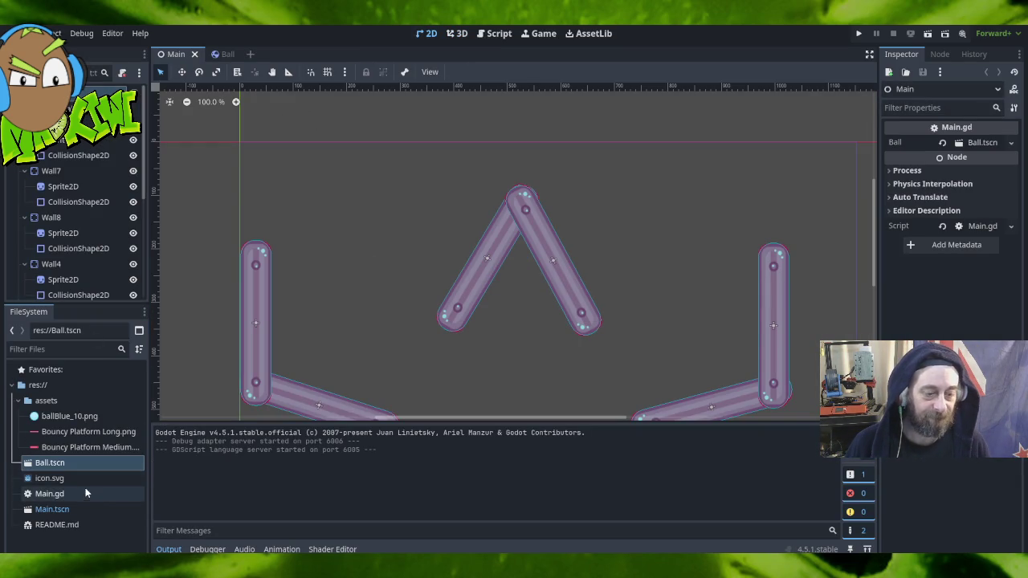
Flip between the Main and Ball scenes and read Main.gd's _input function
click(220, 55)
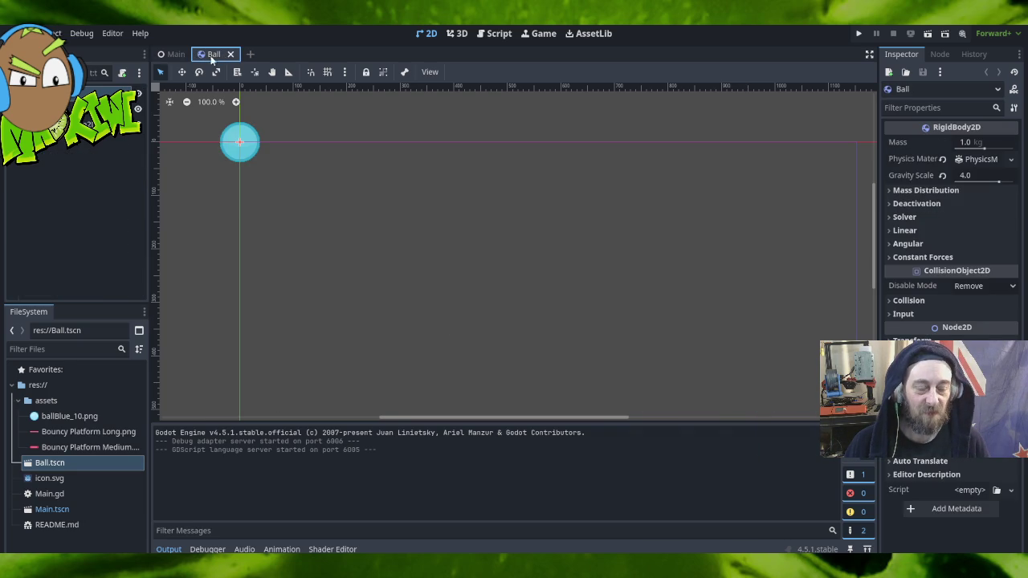
click(173, 55)
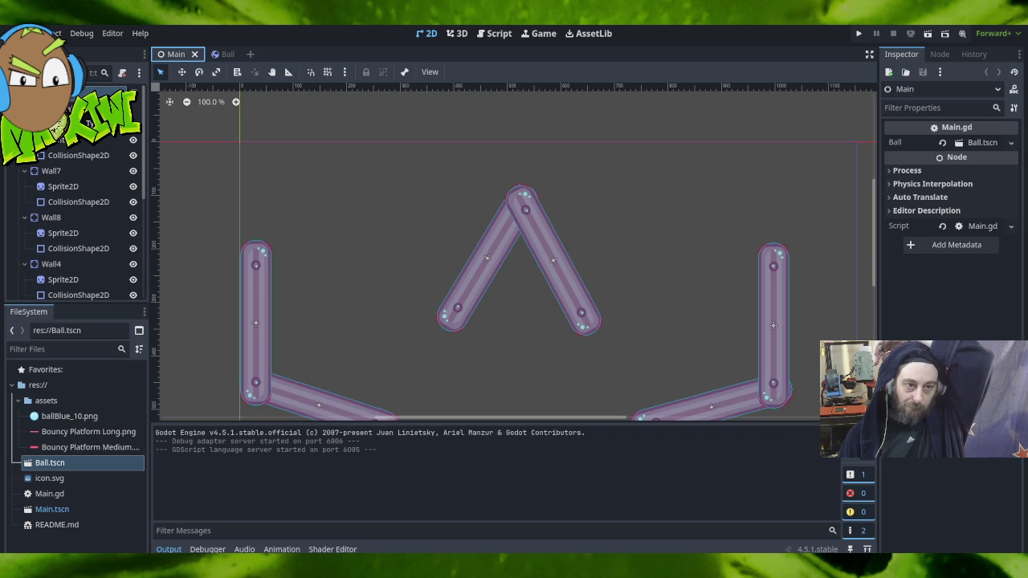
click(224, 53)
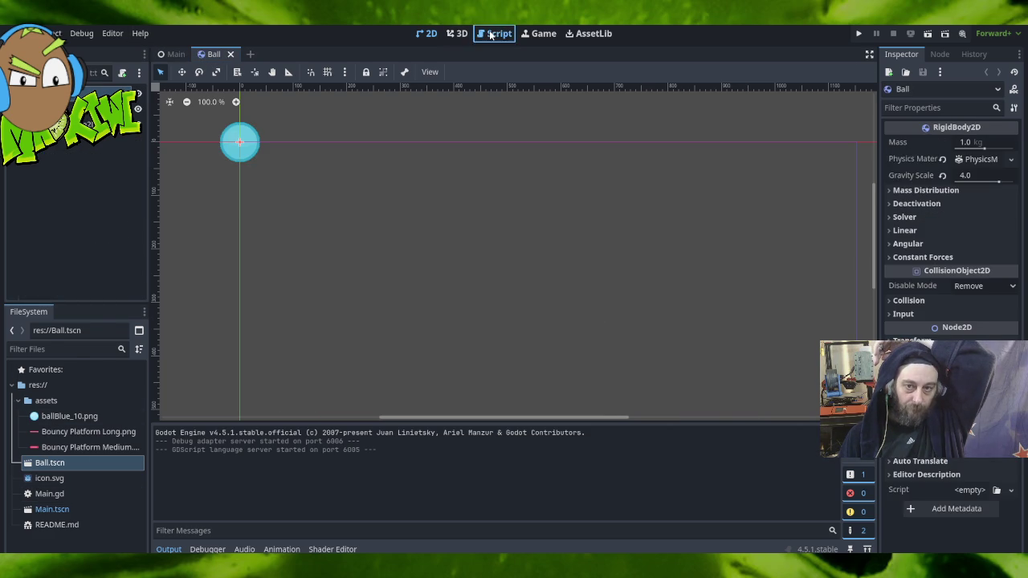
click(494, 33)
drag(420, 93, 236, 74)
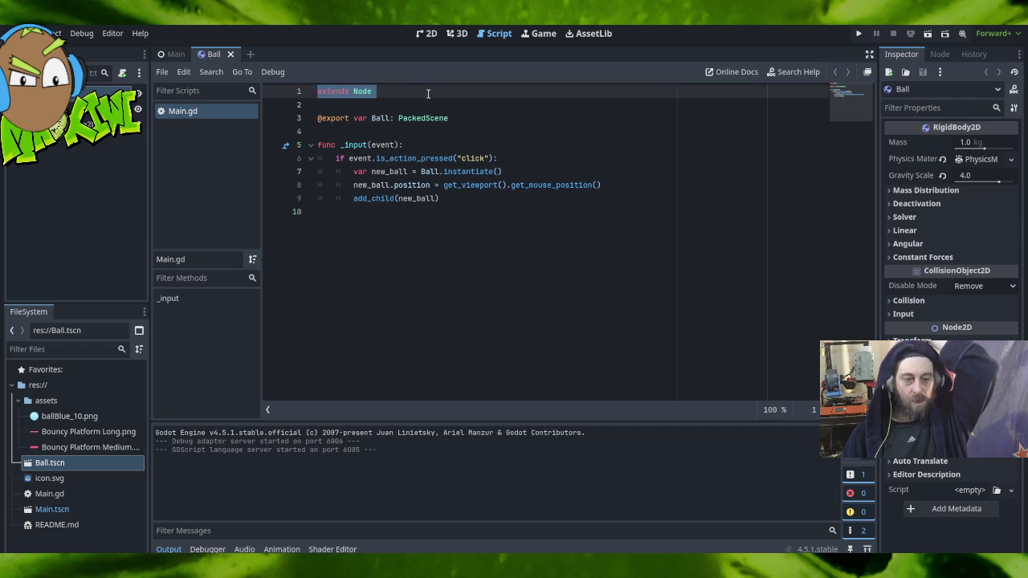
click(210, 302)
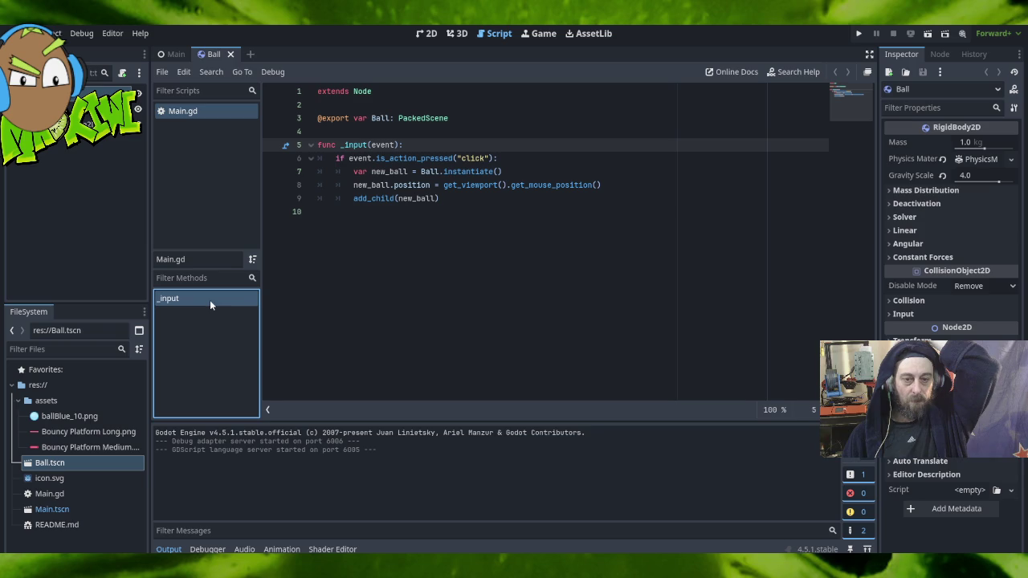
Browse the Node dock's Signals list, then select Main.gd and Main.tscn and return to Main
click(939, 55)
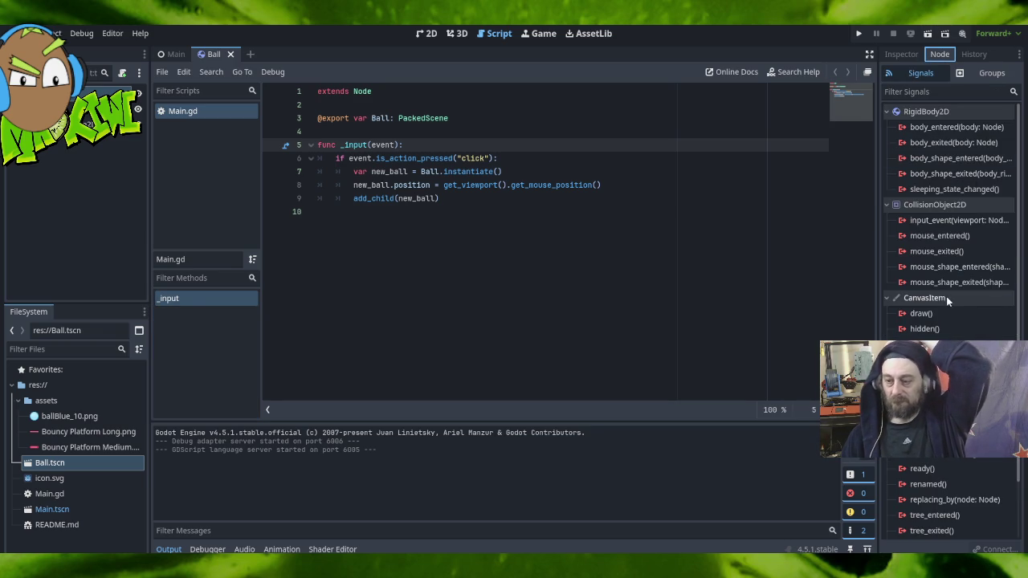
scroll(947, 289, down, 2)
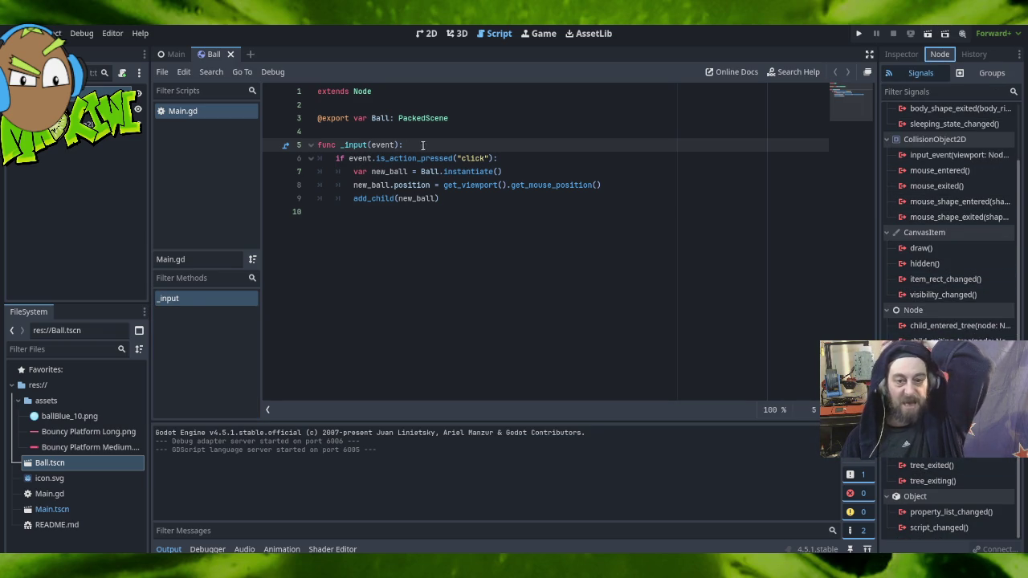
scroll(973, 121, up, 2)
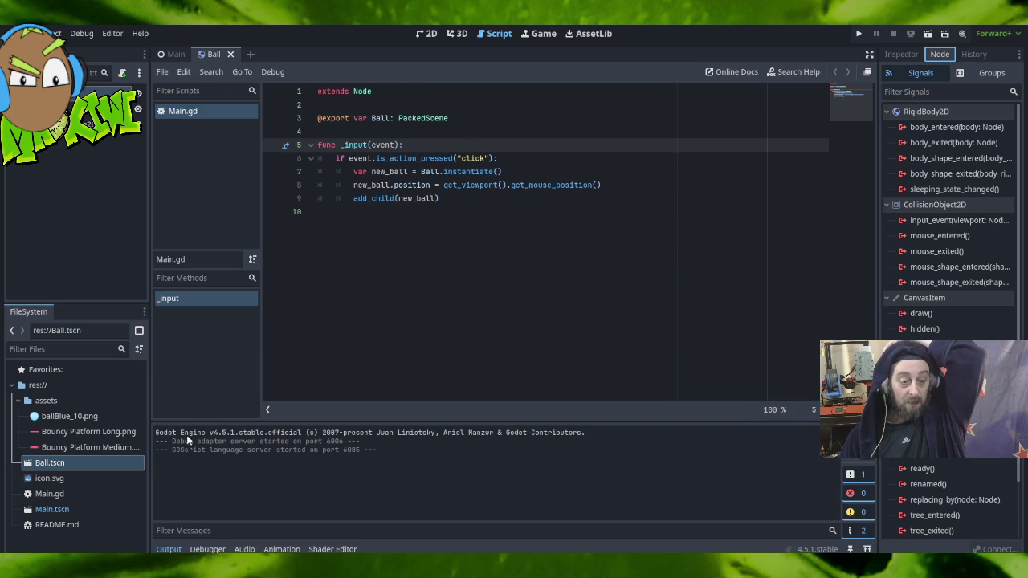
click(49, 493)
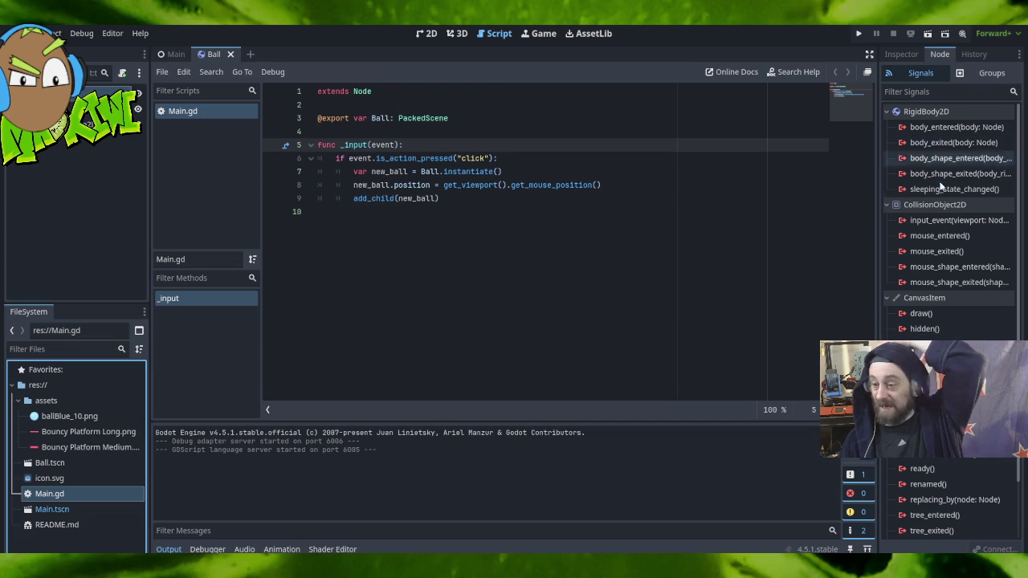
click(69, 512)
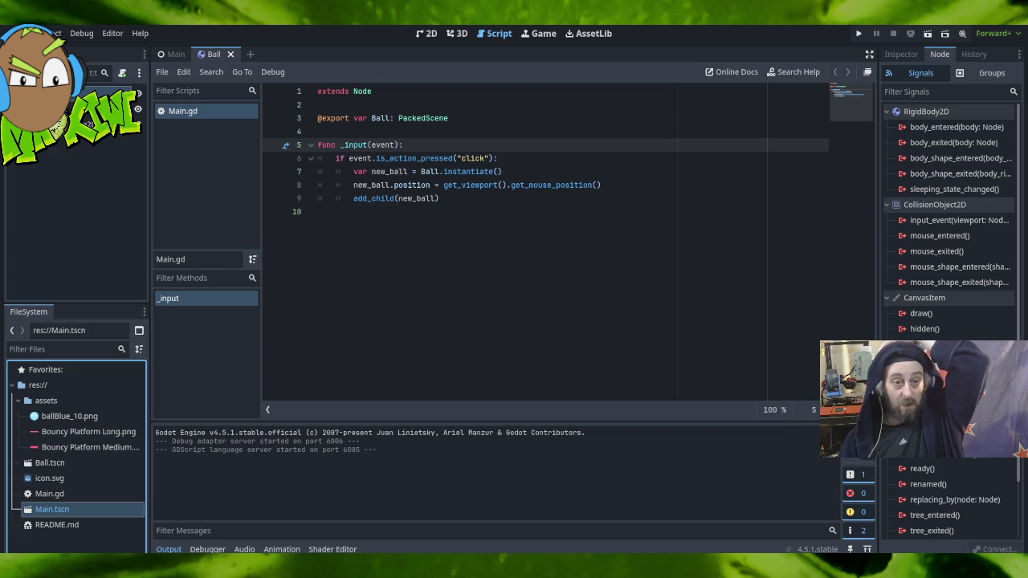
click(175, 54)
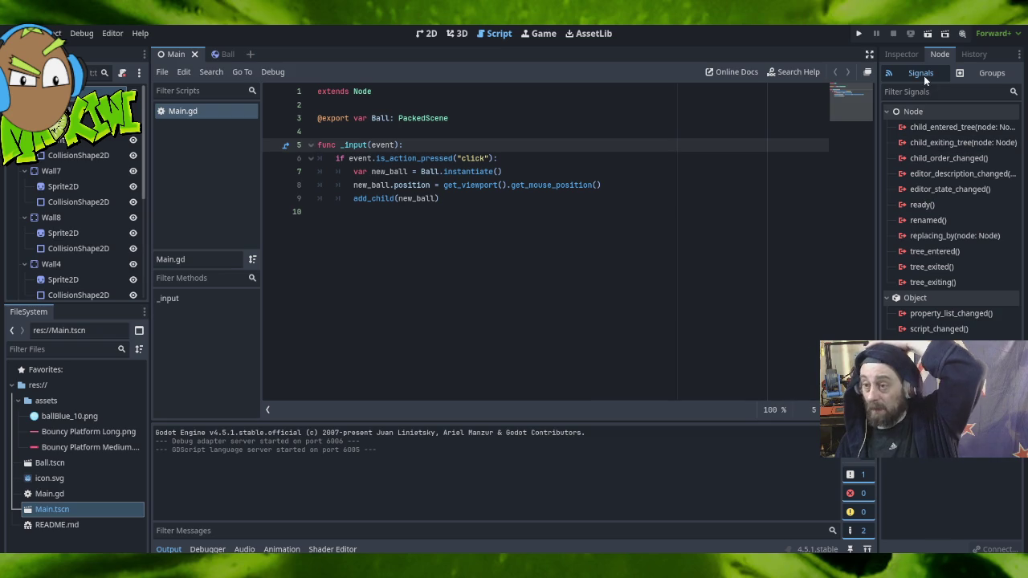
Inspect signals for Wall7 and Wall3's Sprite2D and CollisionShape2D, then select Main.gd and Ball.tscn
click(52, 170)
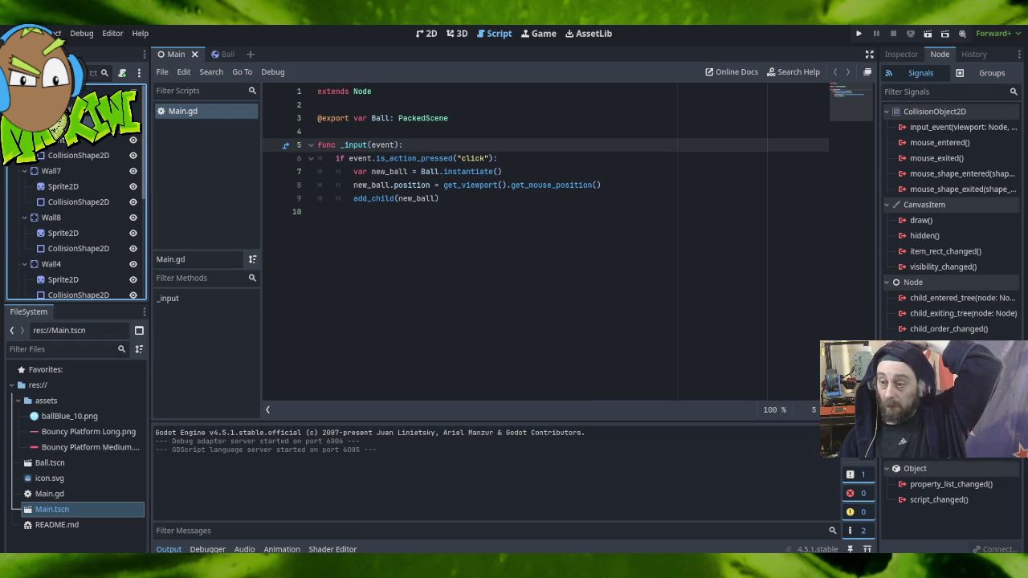
scroll(58, 160, down, 5)
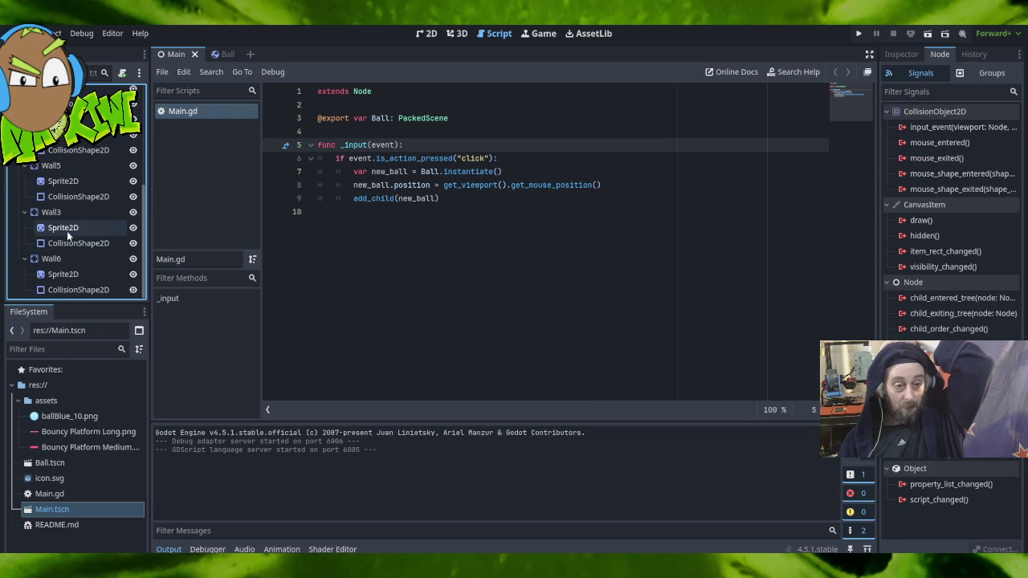
click(67, 229)
click(70, 243)
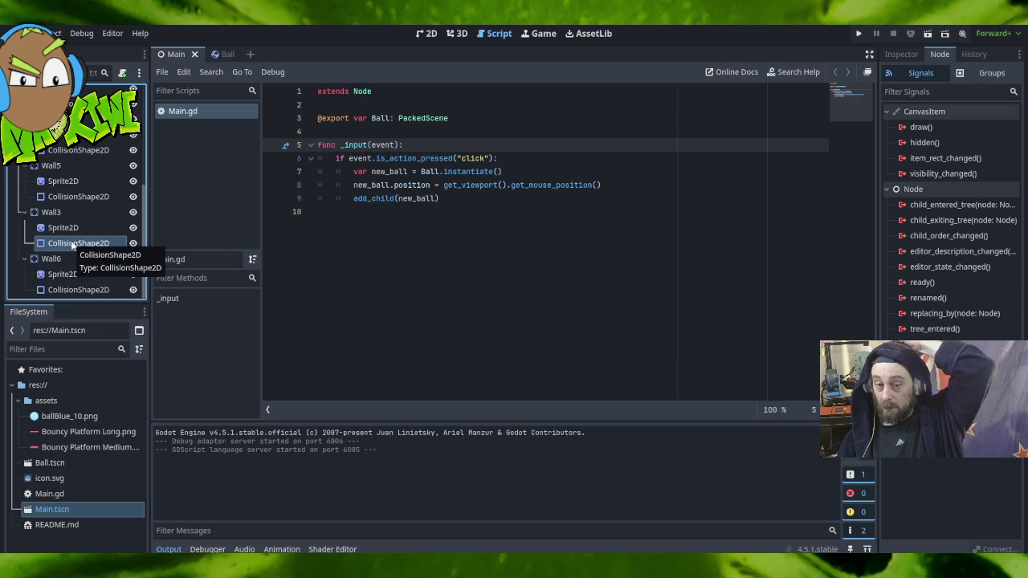
scroll(71, 241, up, 5)
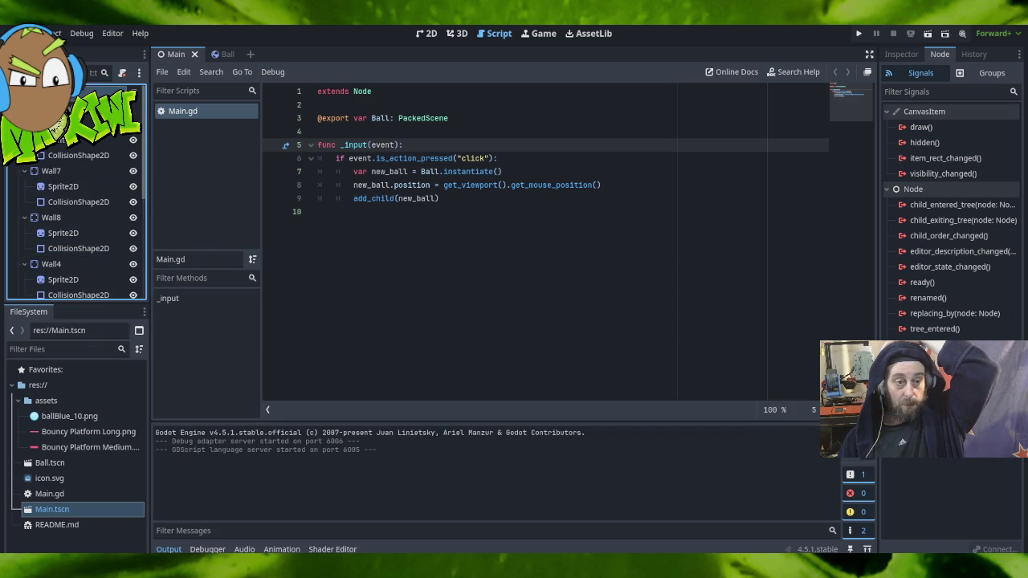
scroll(952, 225, down, 3)
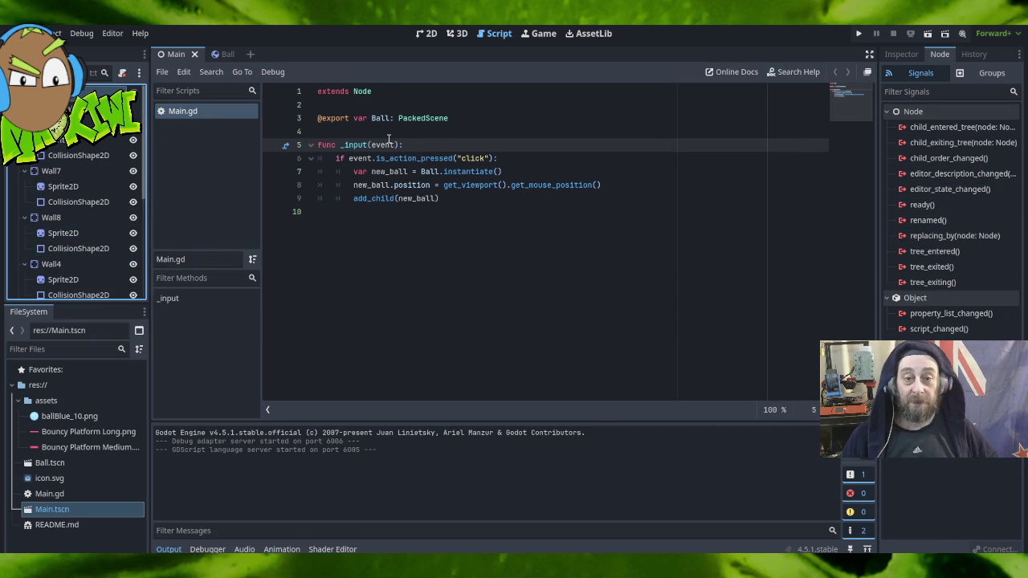
click(72, 500)
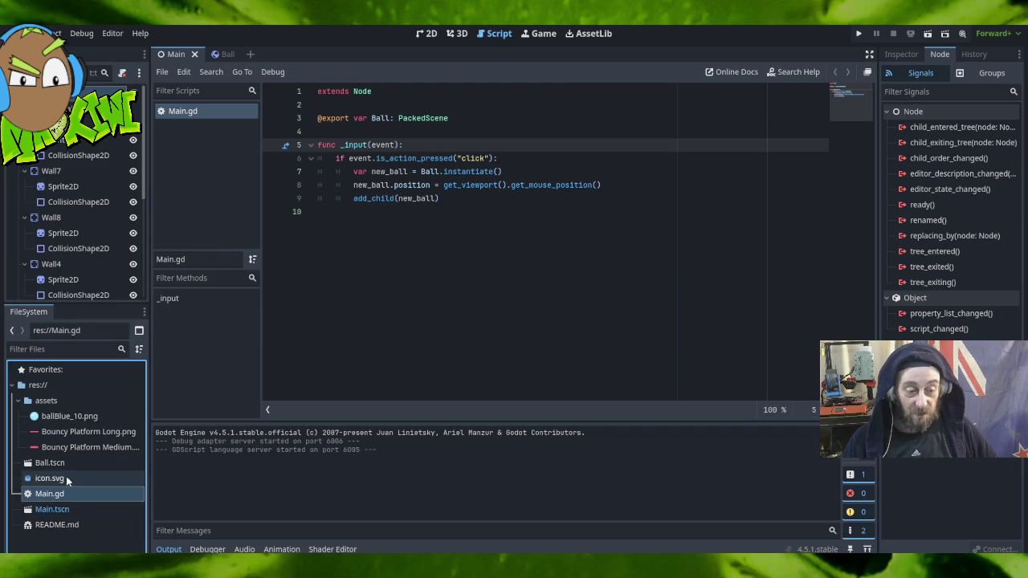
click(65, 461)
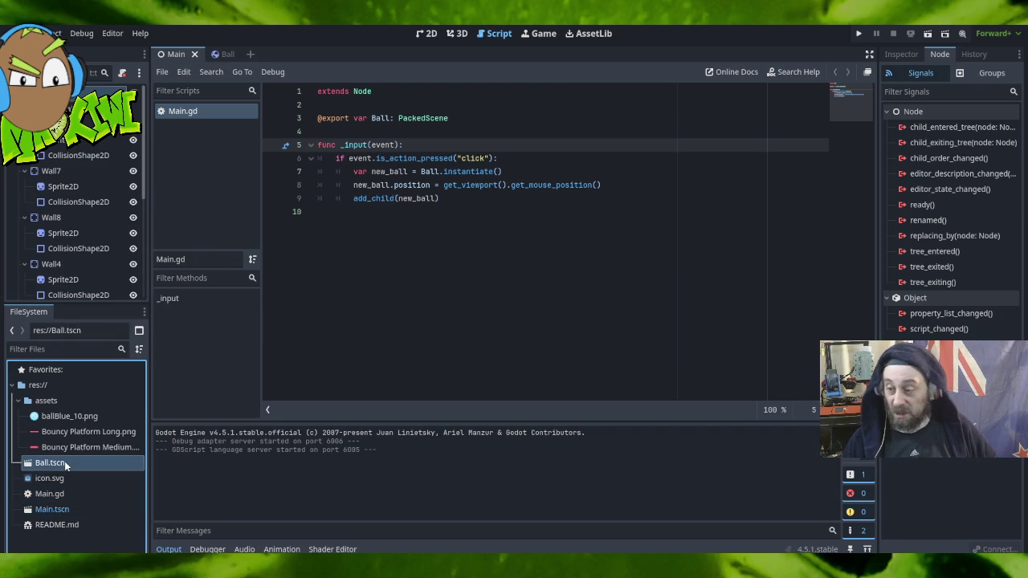
click(902, 54)
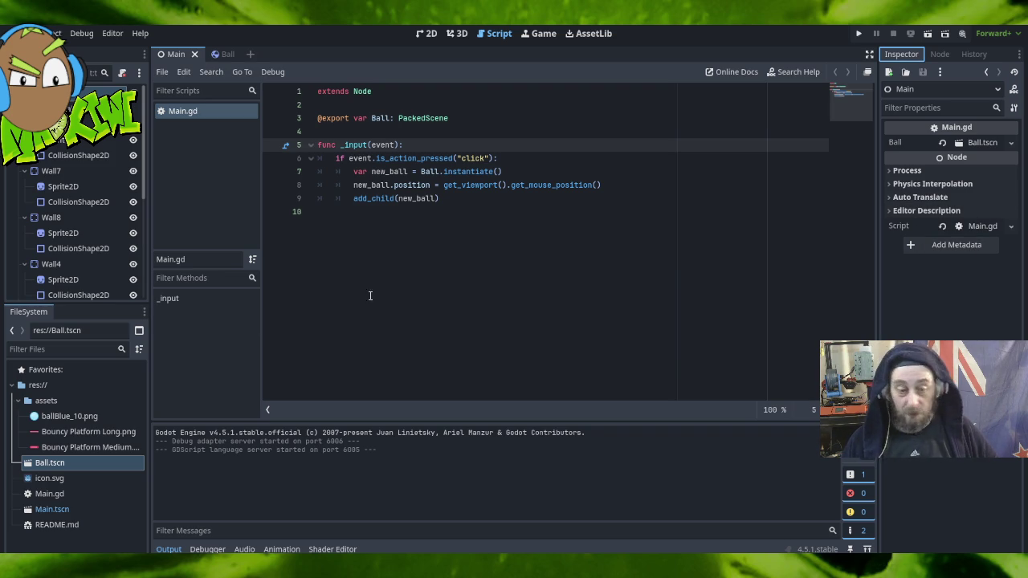
click(65, 509)
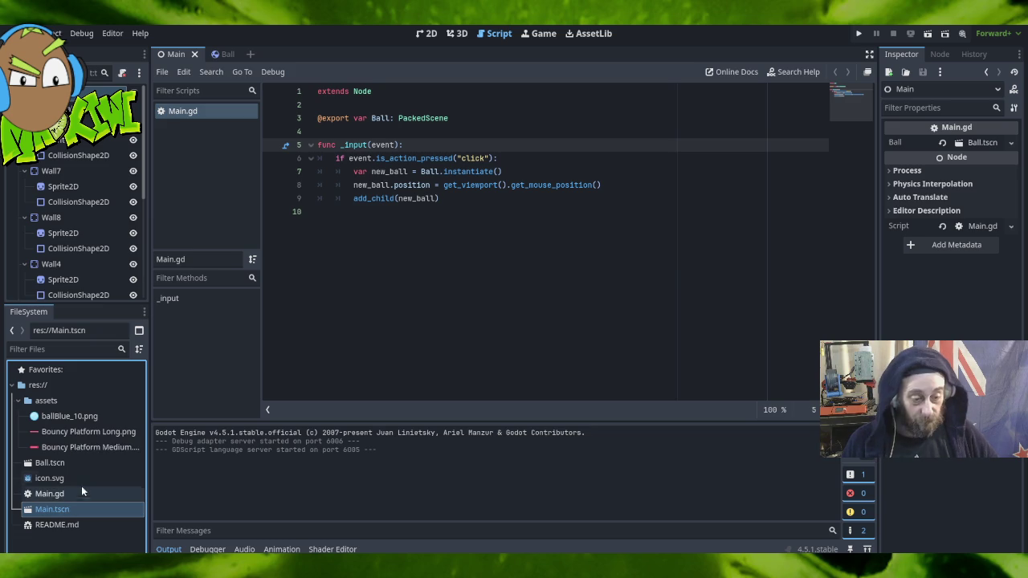
click(227, 55)
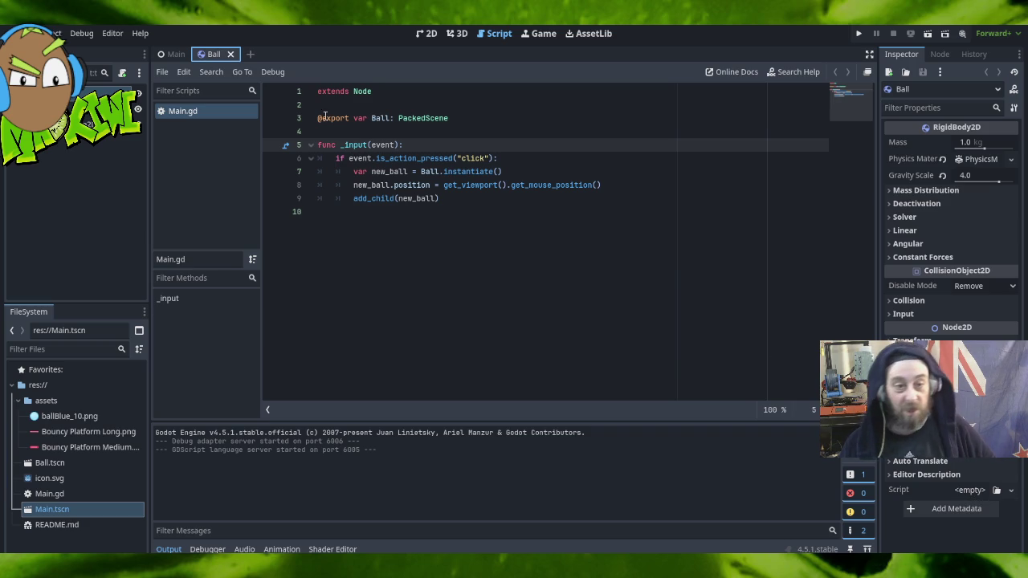
click(172, 55)
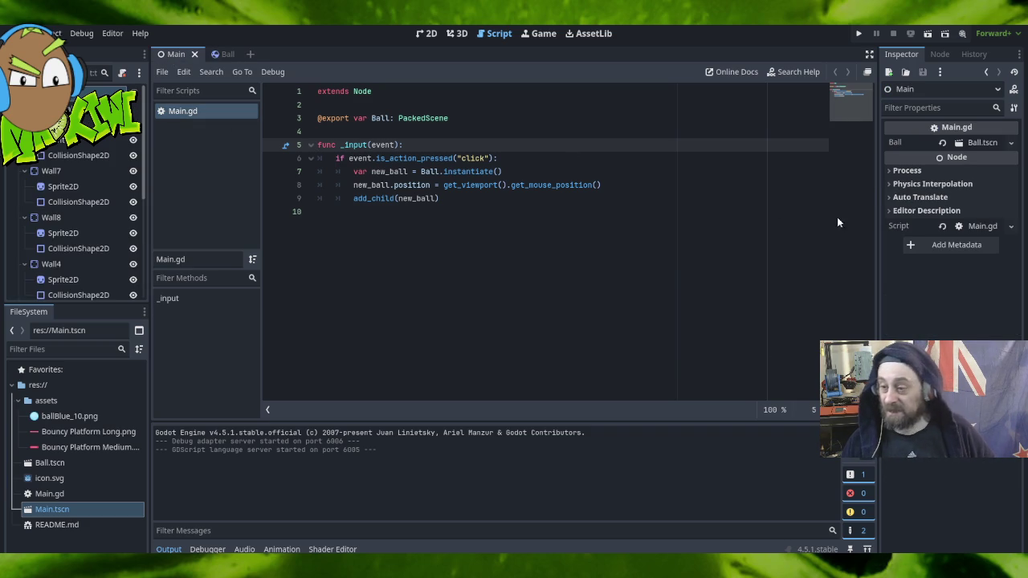
mouse_move(377, 104)
mouse_down()
mouse_move(455, 120)
mouse_move(553, 217)
mouse_up()
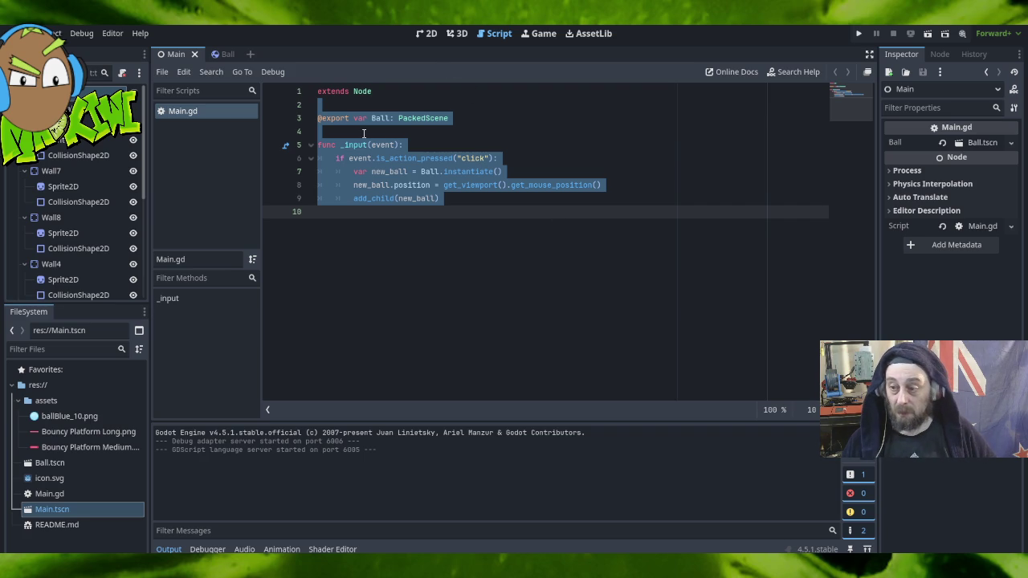
mouse_move(321, 144)
mouse_down()
mouse_move(354, 171)
mouse_move(494, 158)
mouse_move(516, 146)
mouse_up()
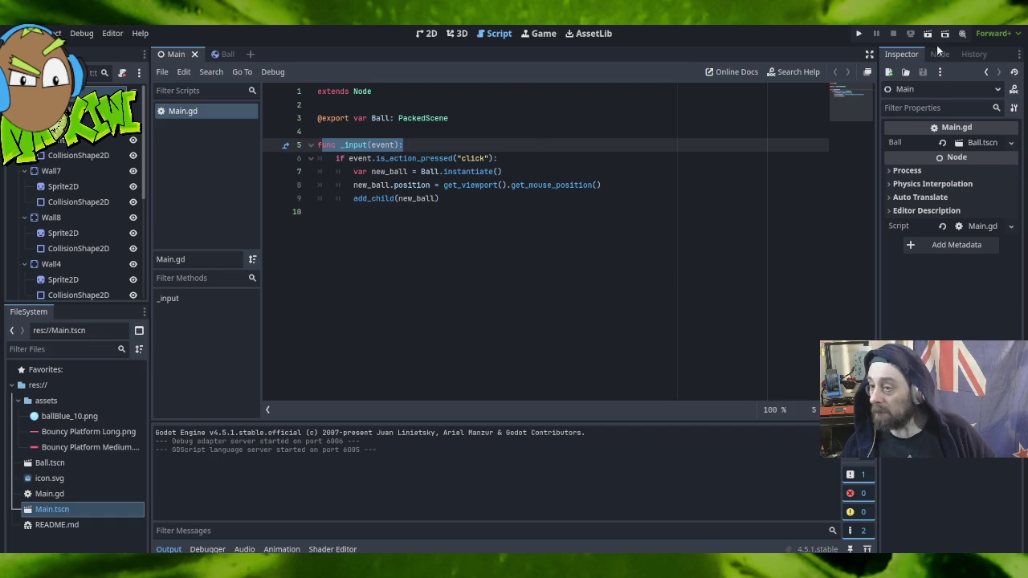
Show the Main node's Signals list in the Node dock and check the _input documentation
click(940, 54)
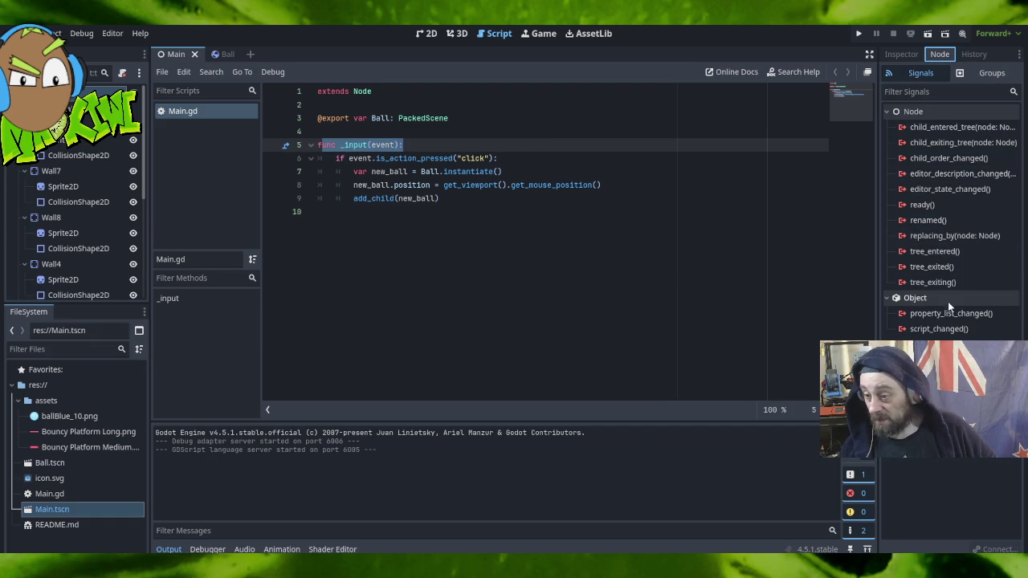
mouse_move(947, 304)
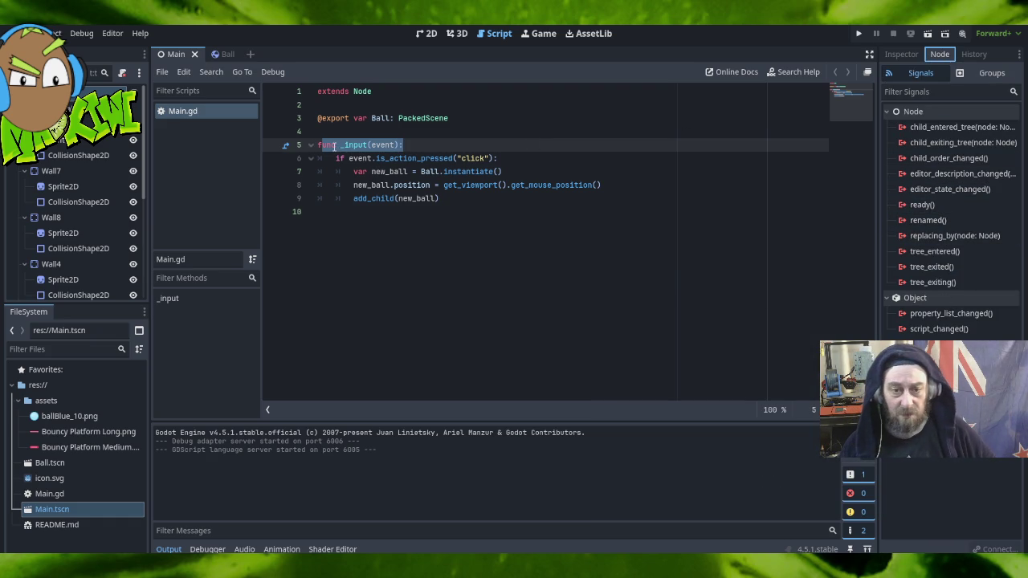
mouse_move(351, 147)
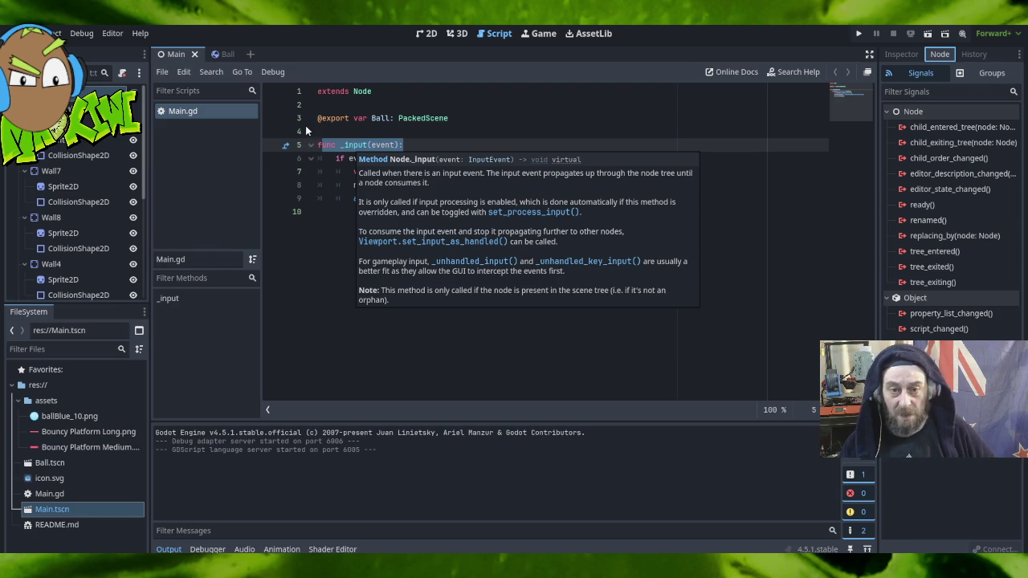
click(522, 131)
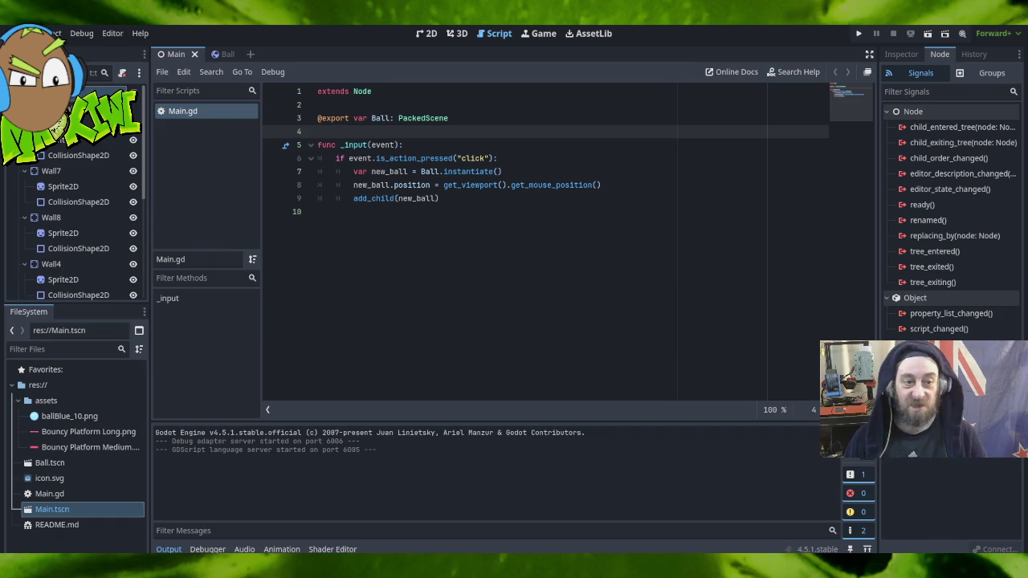
Quit the instancing project to the Project Manager and open testgame
click(48, 33)
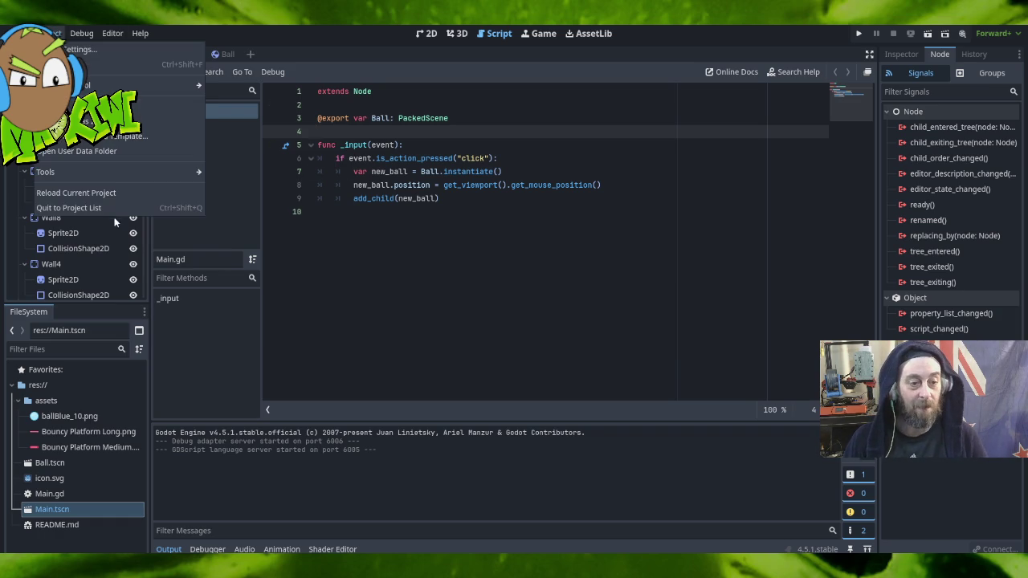
click(106, 208)
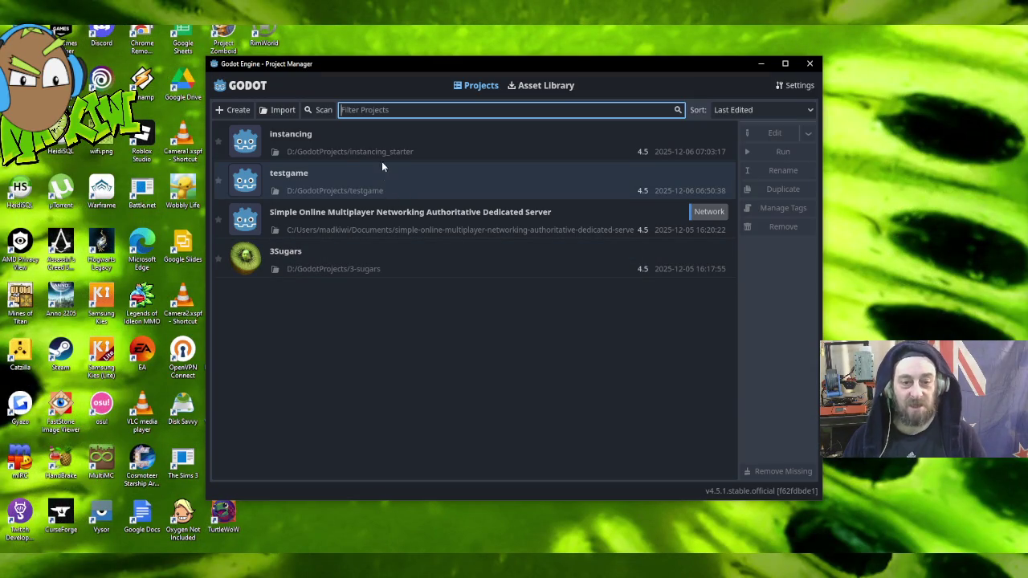
double_click(382, 171)
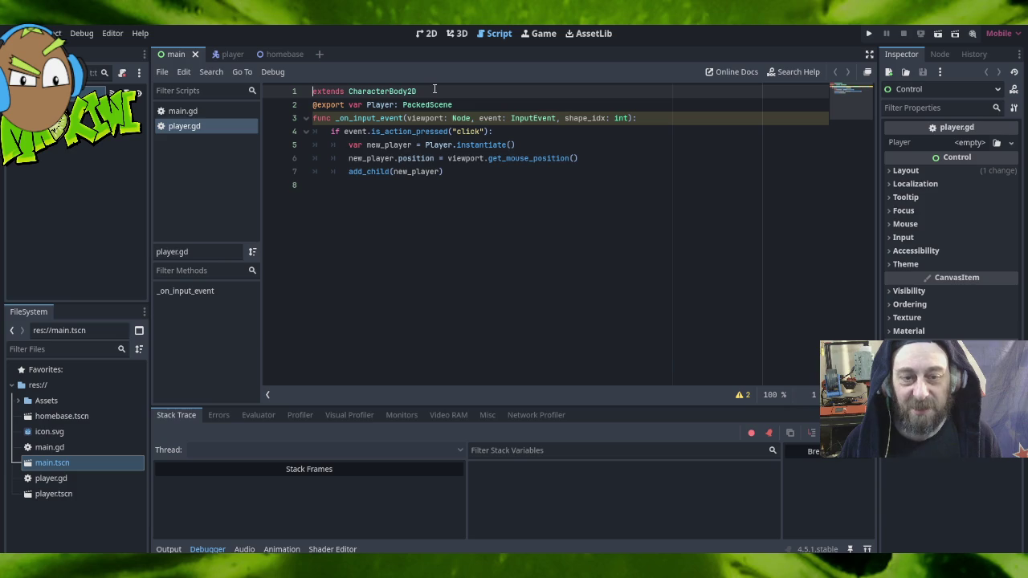
Strip player.gd down to its extends line and clear the script from the scene's node
drag(431, 91, 486, 187)
key(ctrl+c)
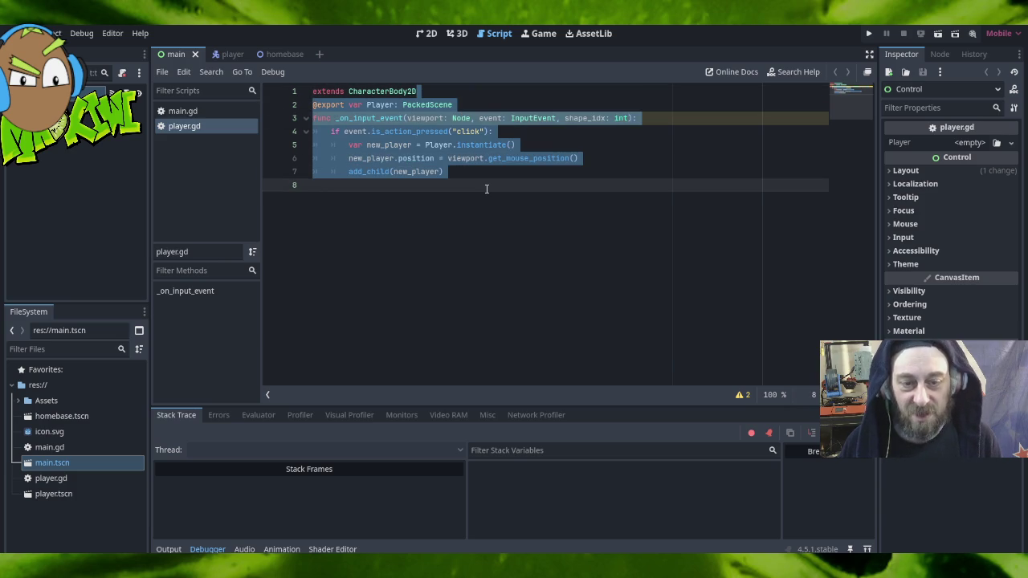
key(Delete)
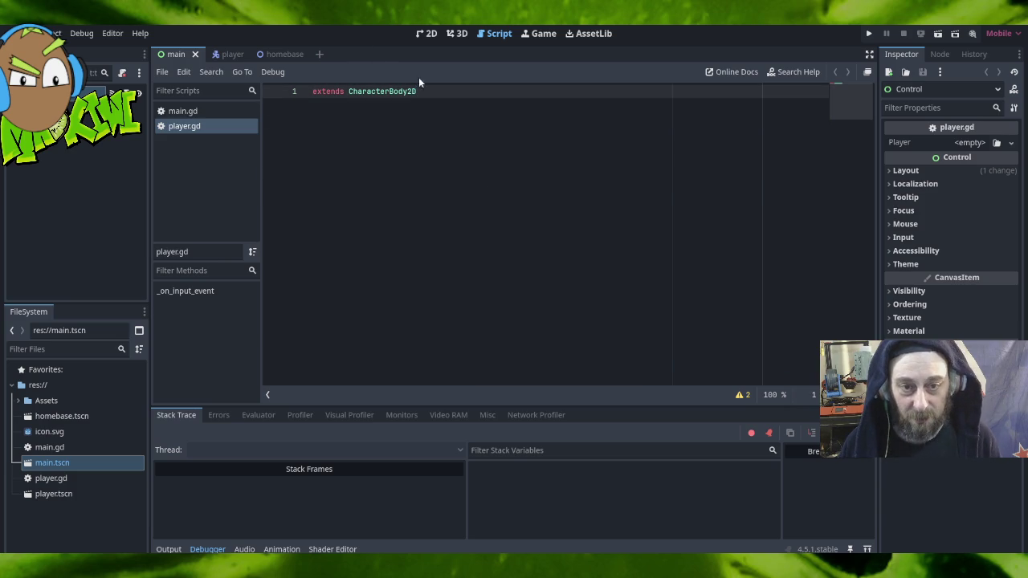
click(70, 479)
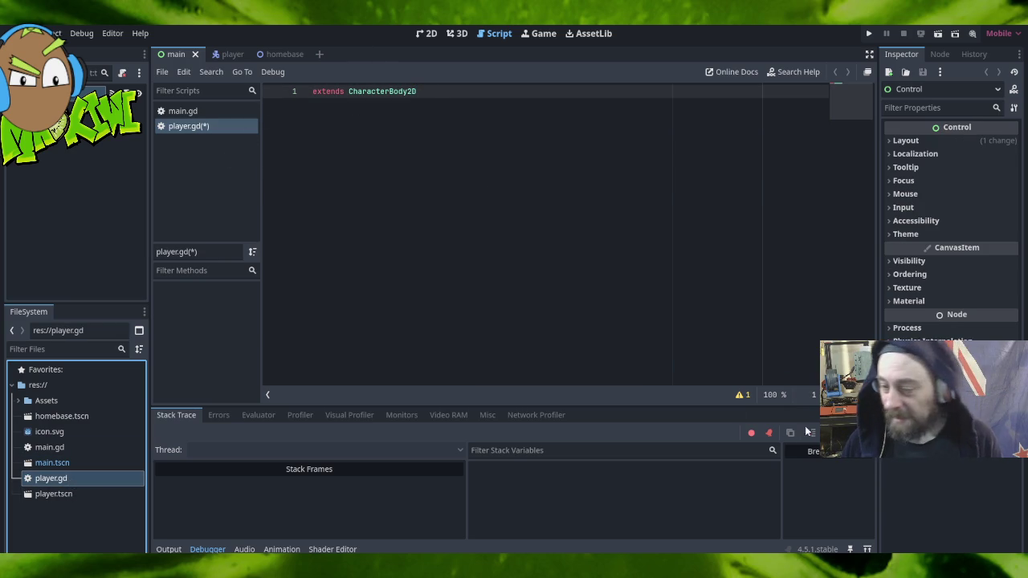
right_click(932, 461)
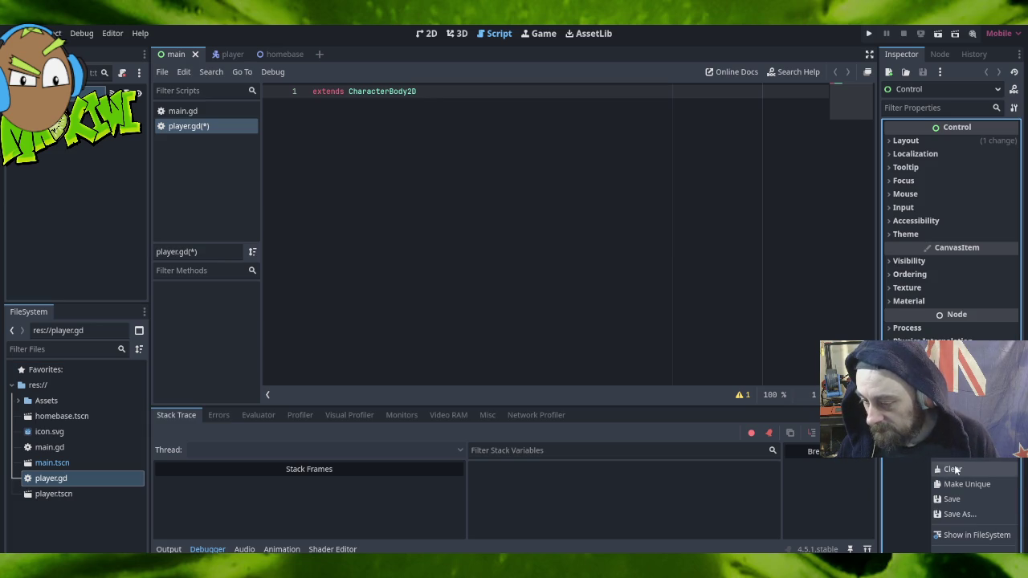
click(949, 469)
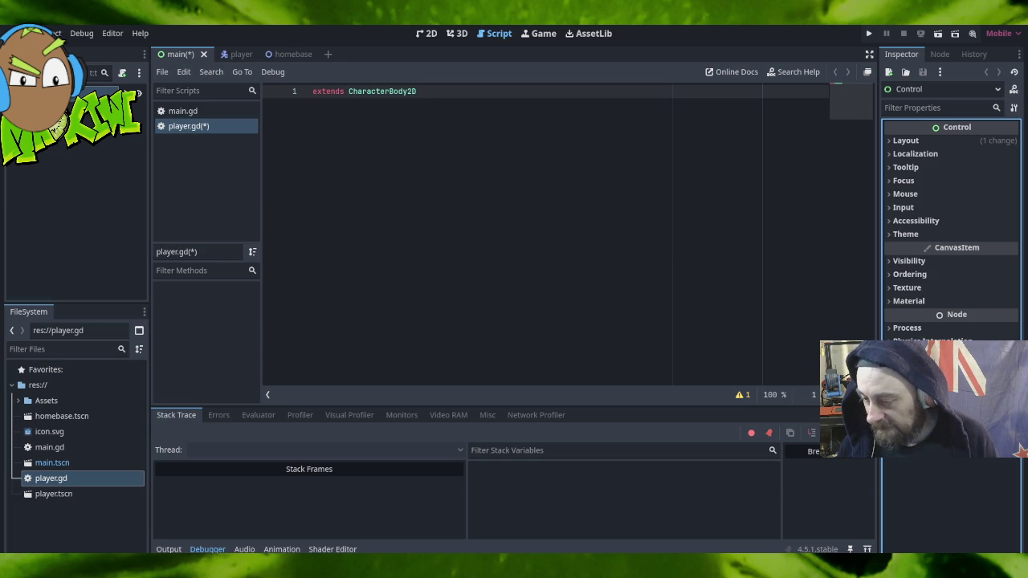
Delete player.gd from the project's FileSystem
click(88, 478)
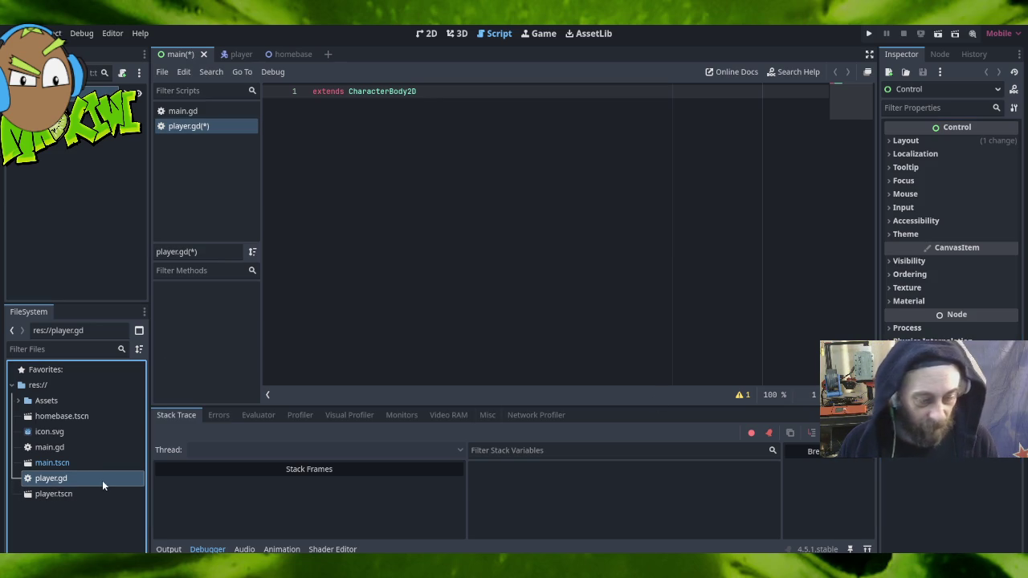
key(Delete)
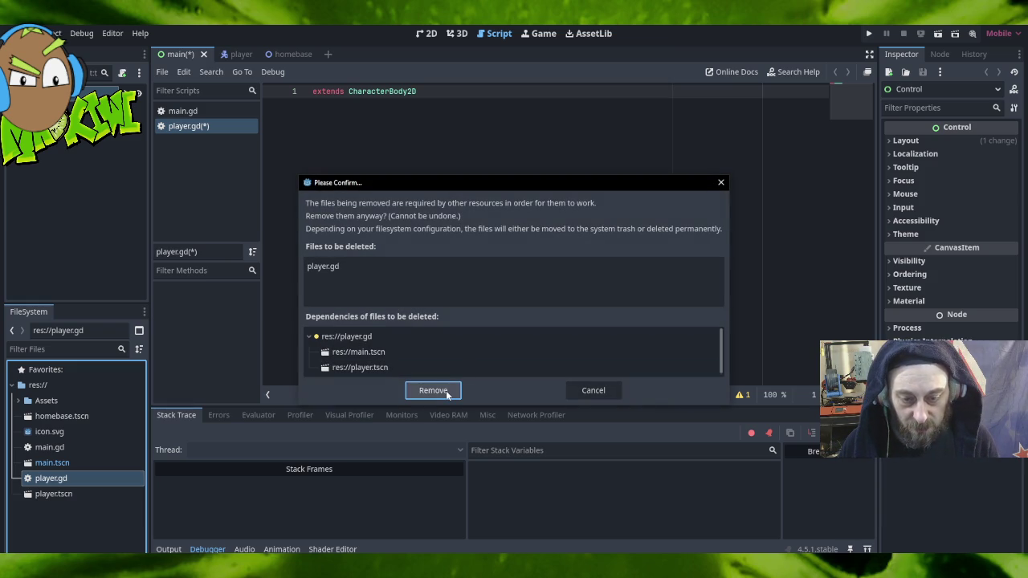
click(434, 391)
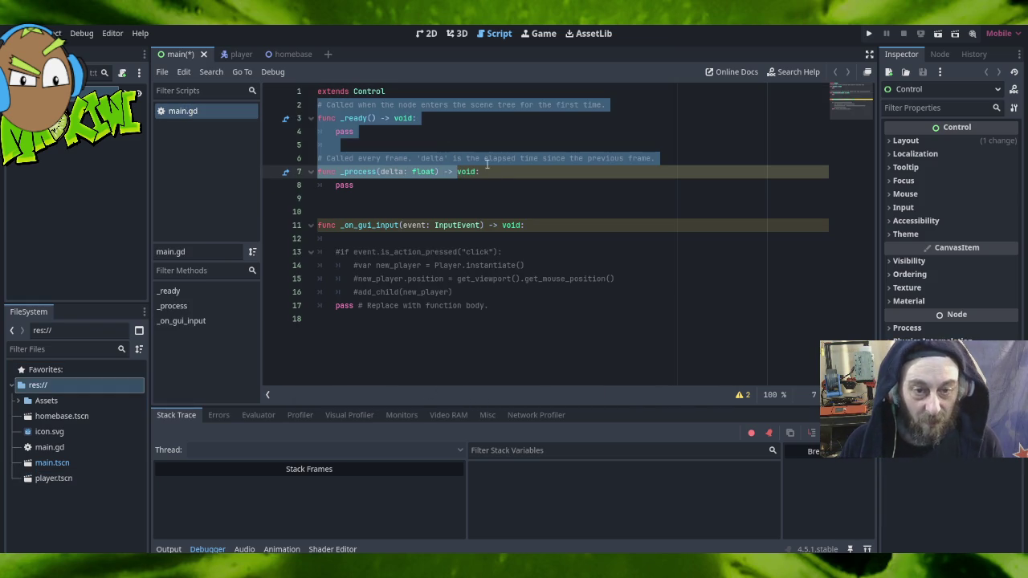
Paste the Player export and _on_input_event code over the pass placeholder under _ready
click(437, 252)
mouse_move(517, 309)
mouse_down()
mouse_move(228, 92)
mouse_move(227, 184)
mouse_up()
click(430, 119)
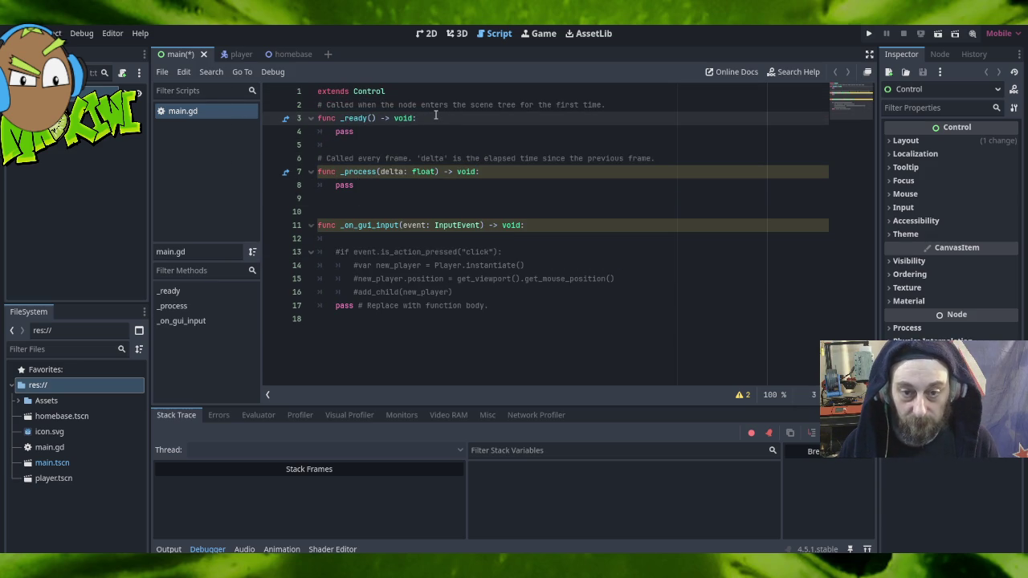
drag(436, 116, 460, 135)
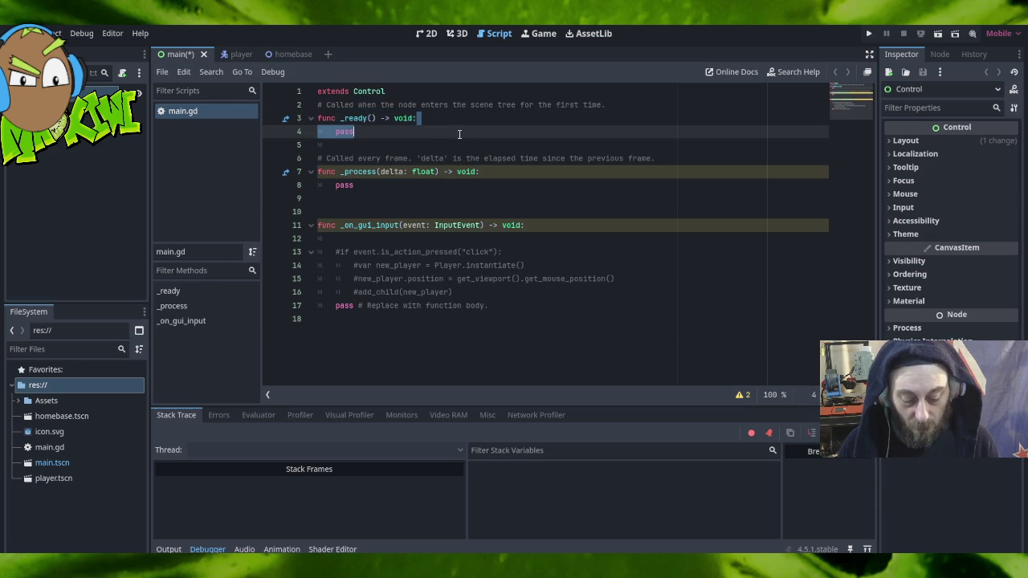
key(ctrl+v)
Move the Player export line up to sit directly below the extends line
drag(446, 121, 487, 133)
key(ctrl+x)
click(407, 89)
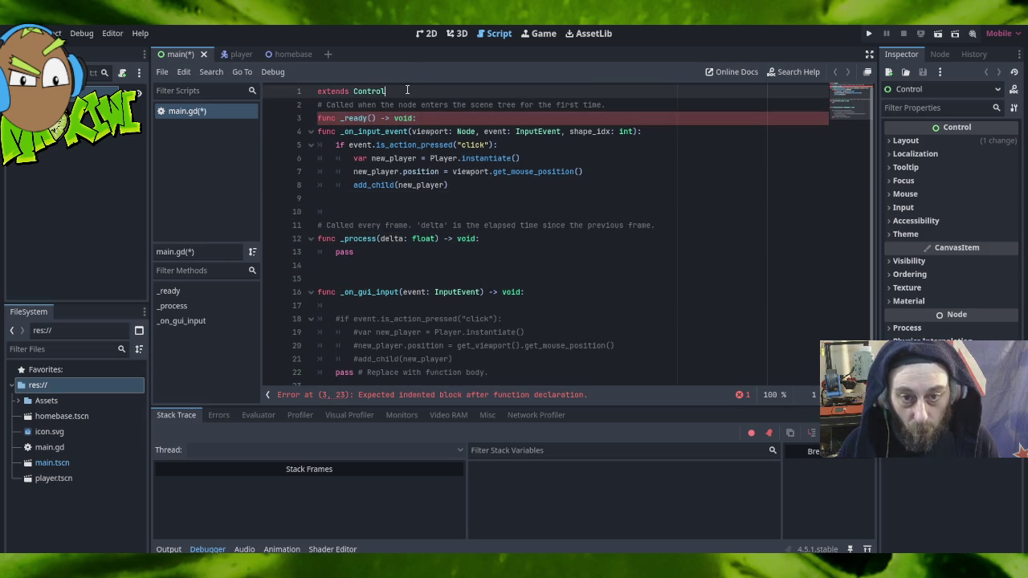
key(ctrl+v)
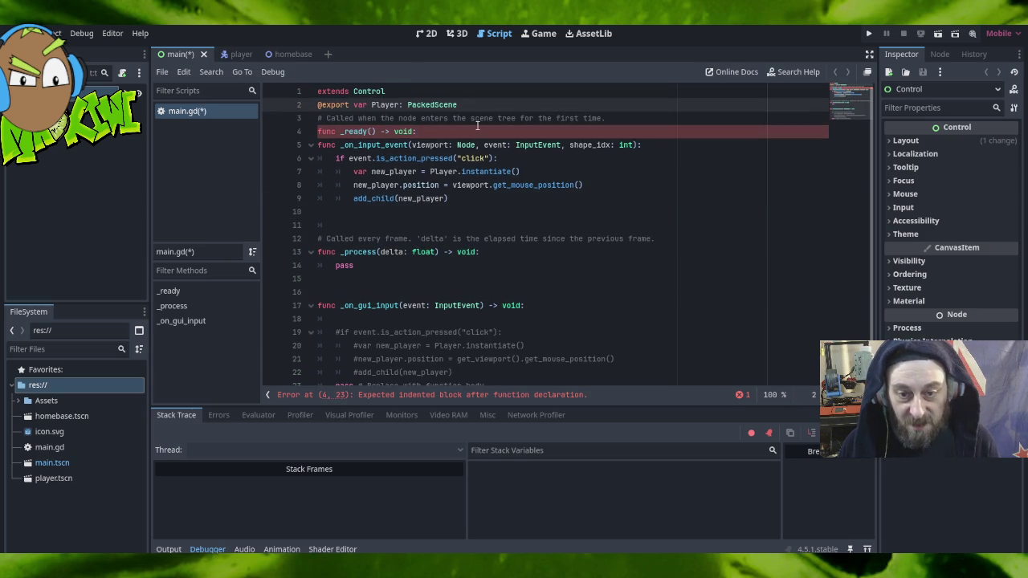
Add pass to the empty _ready function and remove the extra blank line after add_child
click(465, 134)
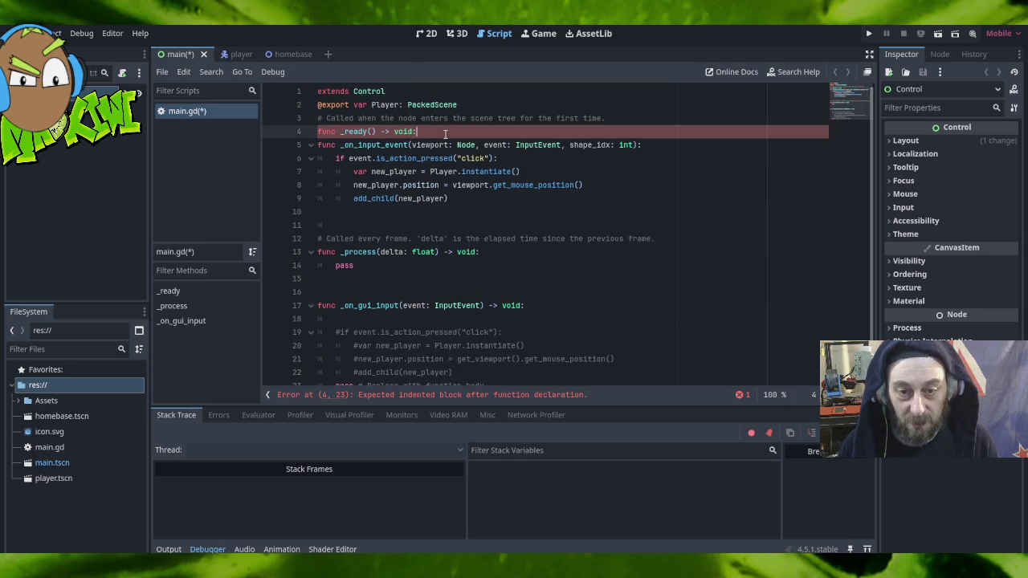
key(Return)
text(pass)
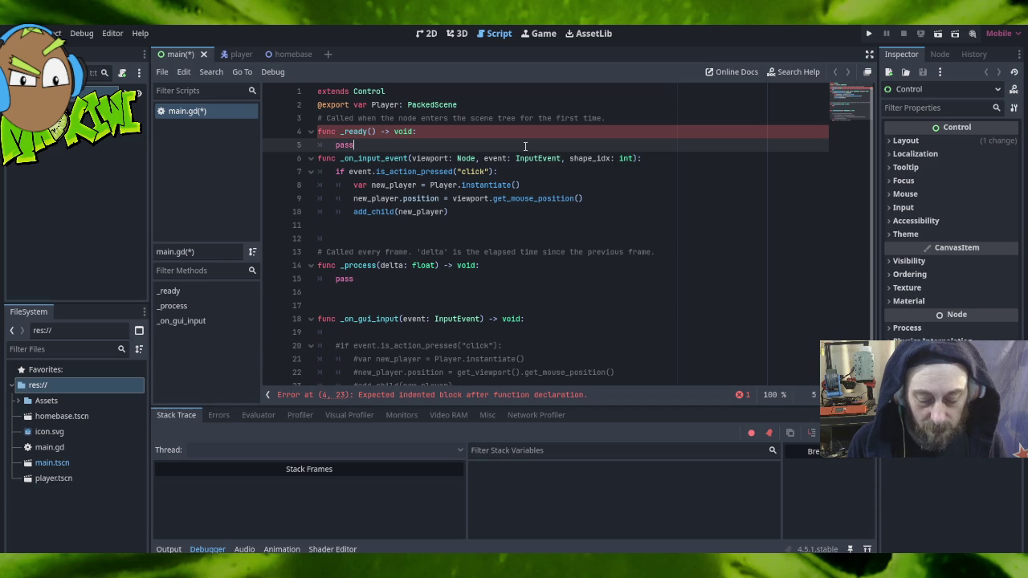
key(Return)
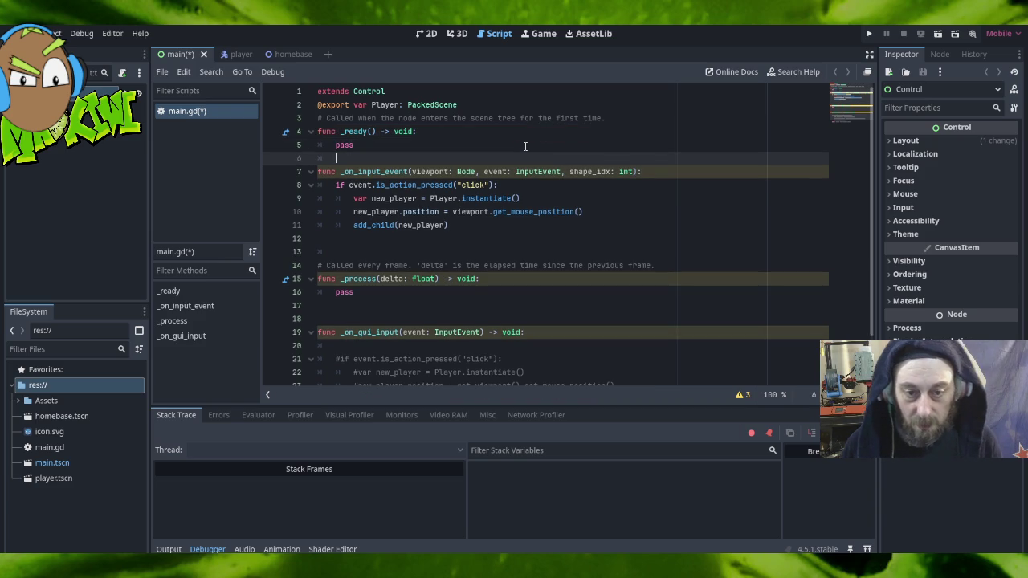
click(471, 220)
key(Delete)
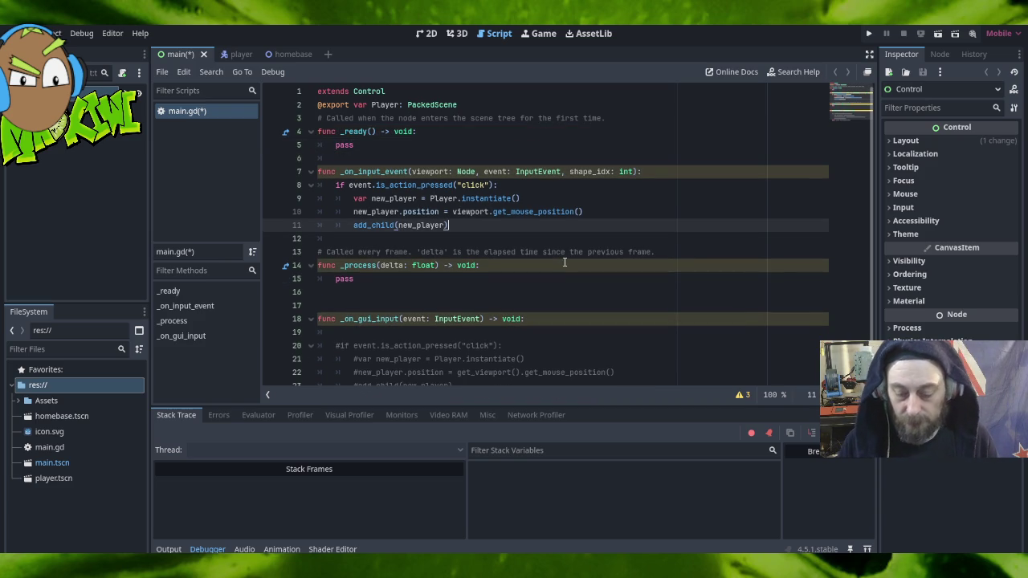
scroll(566, 261, down, 1)
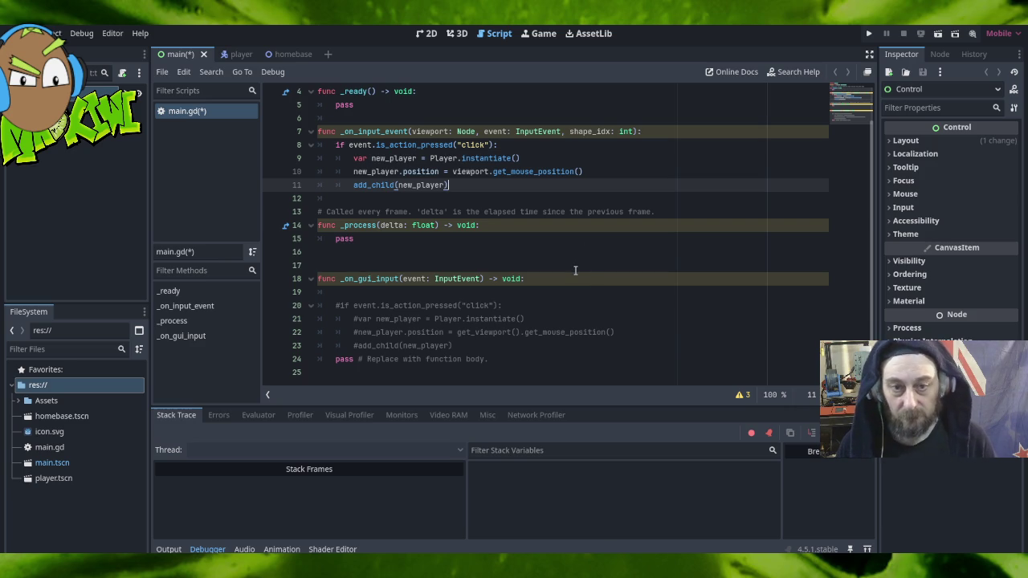
Save the main scene, then show the player scene's signal connections
click(20, 33)
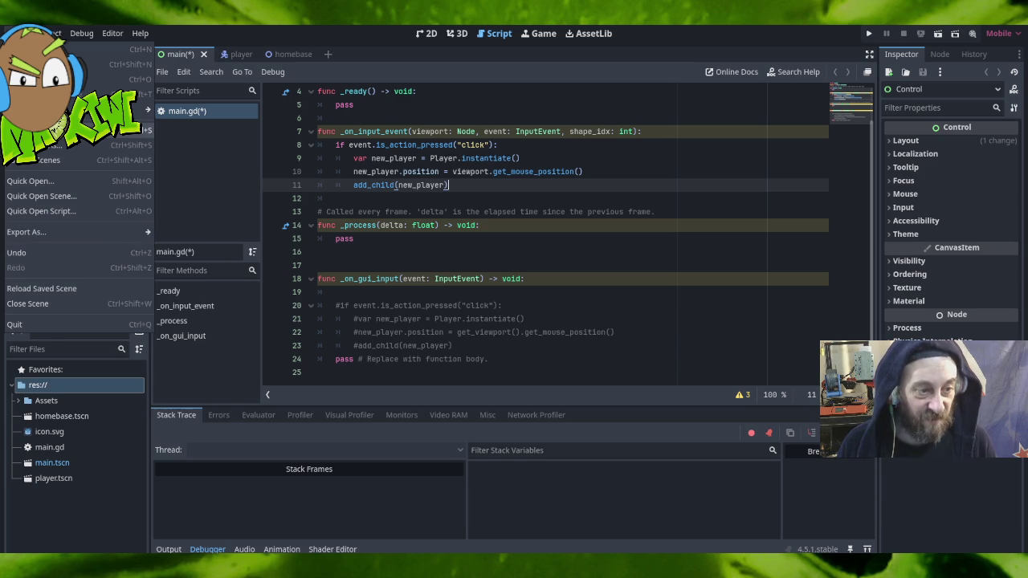
click(48, 130)
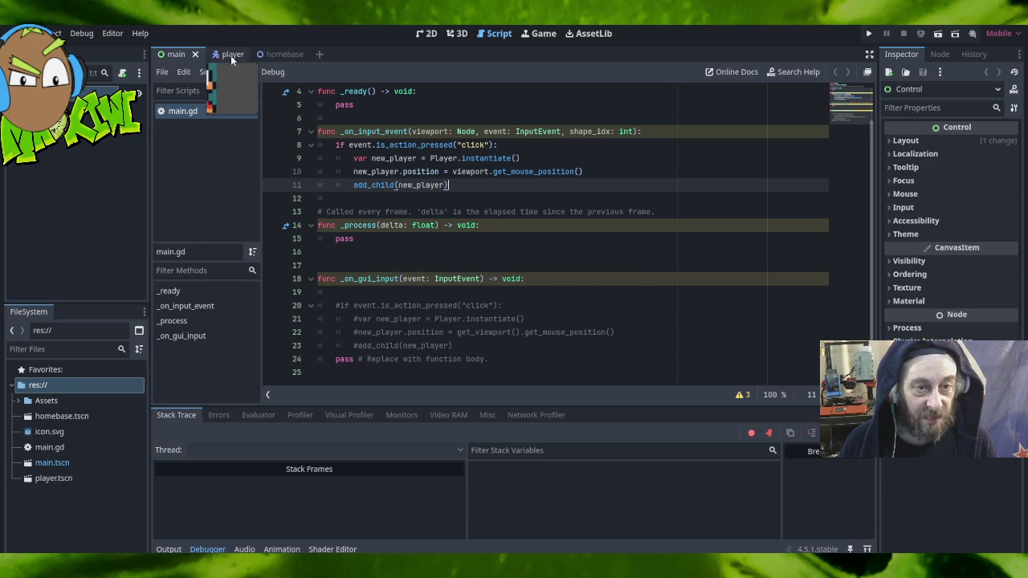
click(229, 55)
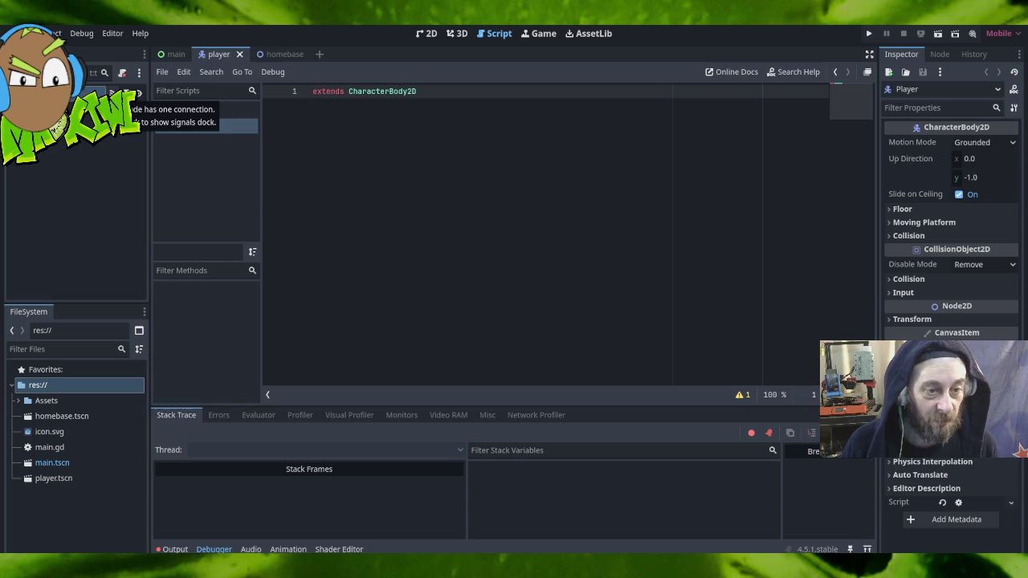
click(136, 93)
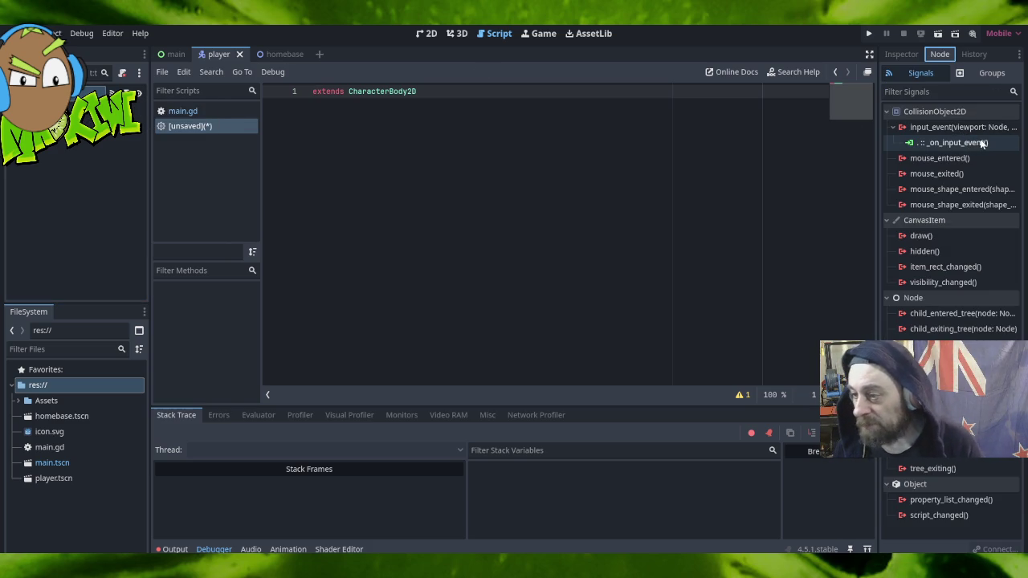
Disconnect _on_input_event from the Player node's input_event signal in the Signals dock
click(894, 128)
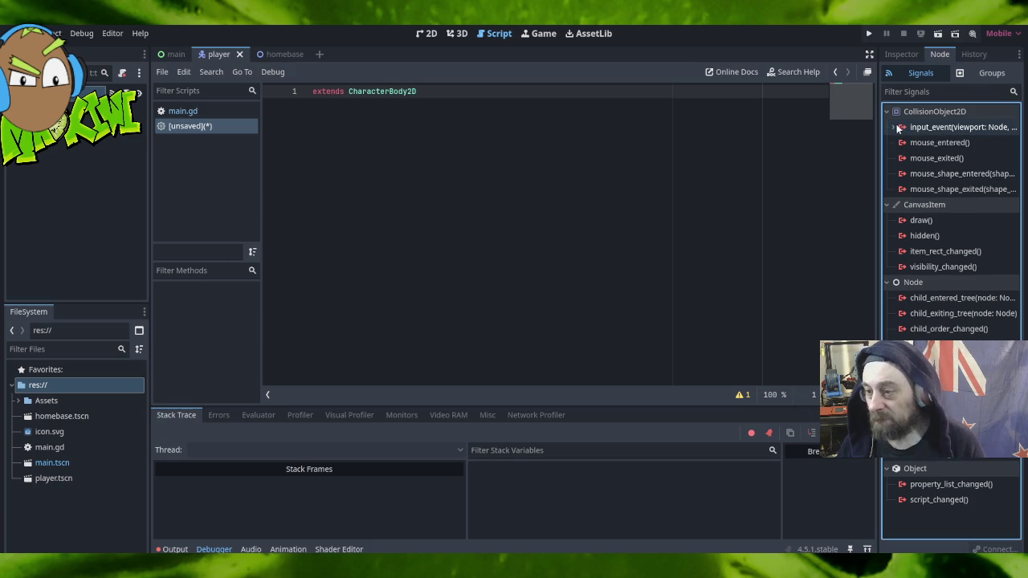
click(894, 128)
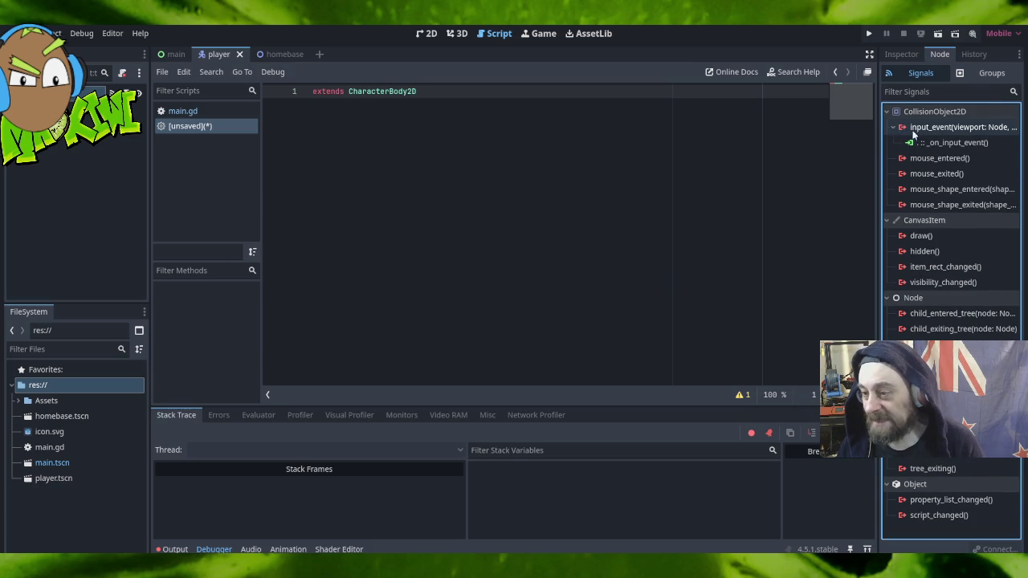
right_click(953, 143)
click(975, 184)
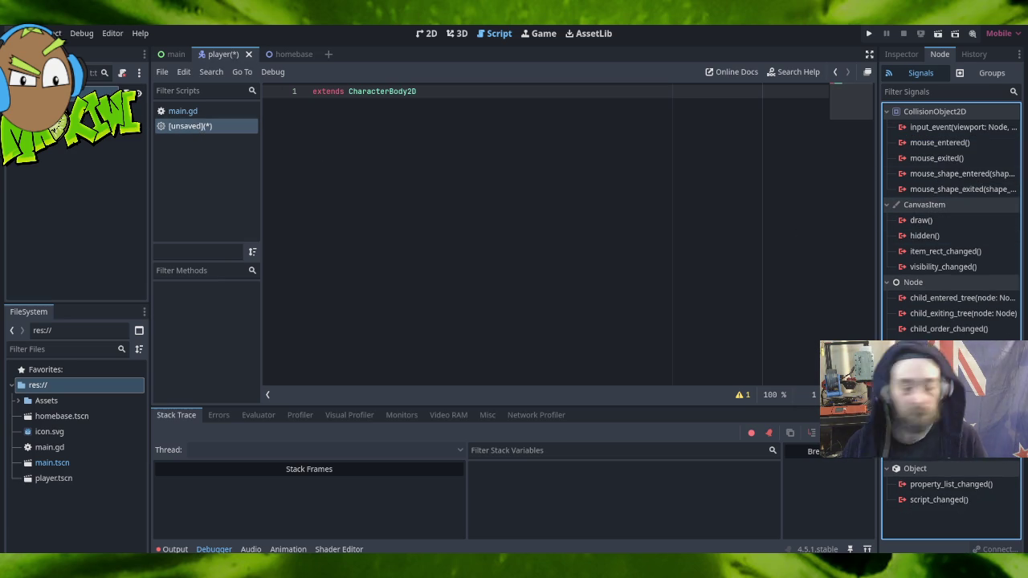
click(76, 193)
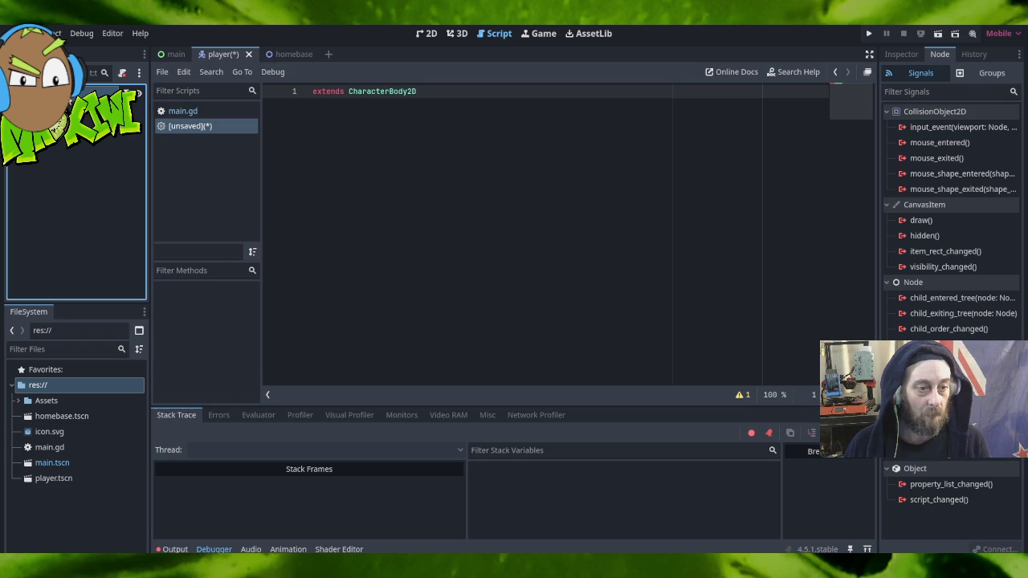
click(36, 33)
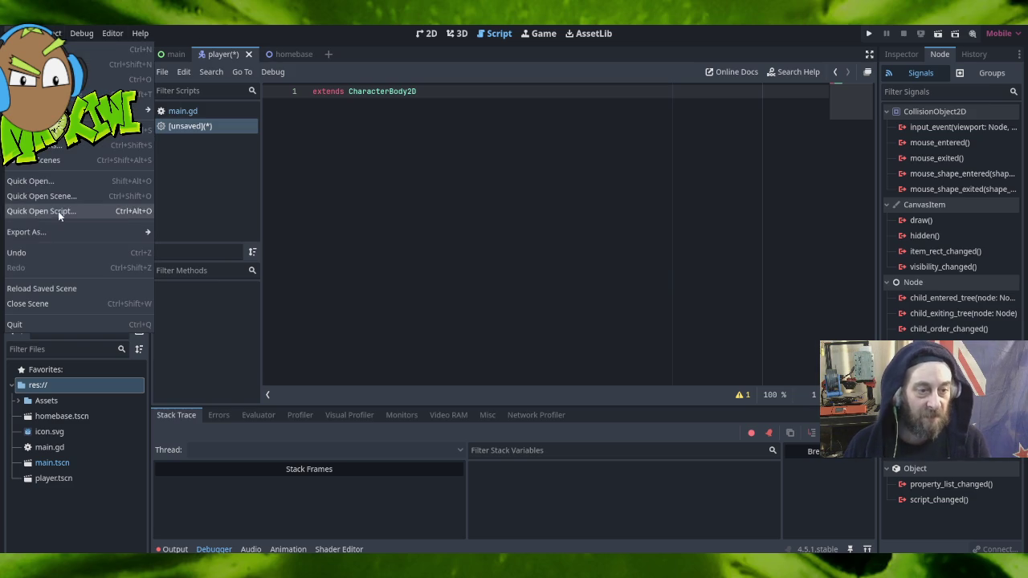
Save the player scene and close the player script, leaving main.gd open
click(56, 159)
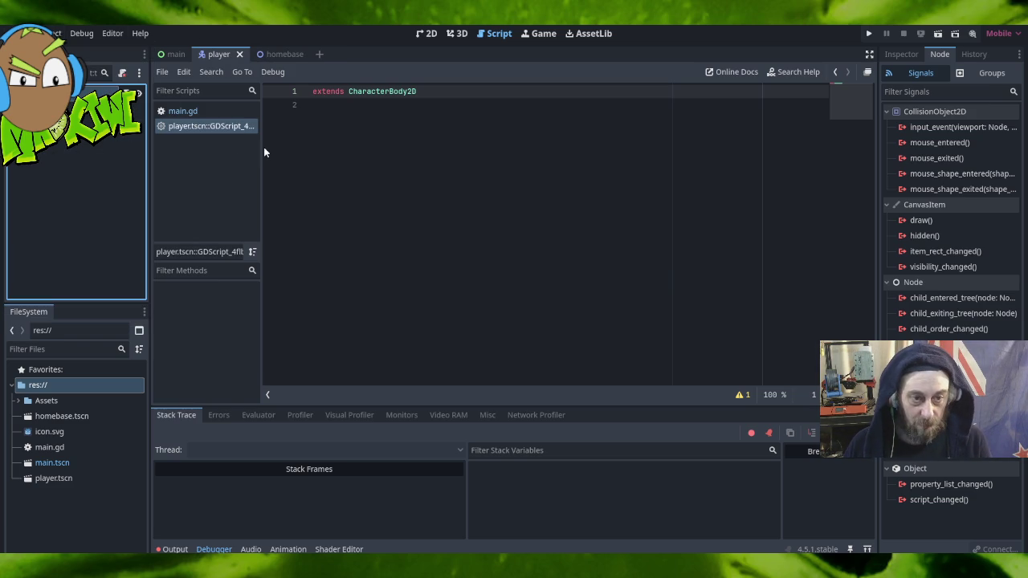
click(201, 110)
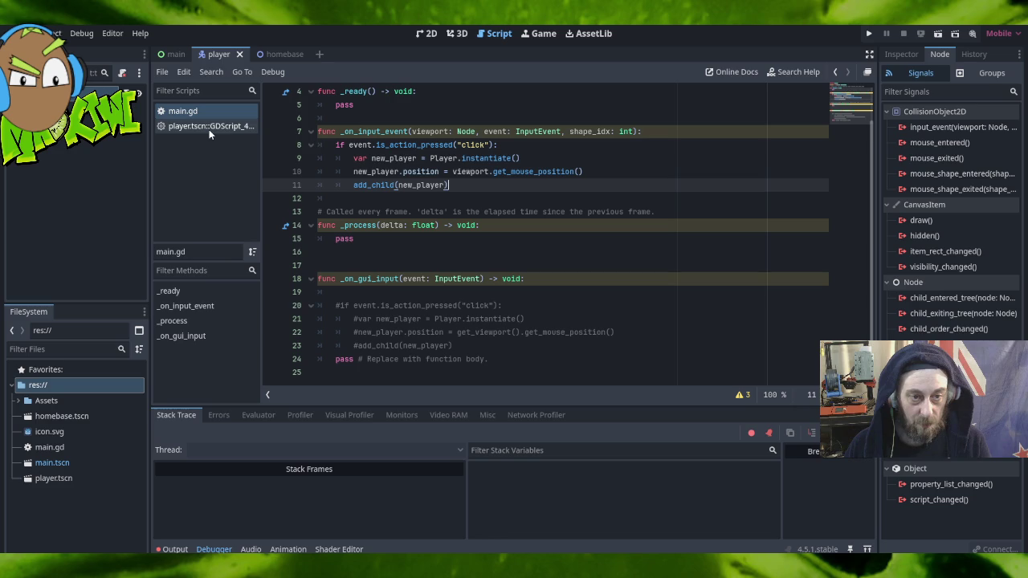
click(208, 129)
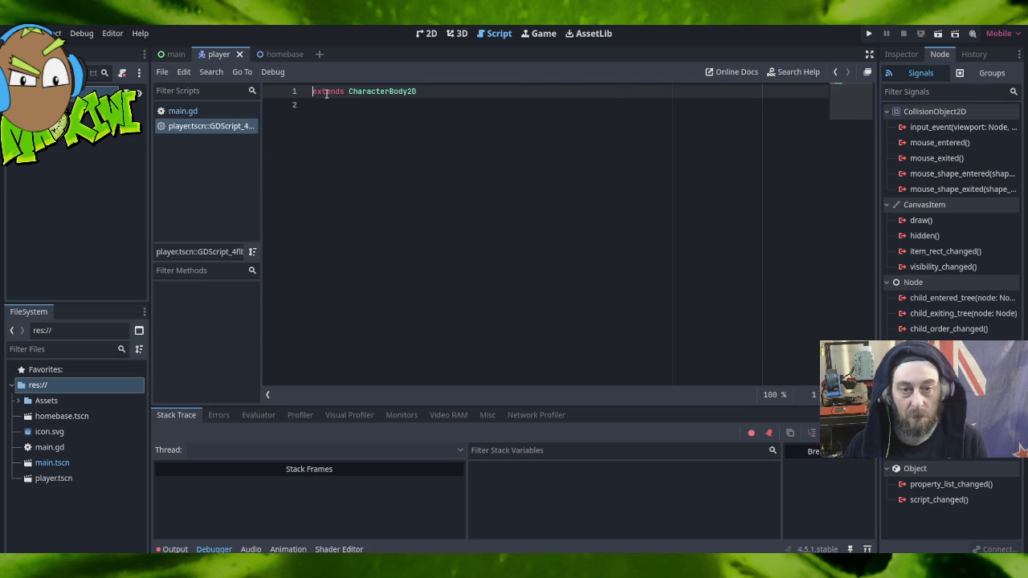
click(238, 54)
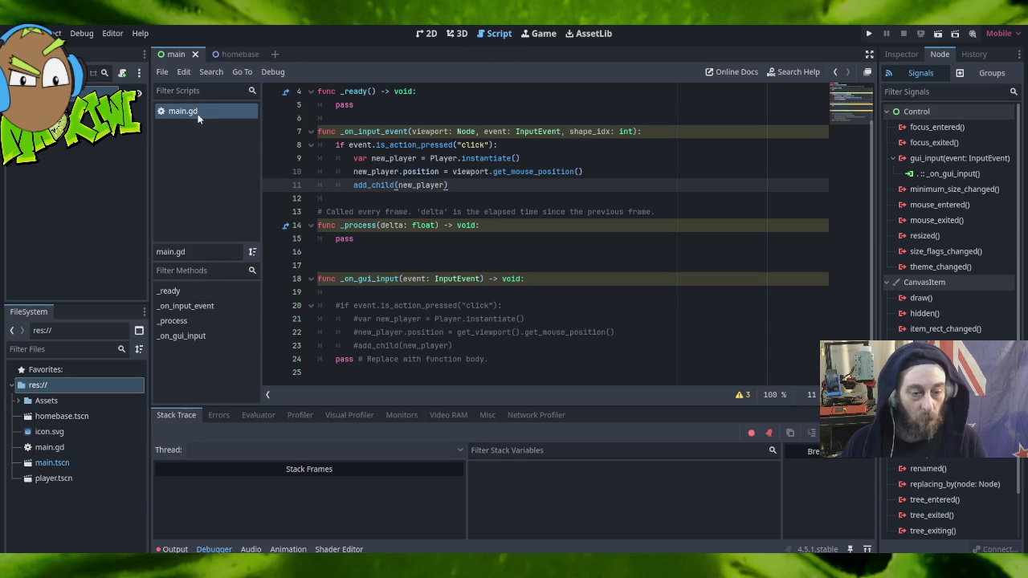
click(489, 254)
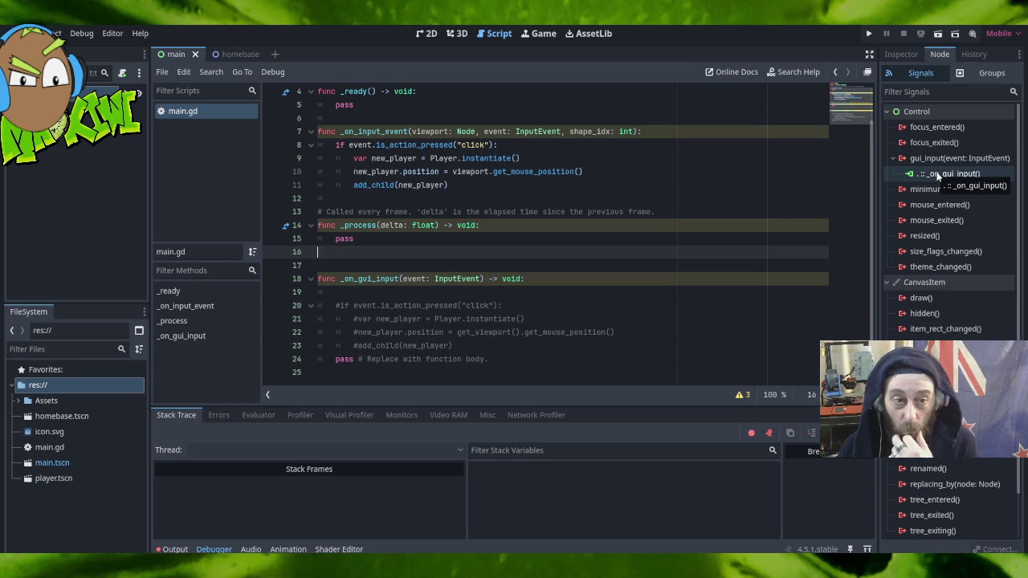
Delete the _process, _on_gui_input and _ready functions with their comments and blank lines
click(76, 105)
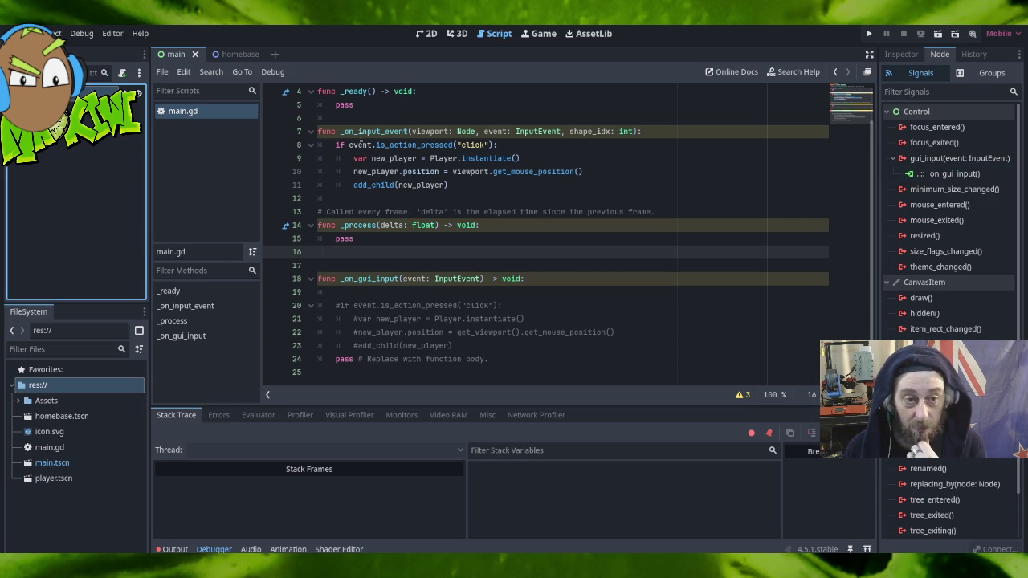
mouse_move(522, 368)
mouse_down()
mouse_move(337, 252)
mouse_move(237, 208)
mouse_up()
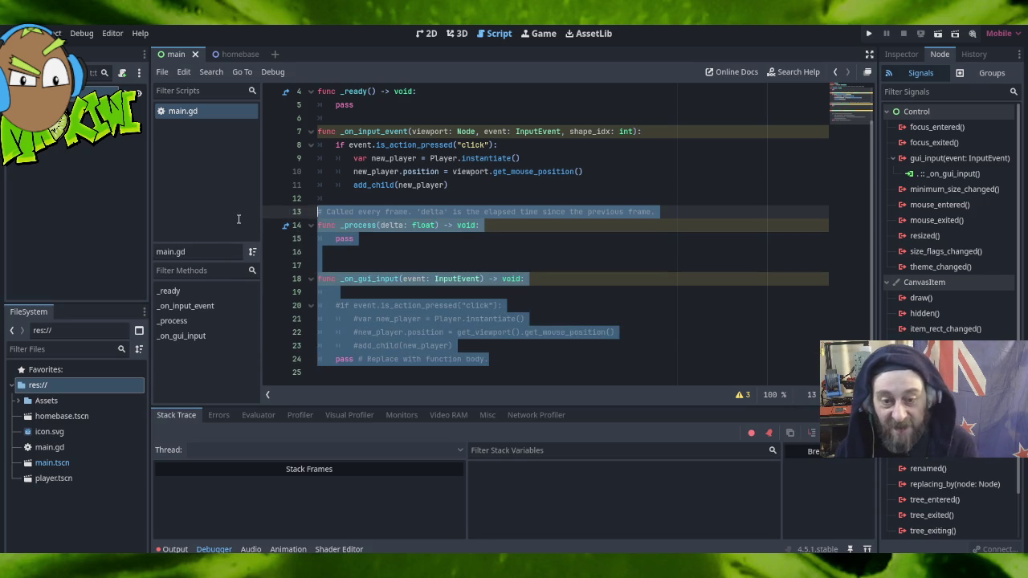
key(shift+Down)
key(Delete)
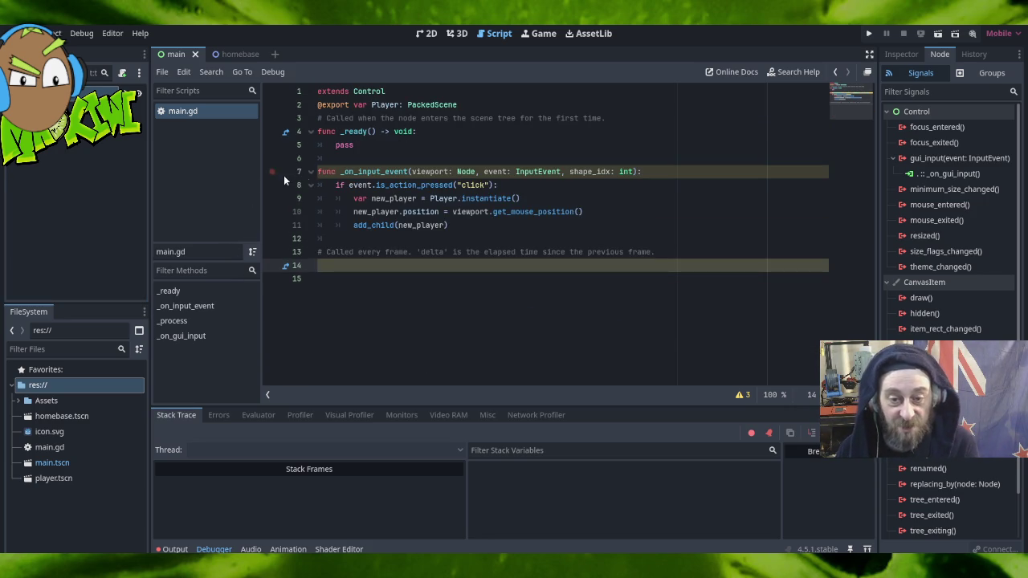
drag(344, 238, 408, 321)
key(Delete)
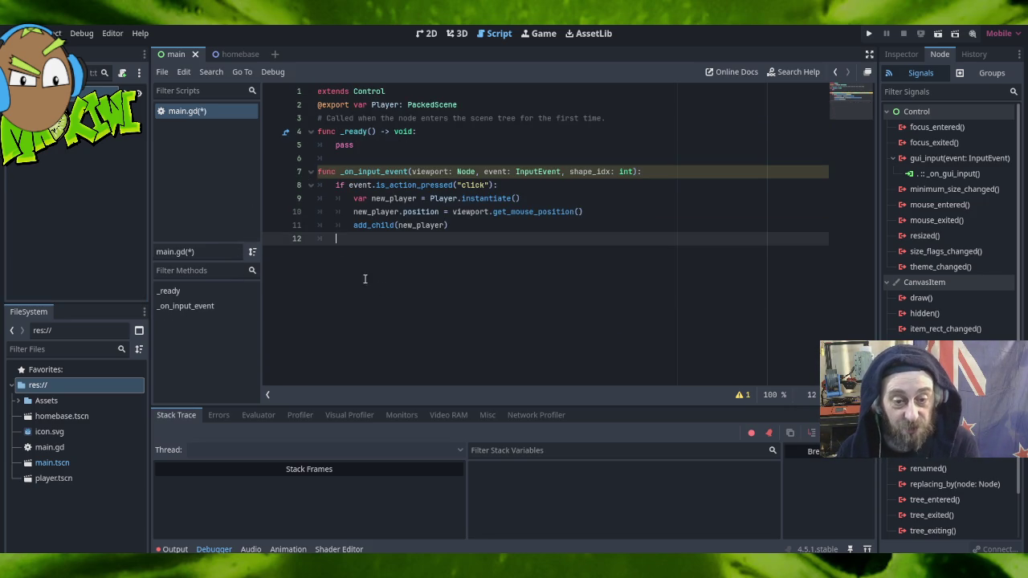
click(455, 226)
key(Delete)
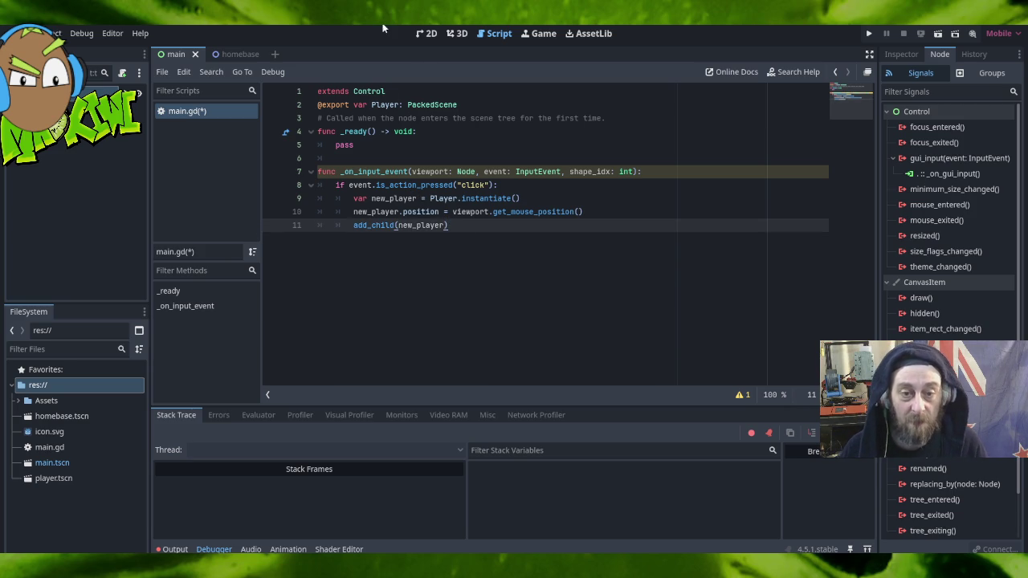
mouse_move(508, 105)
mouse_down()
mouse_move(538, 158)
mouse_move(533, 149)
mouse_up()
key(Delete)
Comment out the _on_input_event function with Ctrl+K and save main.gd
click(475, 108)
drag(444, 185, 185, 113)
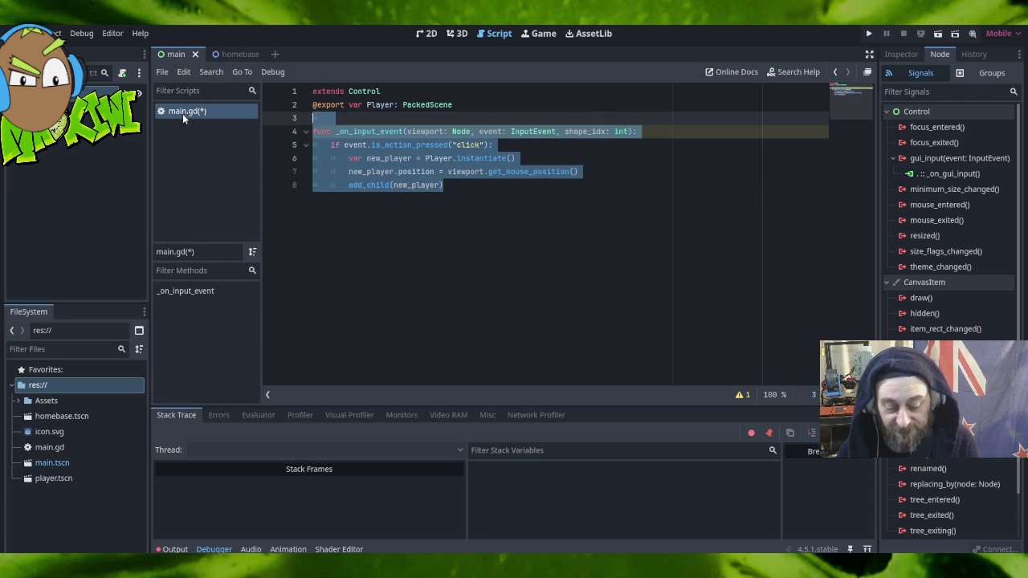
key(ctrl+k)
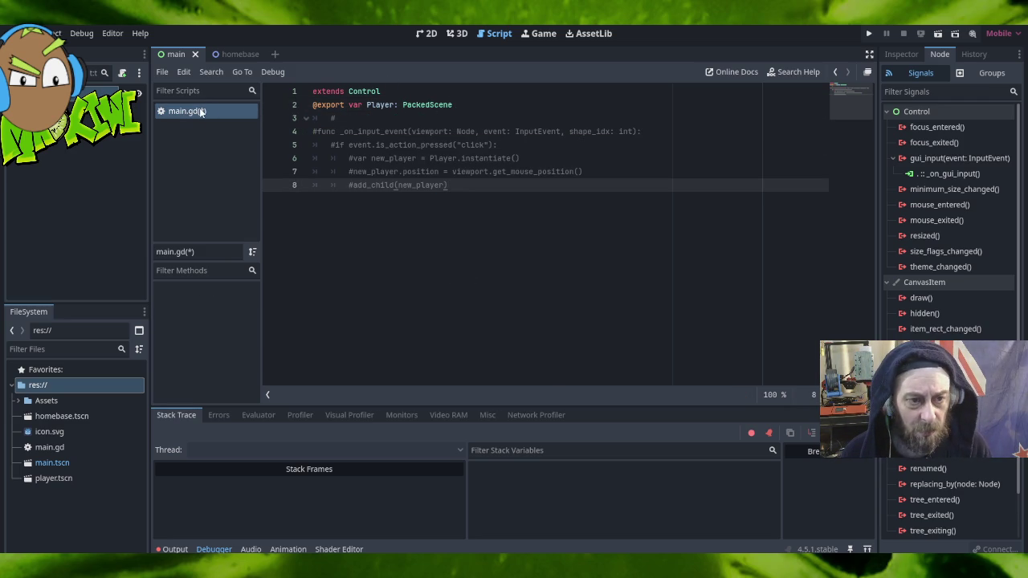
click(18, 33)
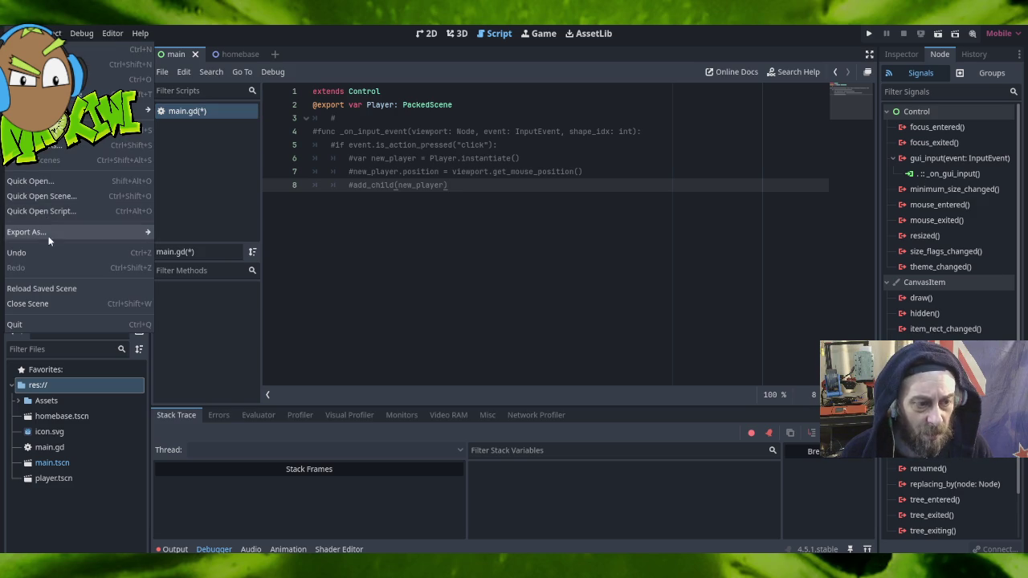
click(44, 130)
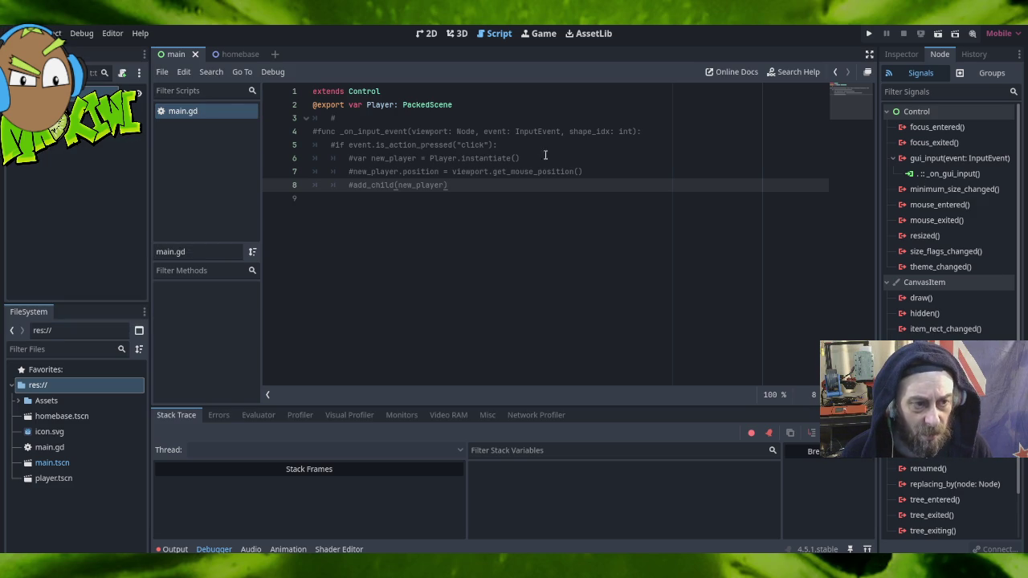
right_click(57, 97)
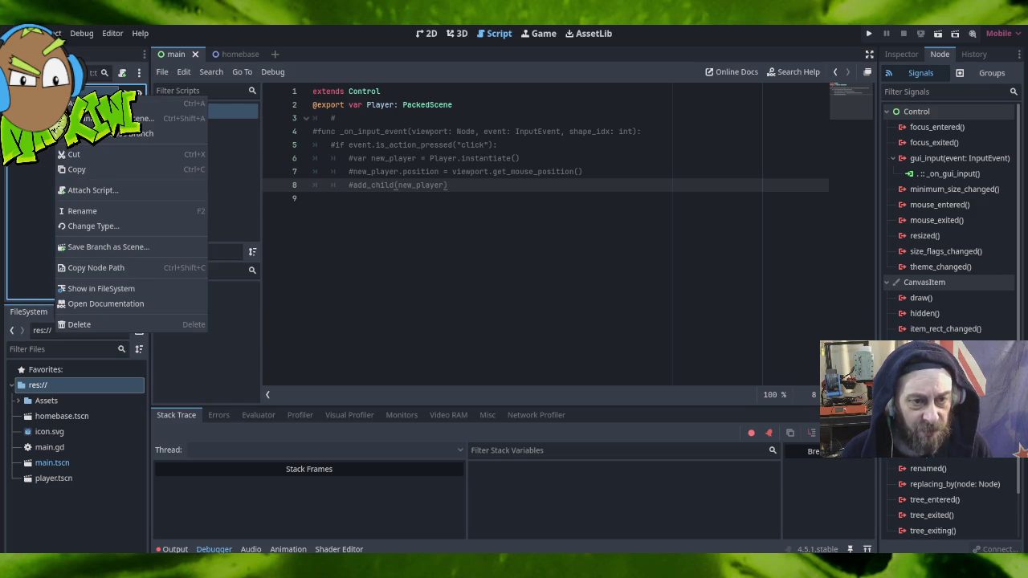
Delete the Control root node and create a plain Node as the new scene root
click(80, 324)
click(487, 307)
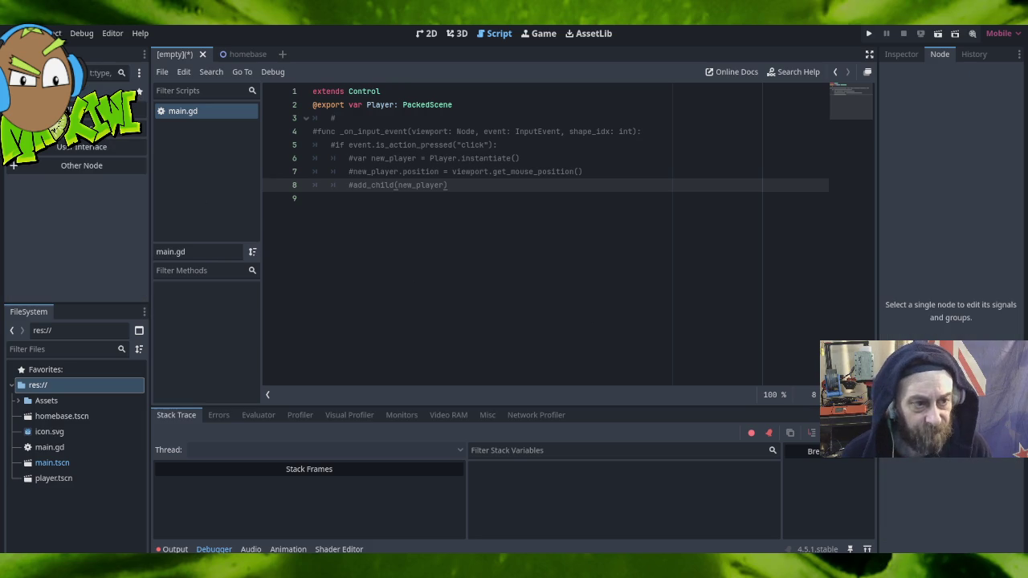
click(70, 174)
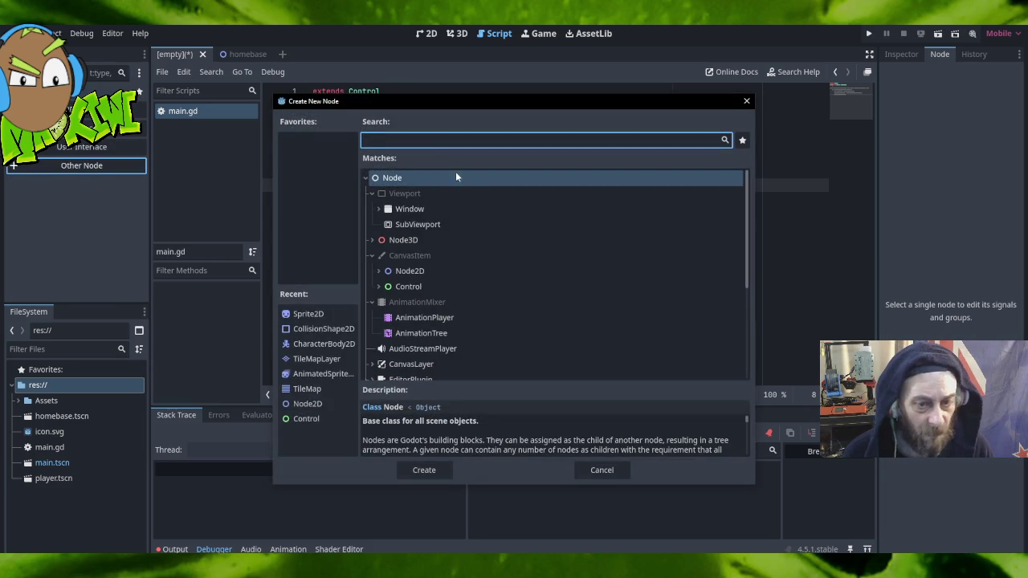
double_click(399, 180)
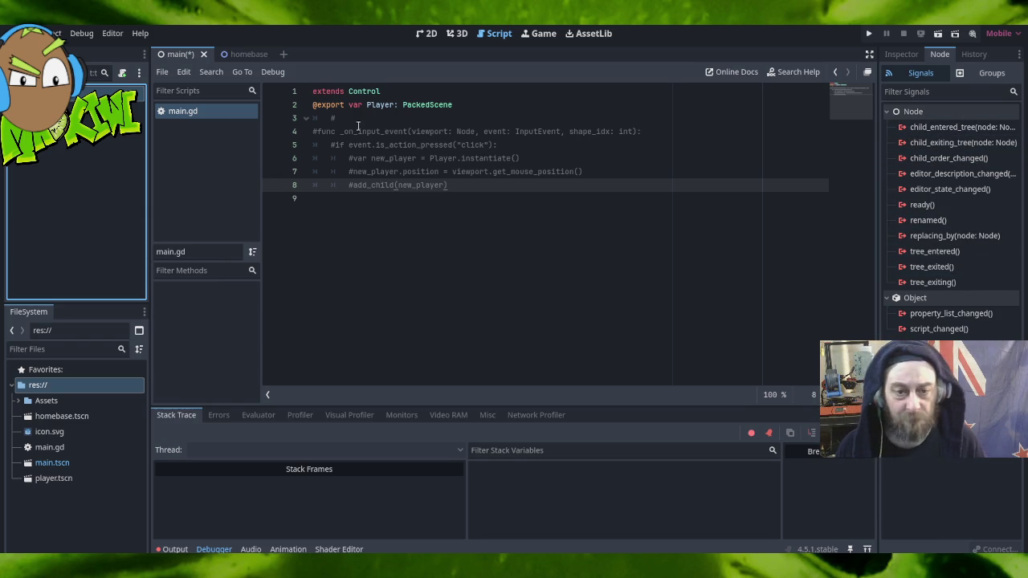
mouse_move(448, 185)
mouse_down()
mouse_move(190, 147)
mouse_move(193, 139)
mouse_up()
Uncomment _on_input_event and change line 1 to extends Node
key(ctrl+k)
click(501, 240)
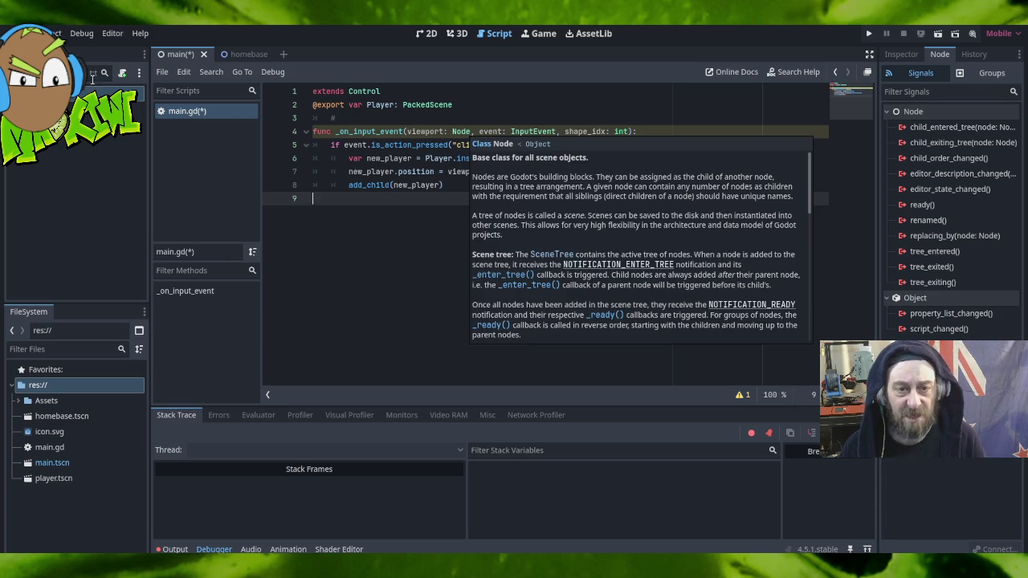
double_click(378, 92)
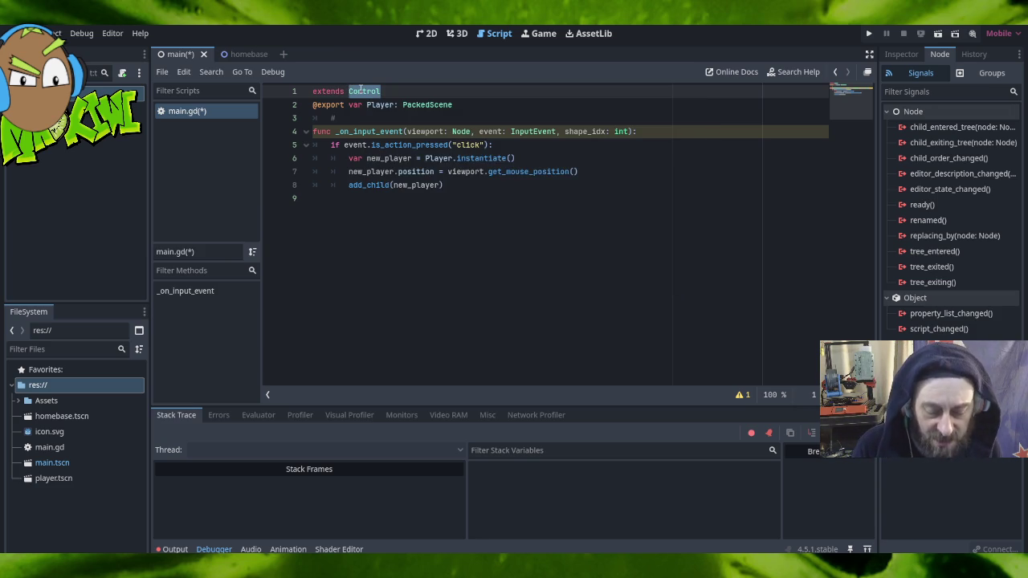
text(Node)
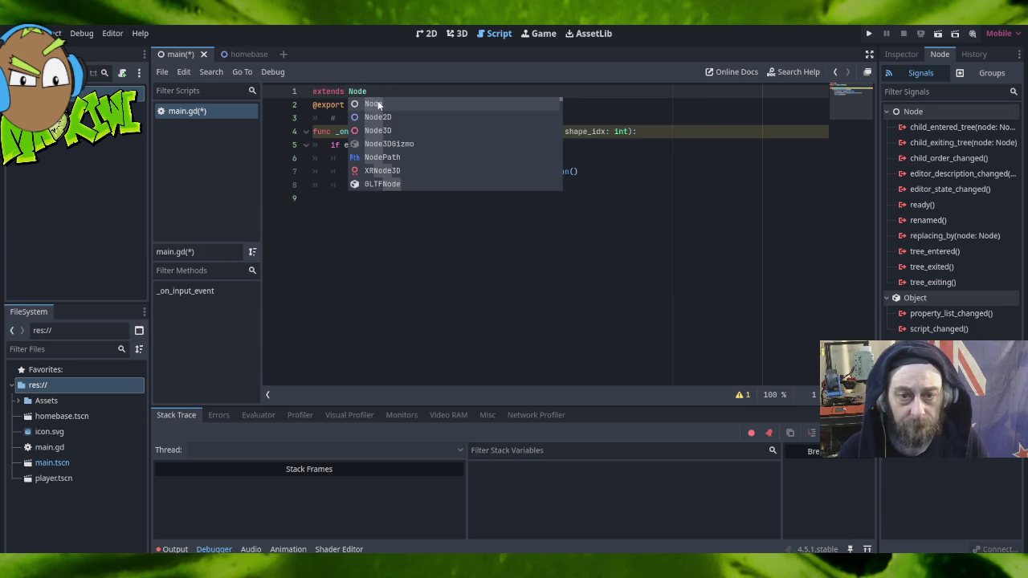
click(398, 100)
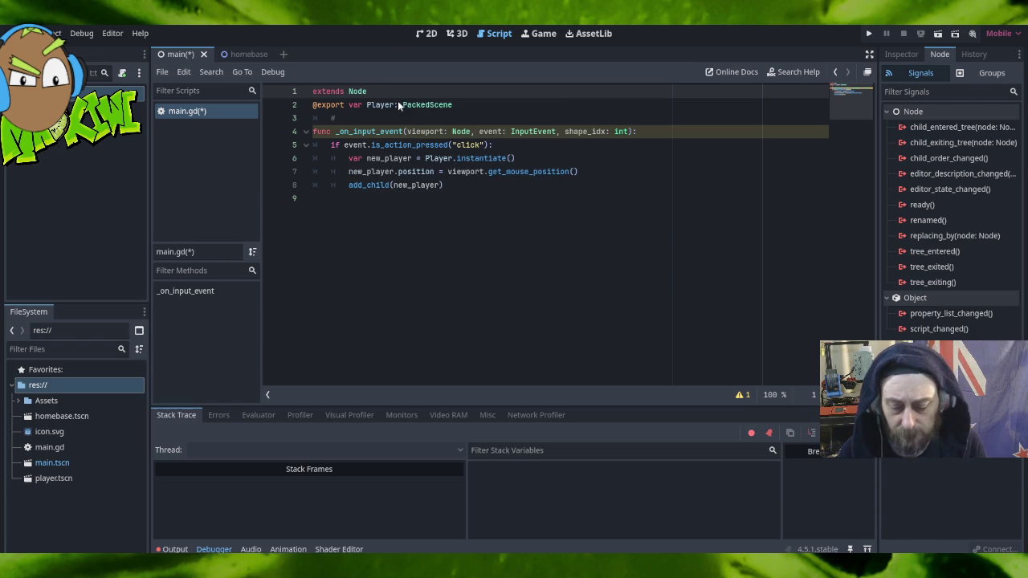
click(598, 245)
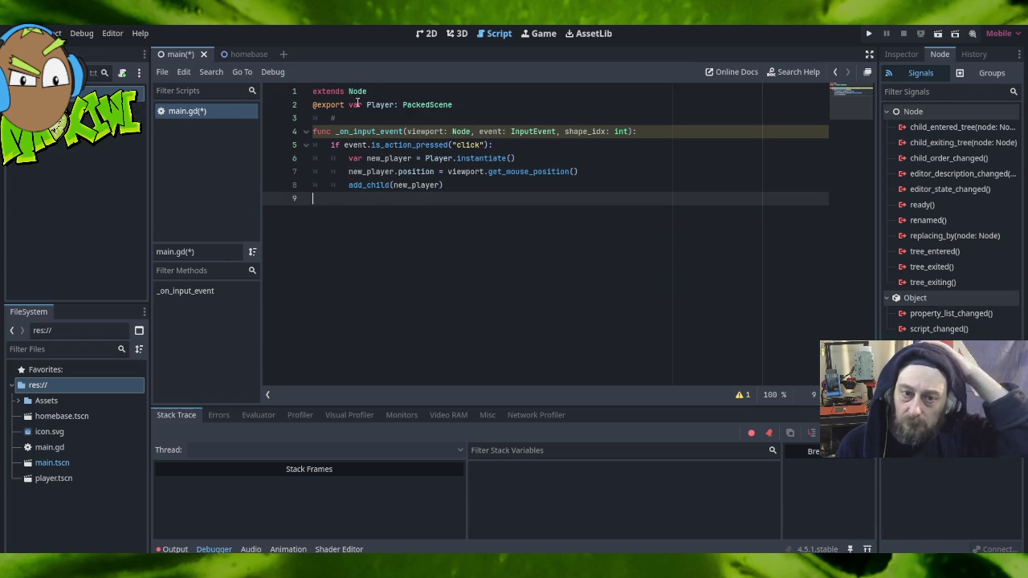
mouse_move(365, 92)
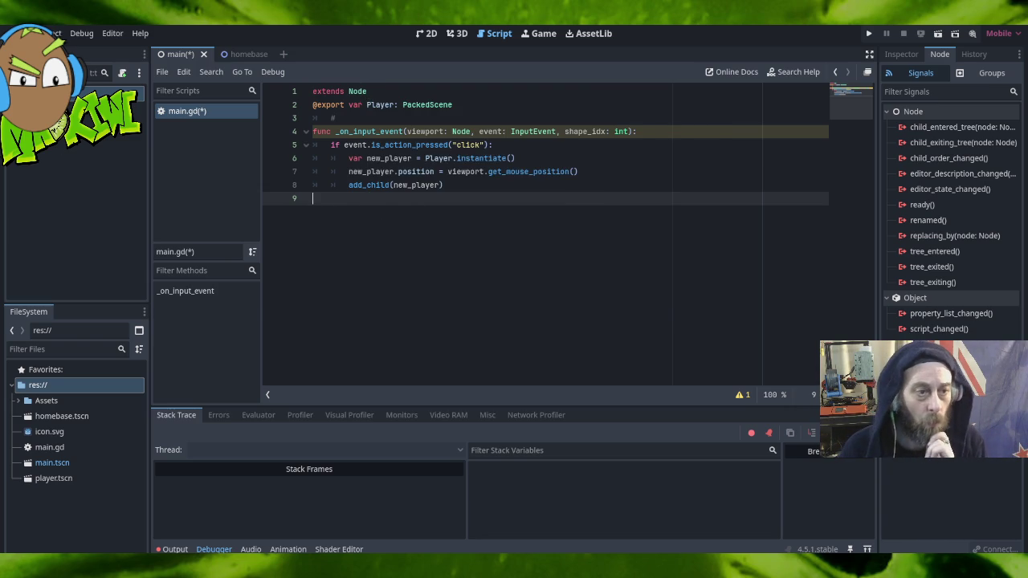
Save all scenes and run the testgame project
click(22, 33)
click(60, 159)
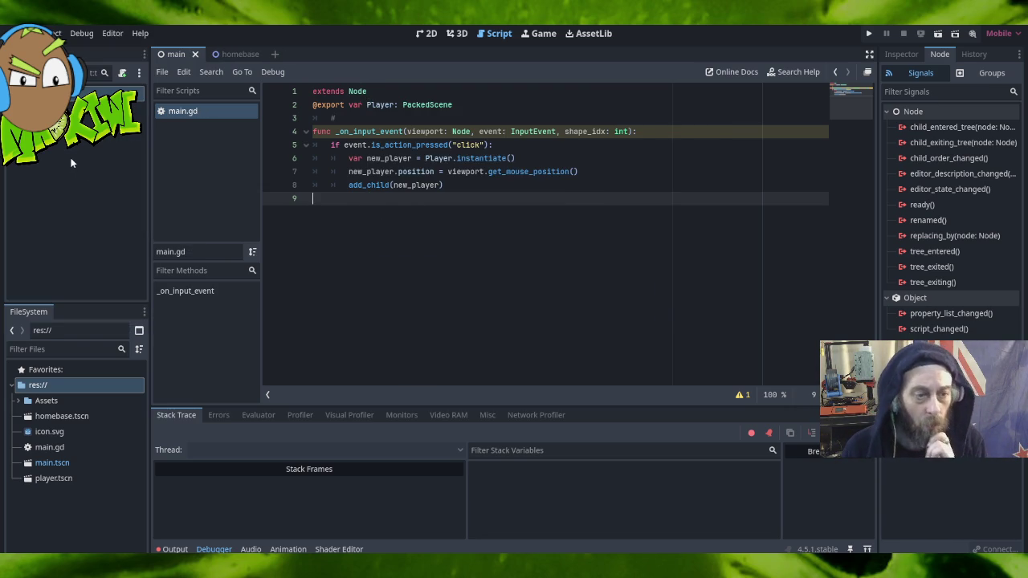
click(869, 33)
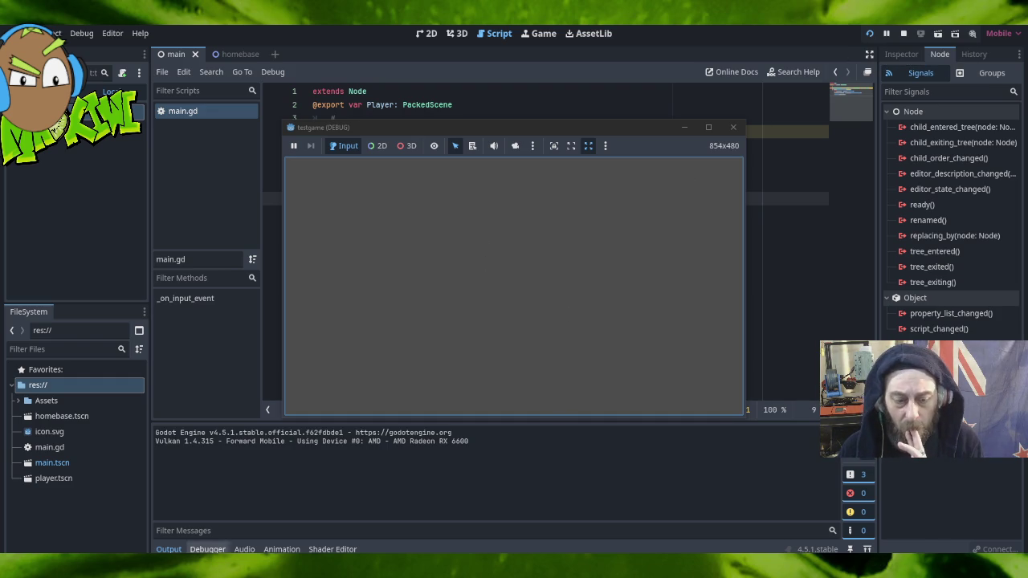
Show the Output log, save all scenes, rerun testgame, then close it with F8
click(207, 549)
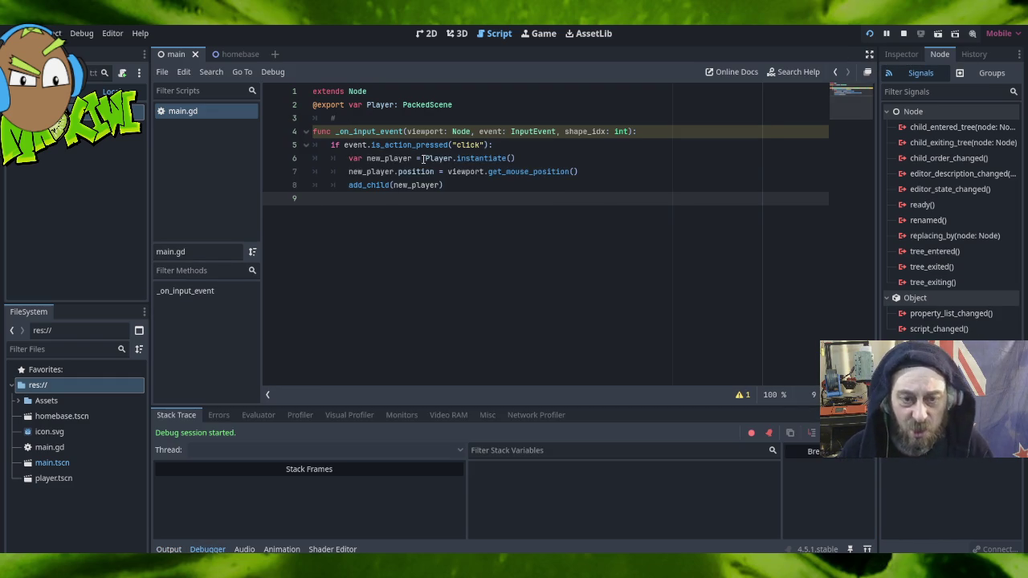
click(169, 550)
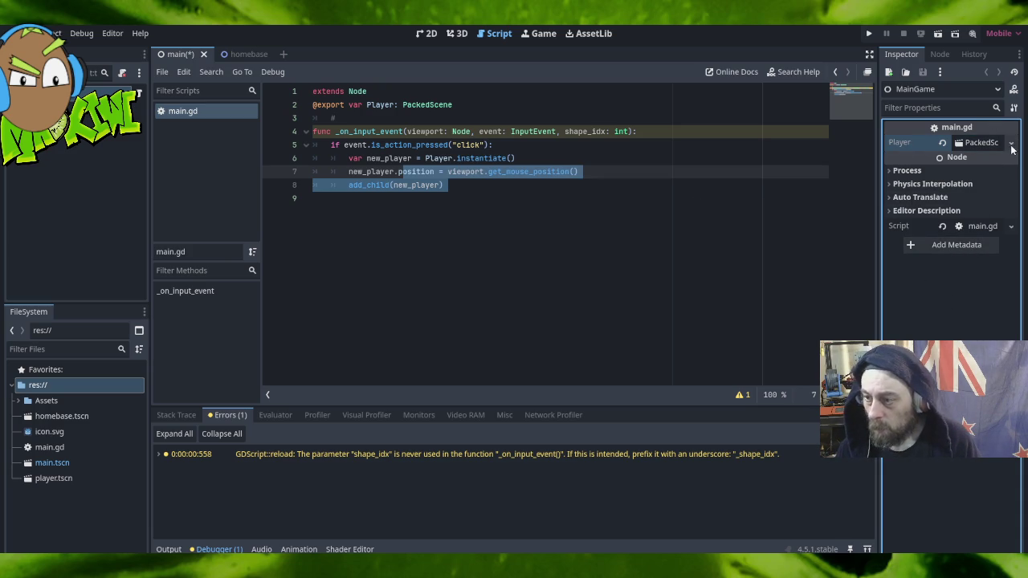
click(44, 33)
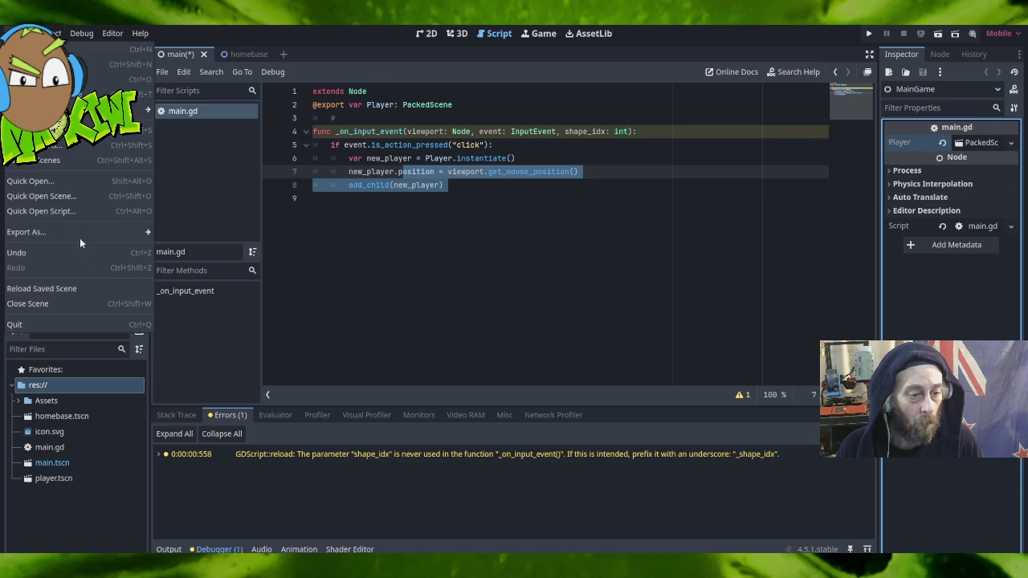
click(62, 163)
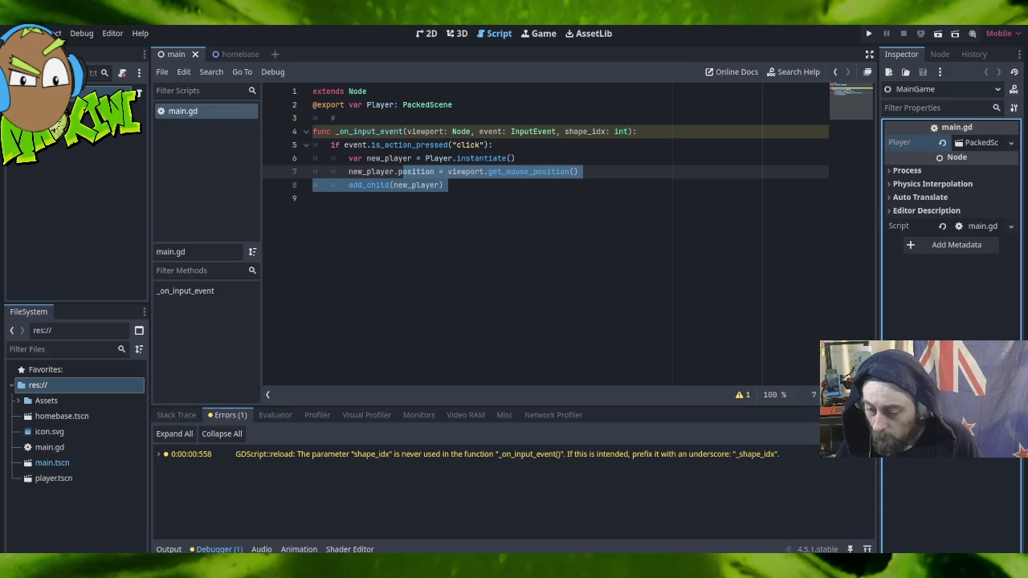
key(ctrl+q)
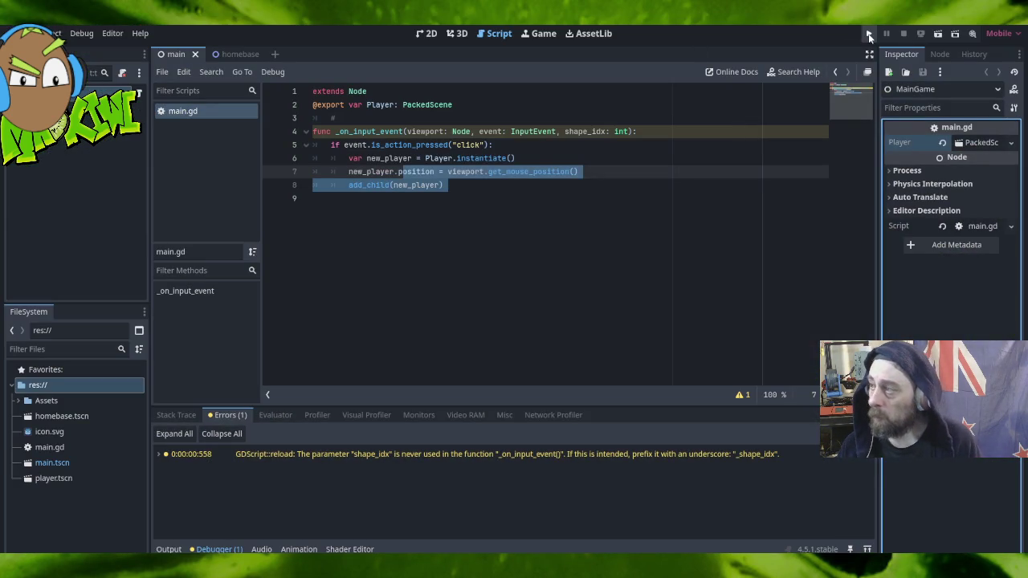
click(868, 34)
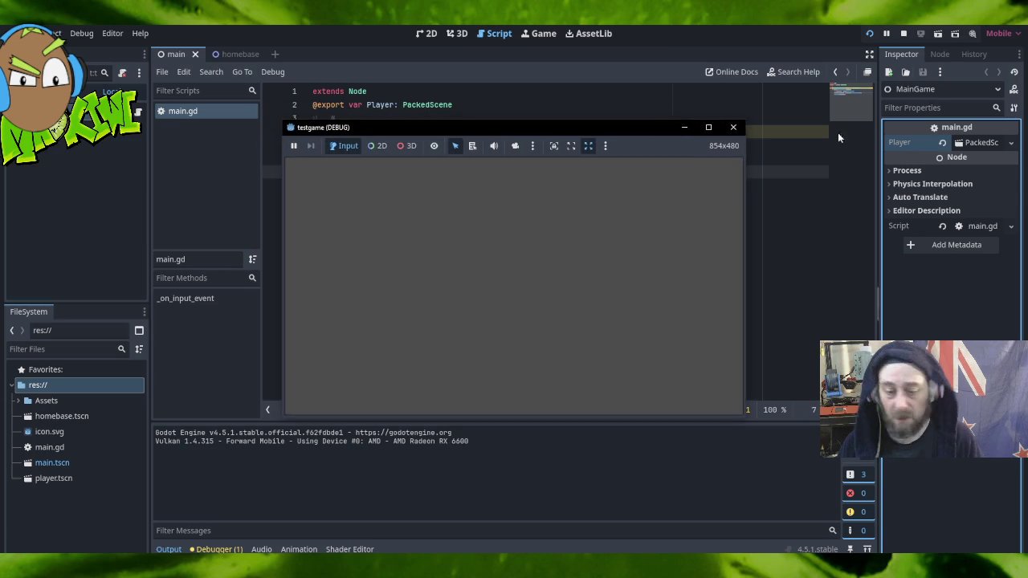
key(F8)
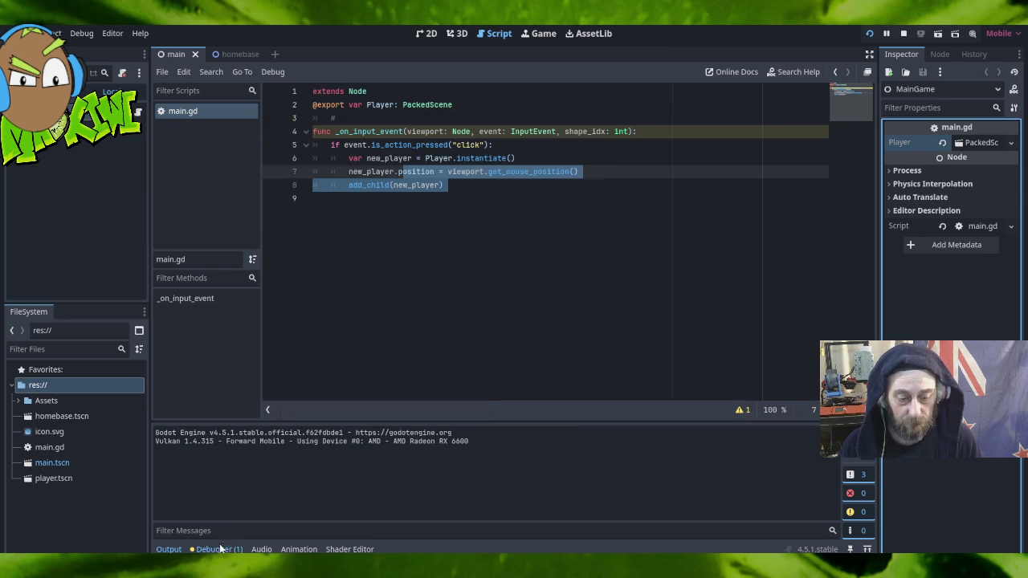
click(471, 196)
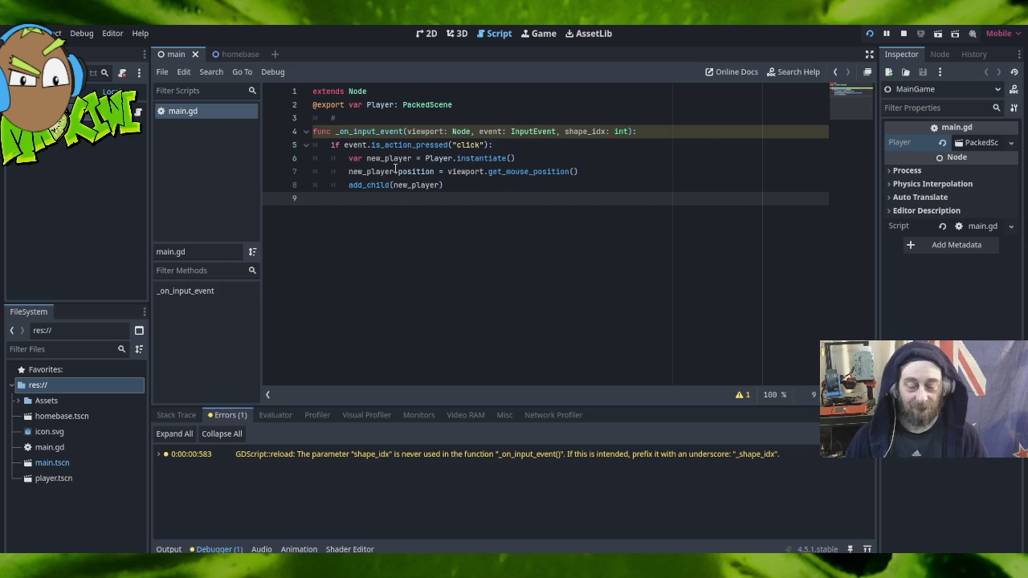
mouse_move(395, 171)
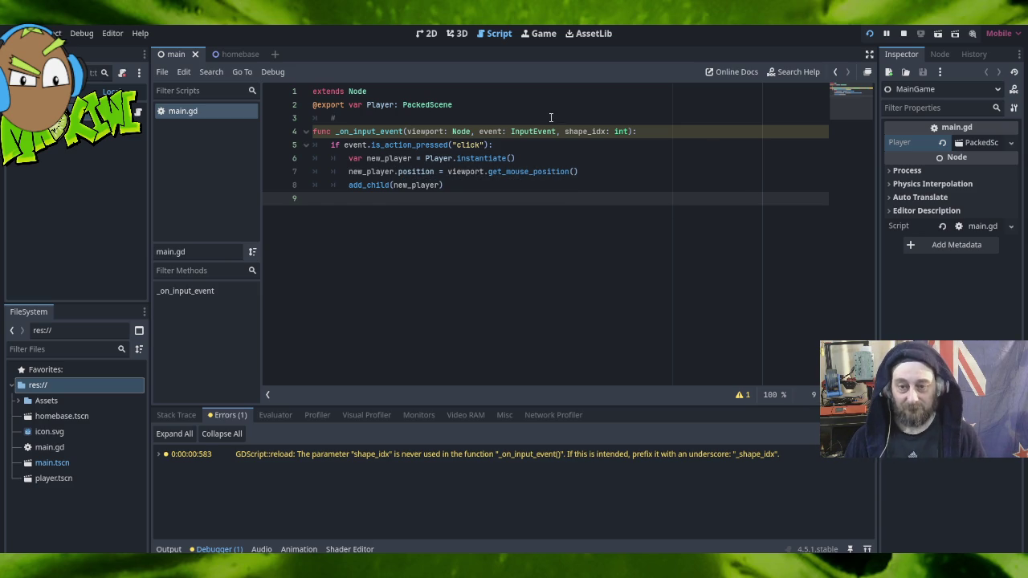
mouse_move(539, 131)
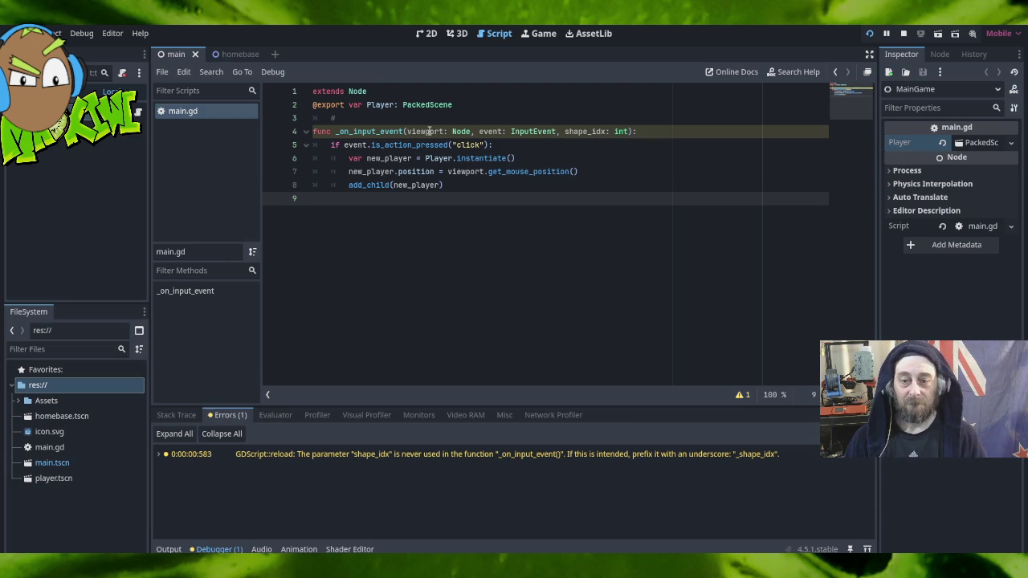
mouse_move(464, 131)
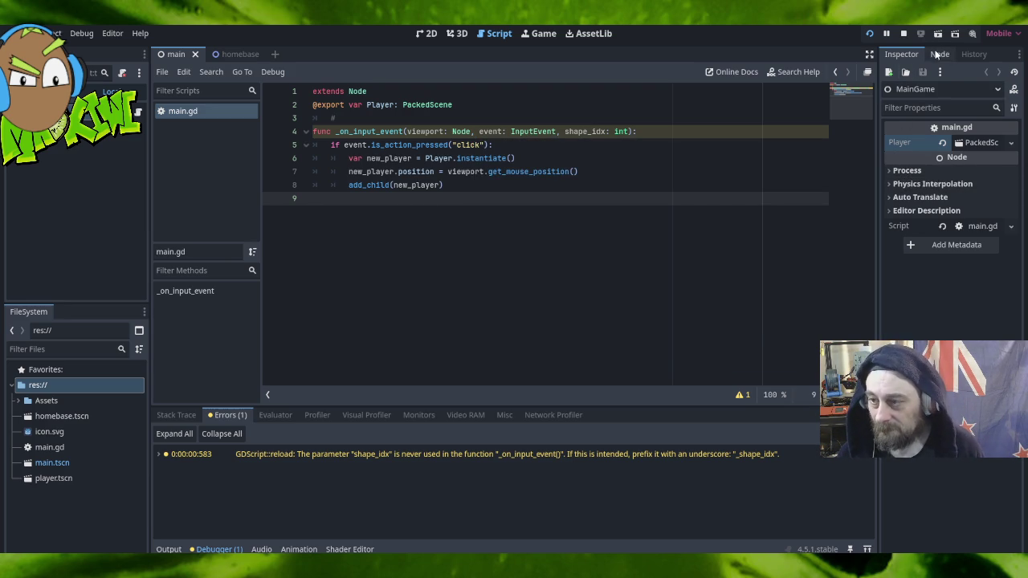
Connect MainGame's ready() signal to a new _on_ready method in main.gd, then save all scenes
click(936, 54)
click(905, 206)
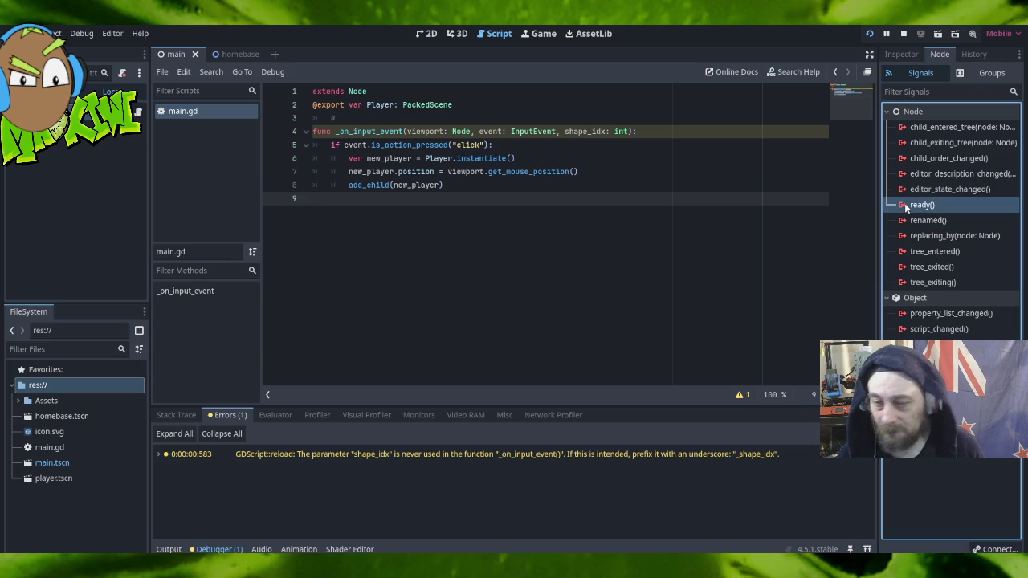
double_click(905, 207)
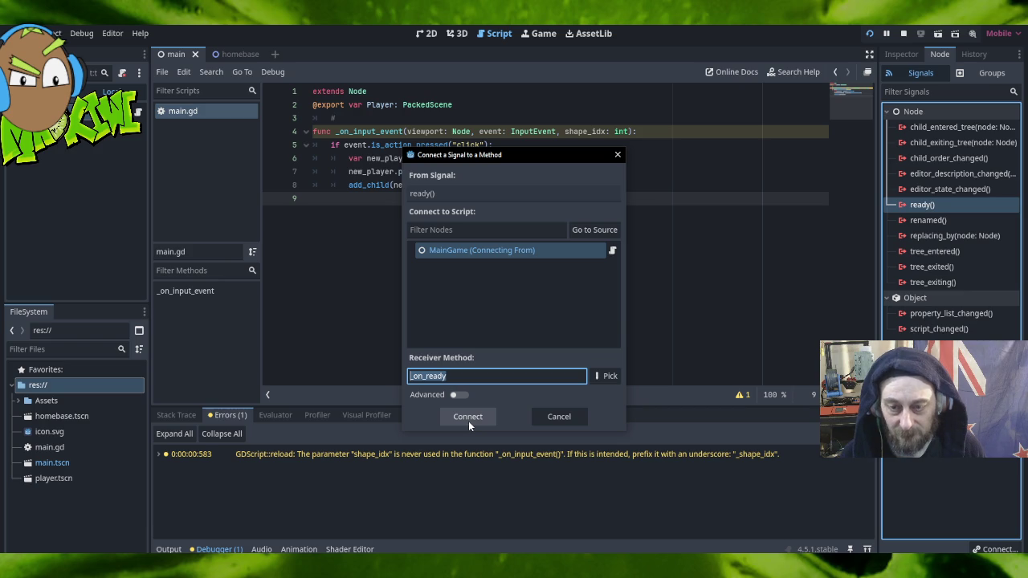
click(469, 417)
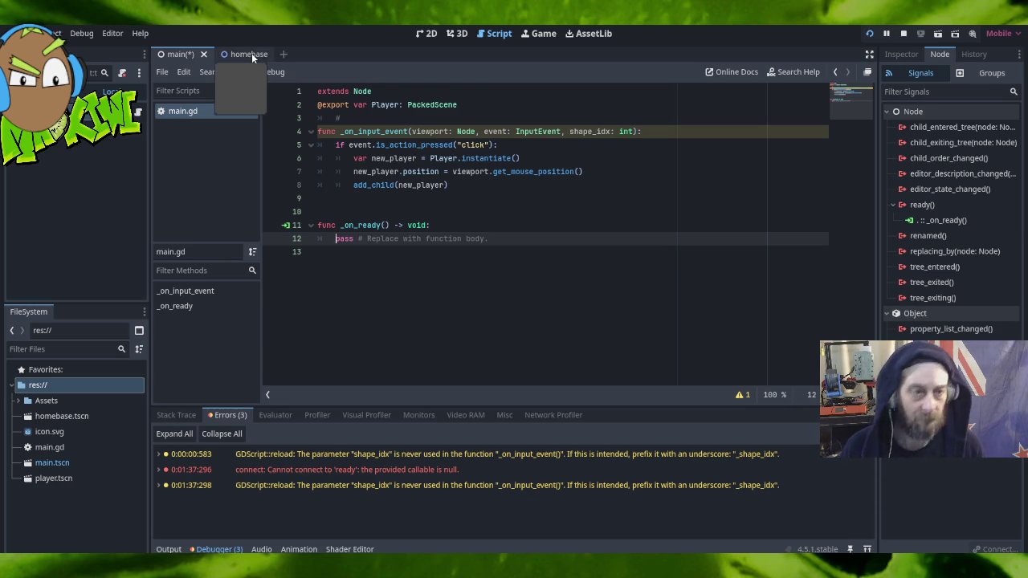
click(20, 33)
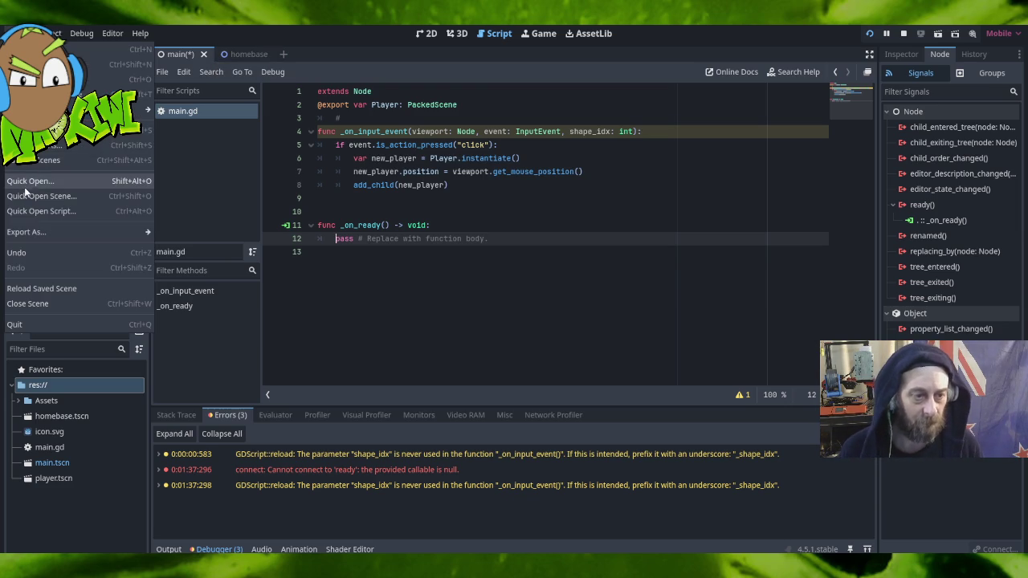
click(37, 160)
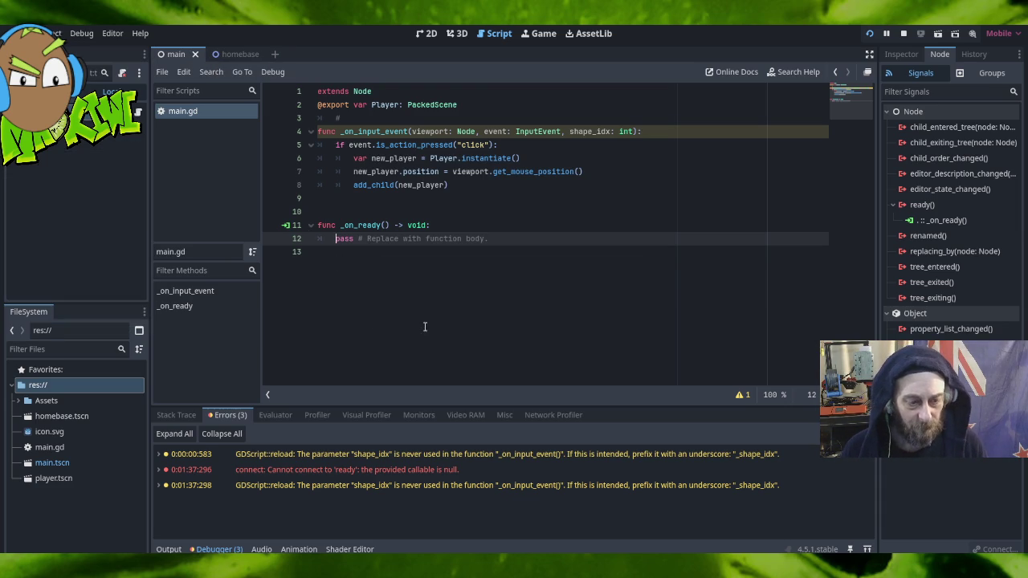
Add a print("ready") line above pass in _on_ready
key(Return)
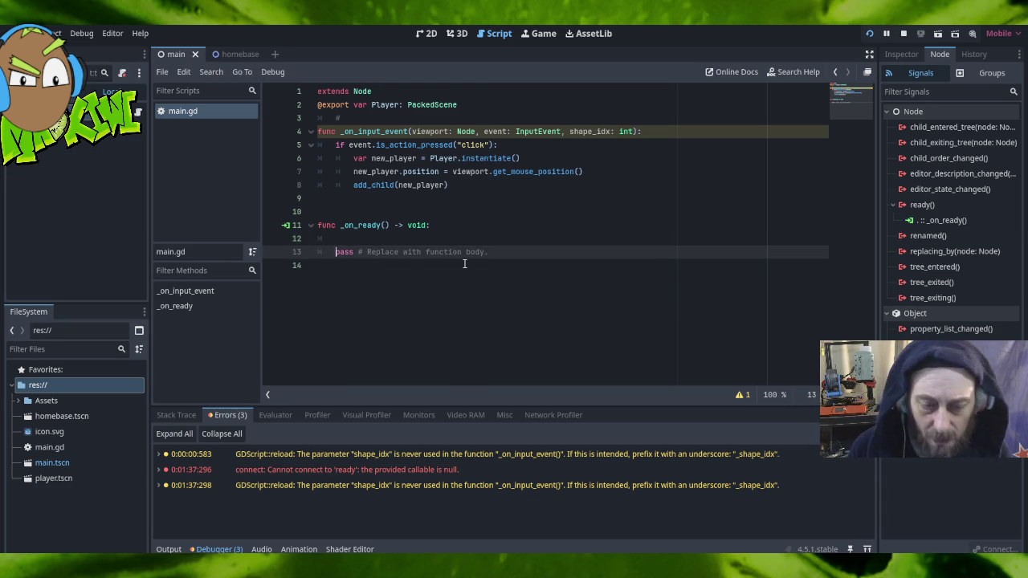
text(print)
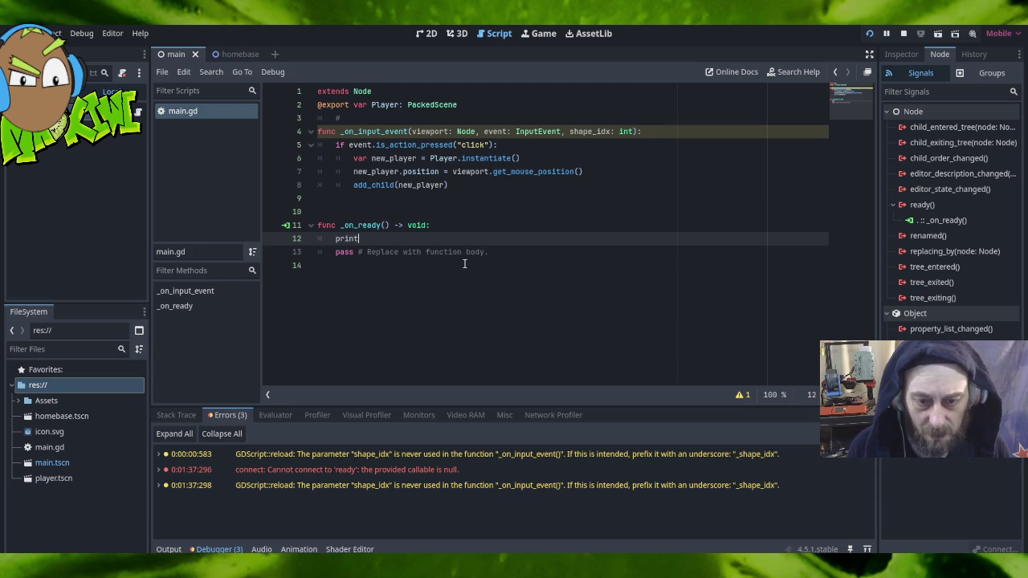
key(Down)
key(Down)
key(Down)
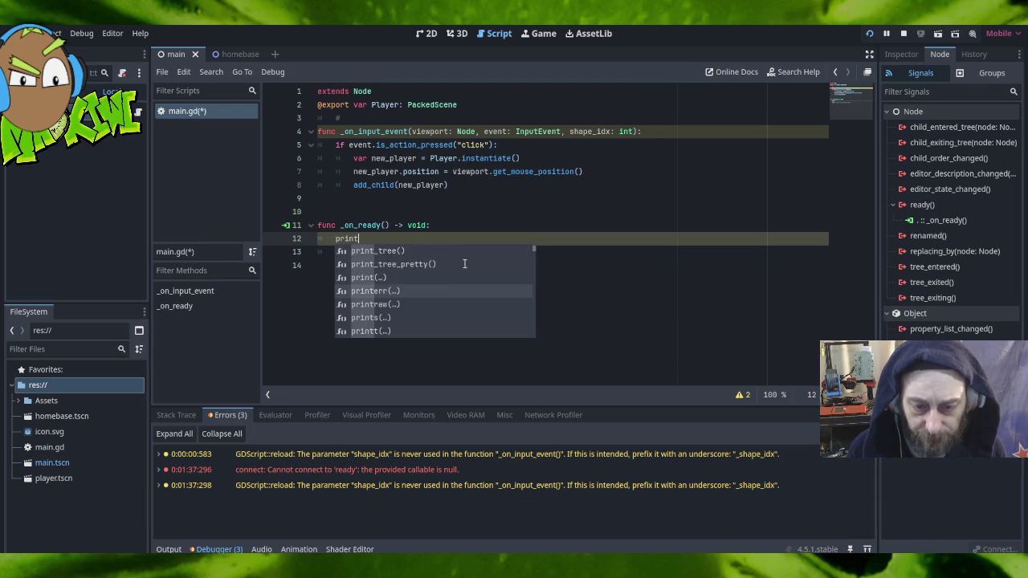
key(Return)
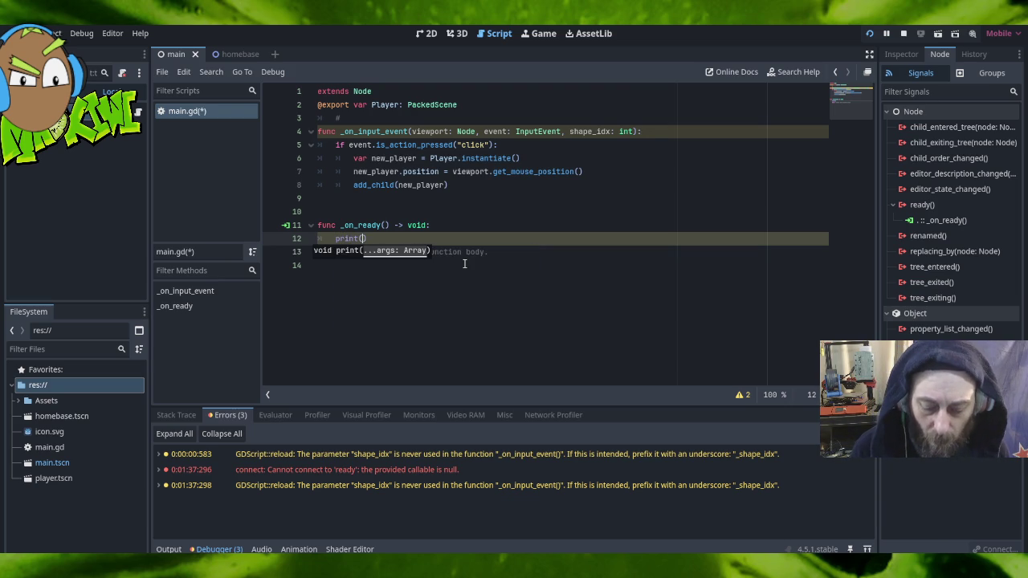
text("ready)
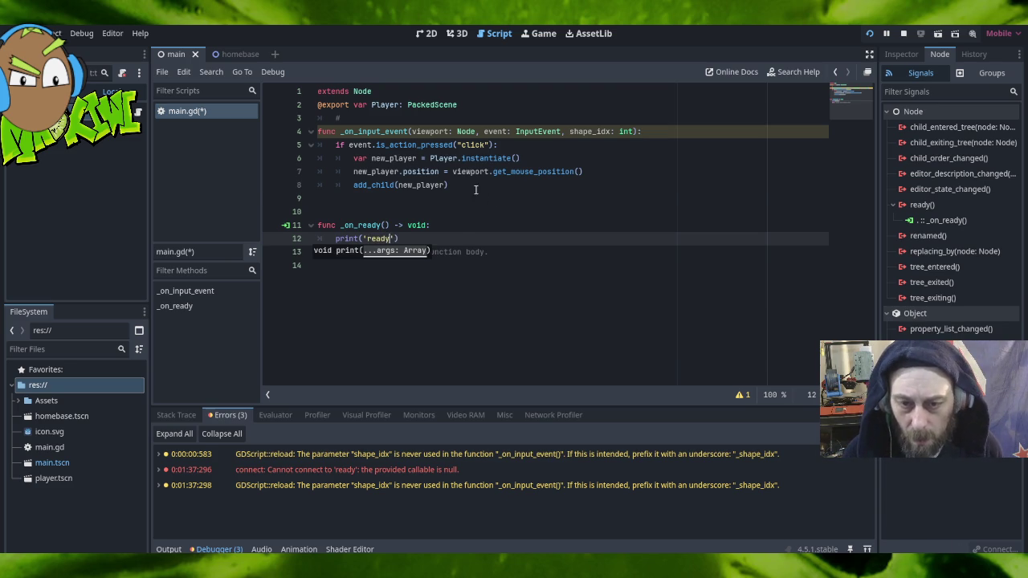
Insert a blank line above the if check in _on_input_event
click(577, 190)
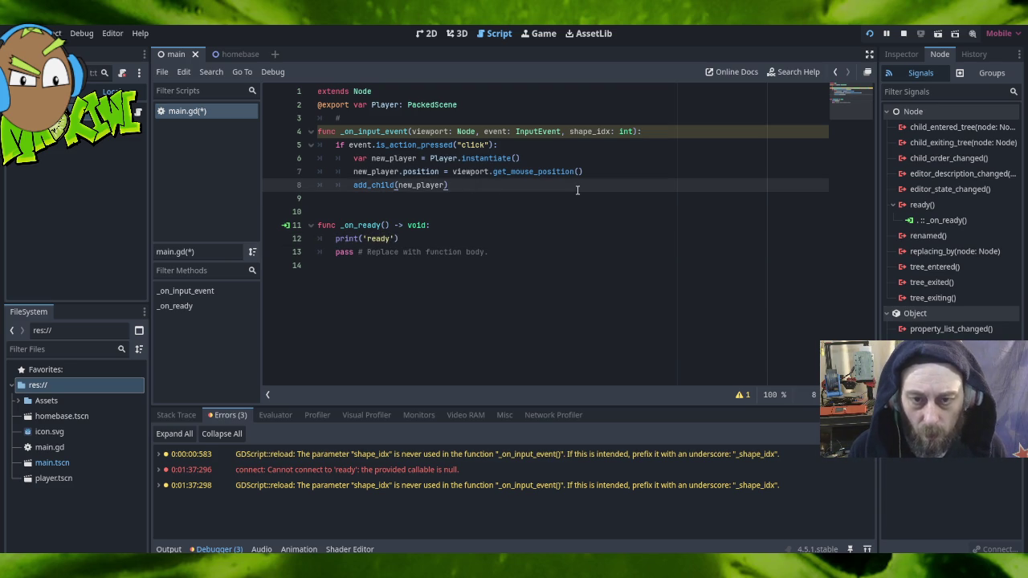
key(Up)
key(Up)
key(Up)
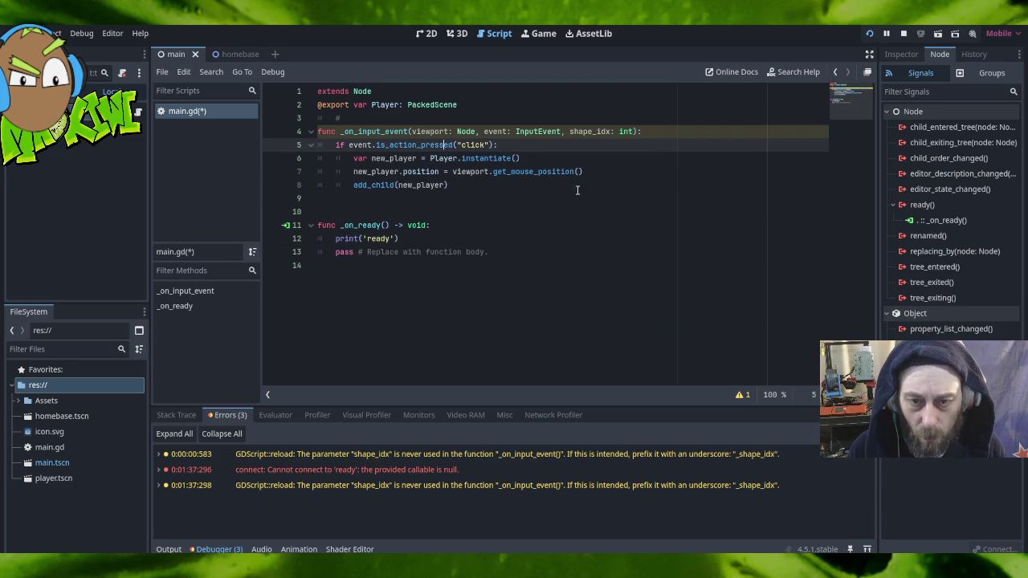
key(Return)
Start a print('event', event.is_action_pressed…) line above the if check using autocomplete
key(Up)
text(pri)
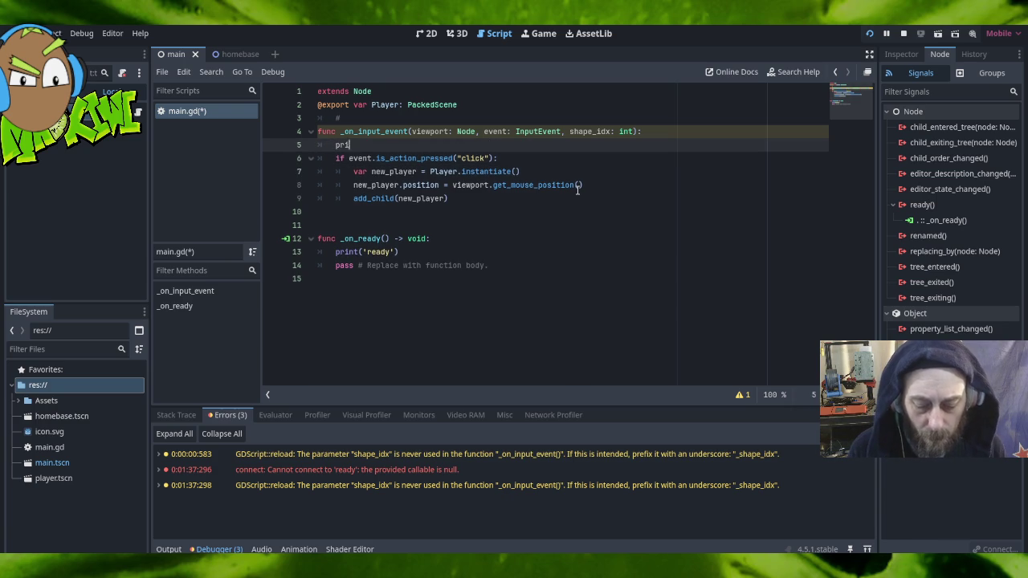
text(nt(')
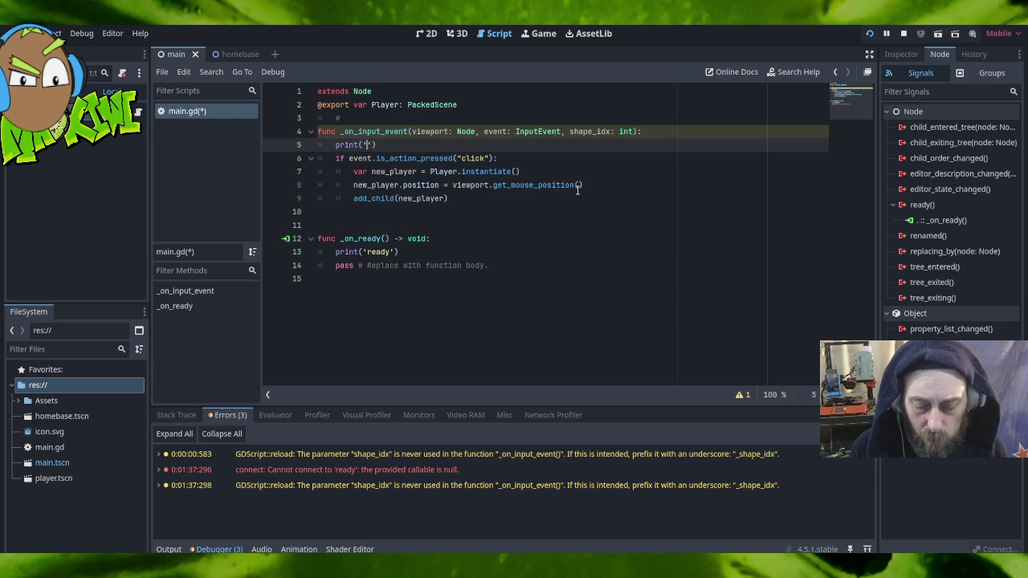
key(BackSpace)
text('event')
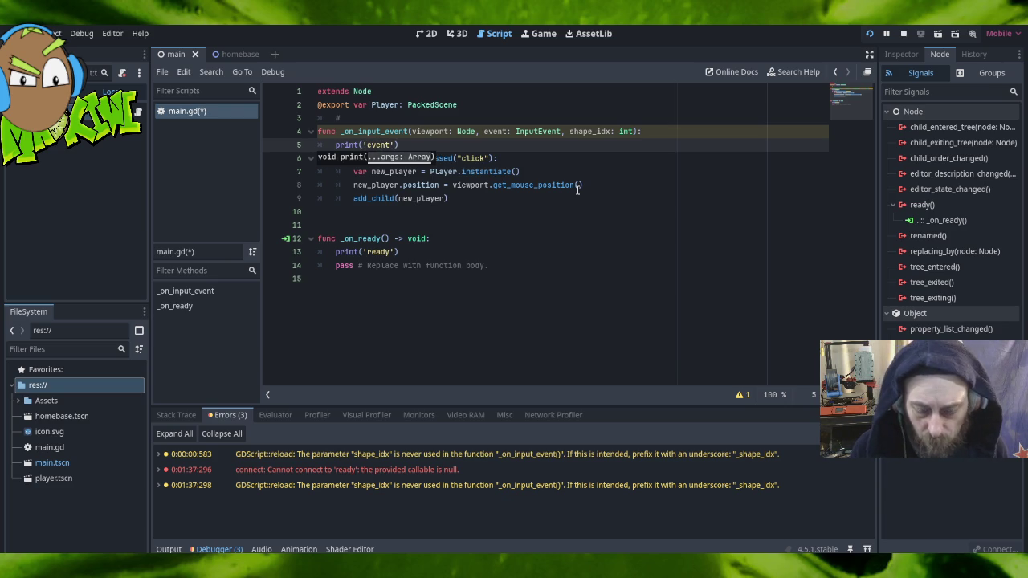
text(, event)
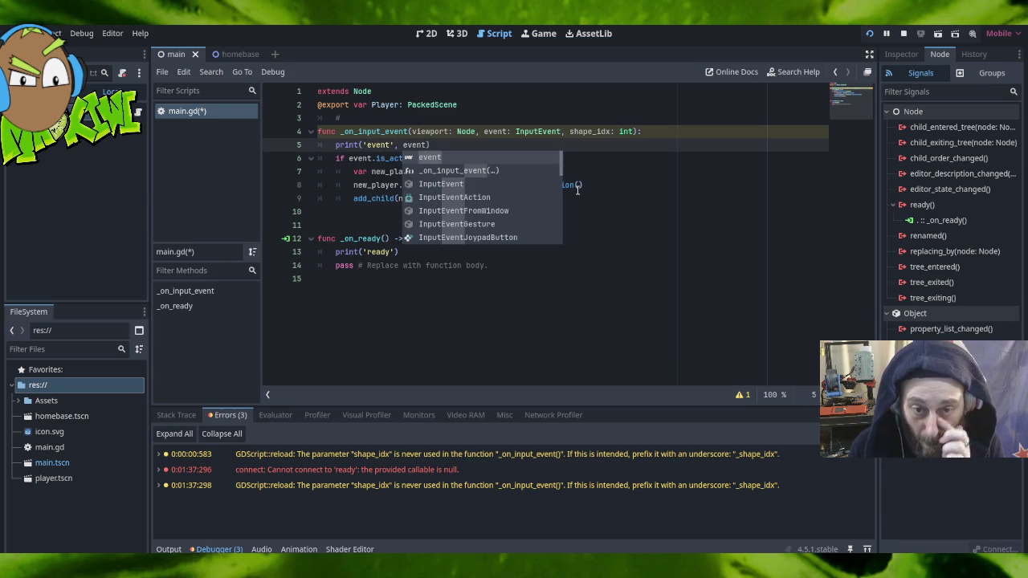
text(.)
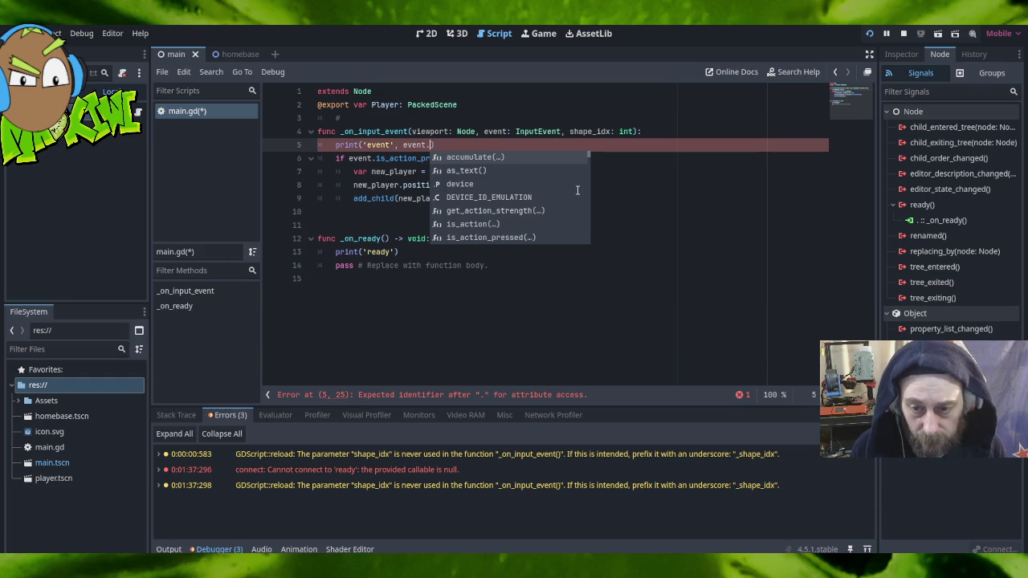
key(Down)
key(Down)
key(Down)
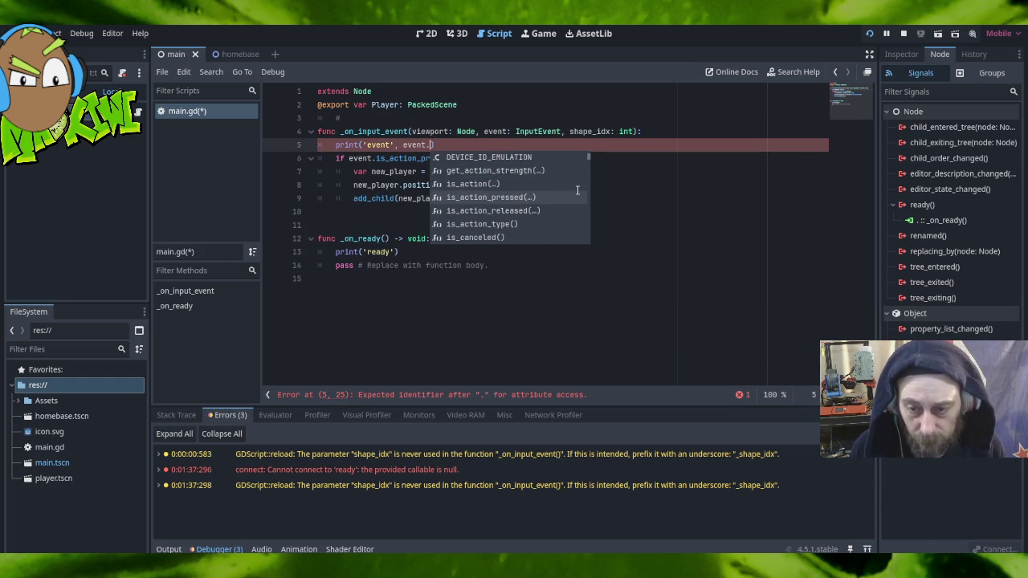
key(Down)
key(Down)
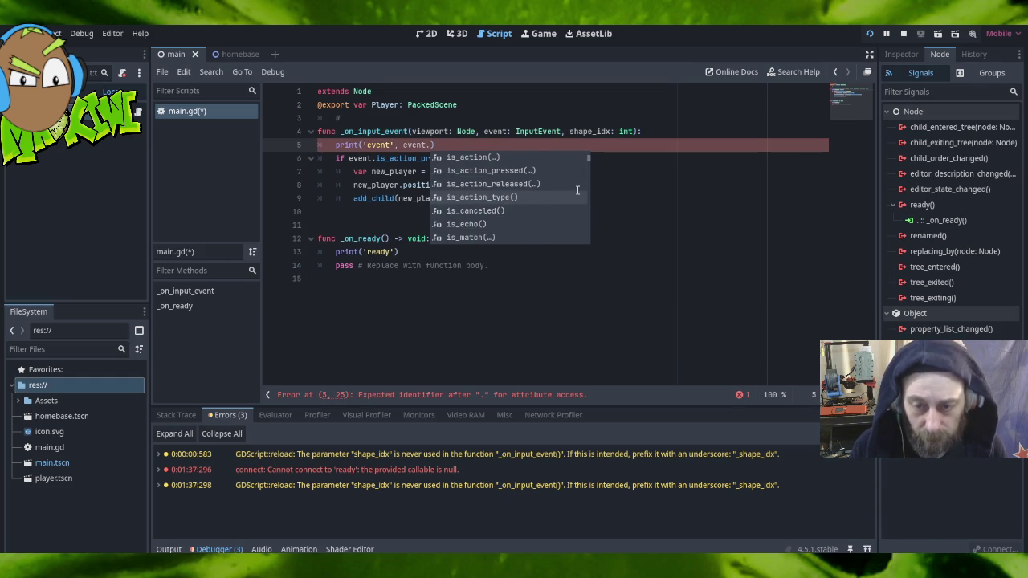
key(Up)
key(Up)
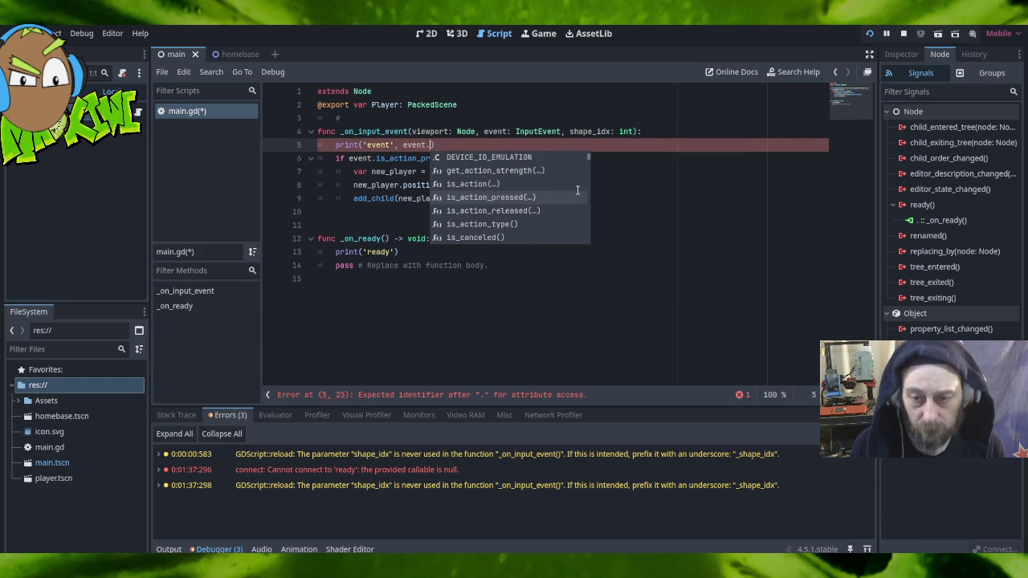
key(Return)
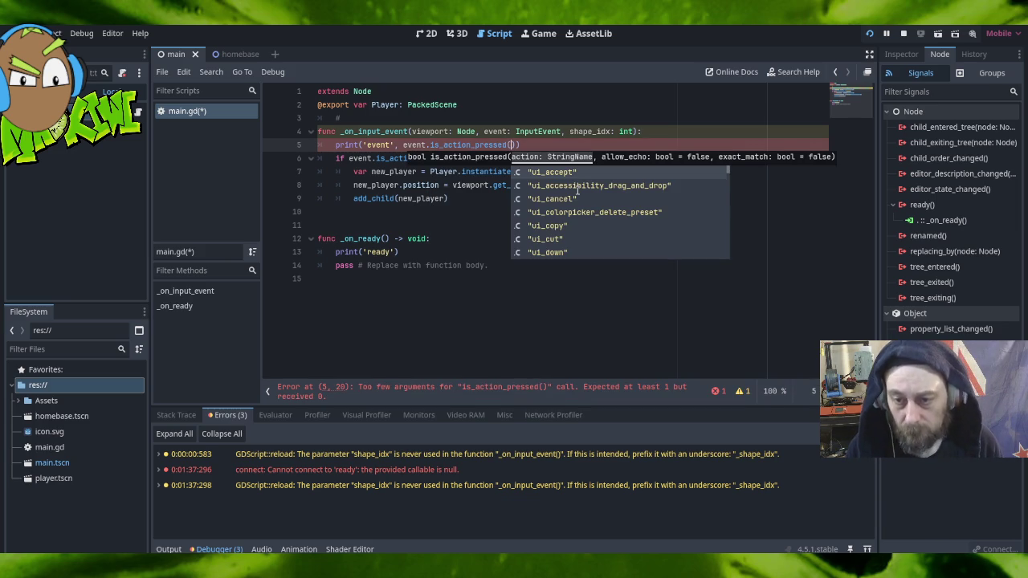
Browse the input action names, then trim line 5 back to print('event', event)
key(Down)
key(Down)
key(Down)
key(Down)
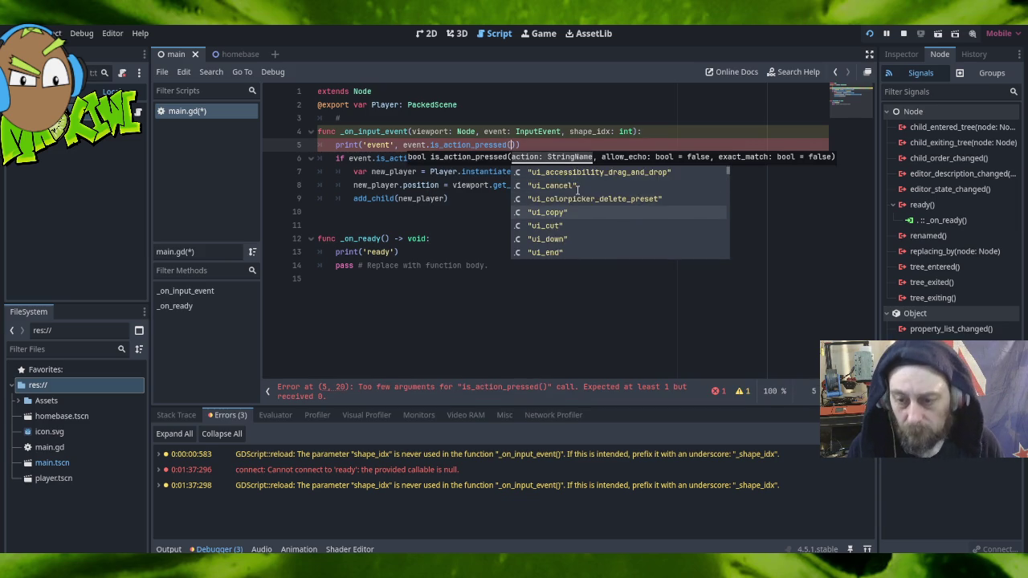
key(Up)
key(Up)
key(Up)
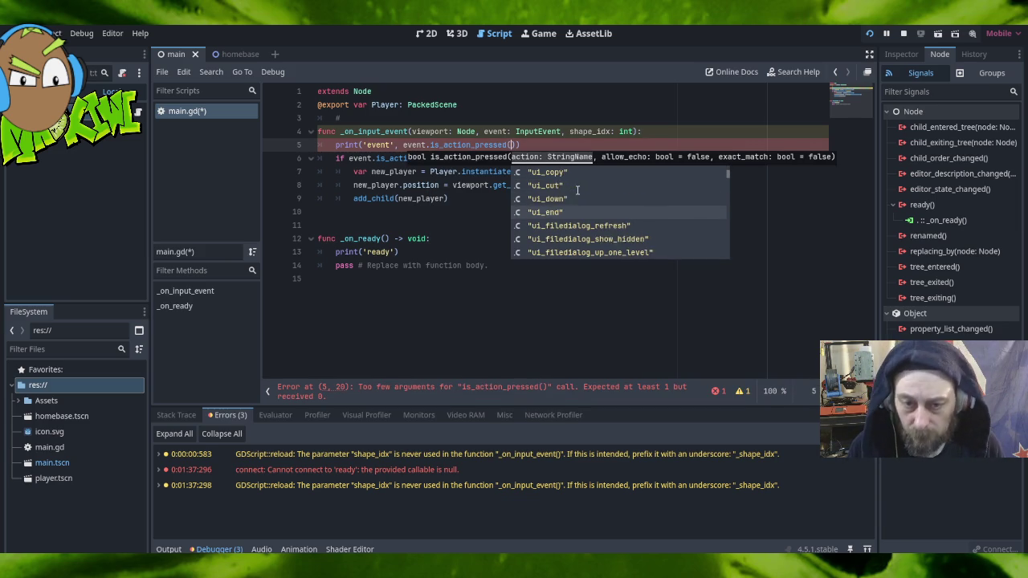
key(Up)
key(Up)
key(Up)
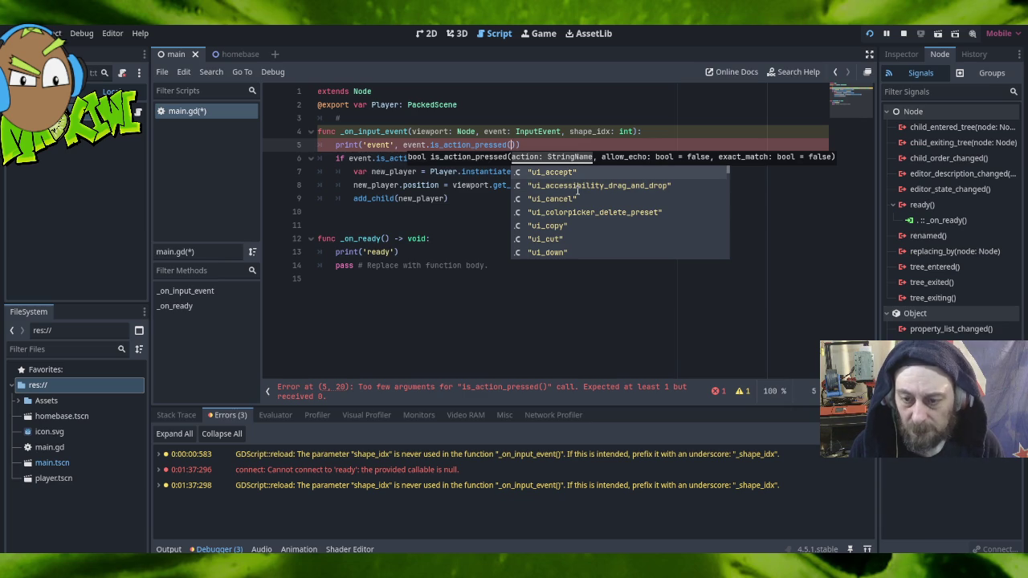
key(Down)
key(Down)
key(Down)
key(Down)
key(Down)
key(Down)
key(Down)
key(Down)
key(Down)
key(Down)
key(Down)
key(Down)
key(Down)
key(Down)
key(Down)
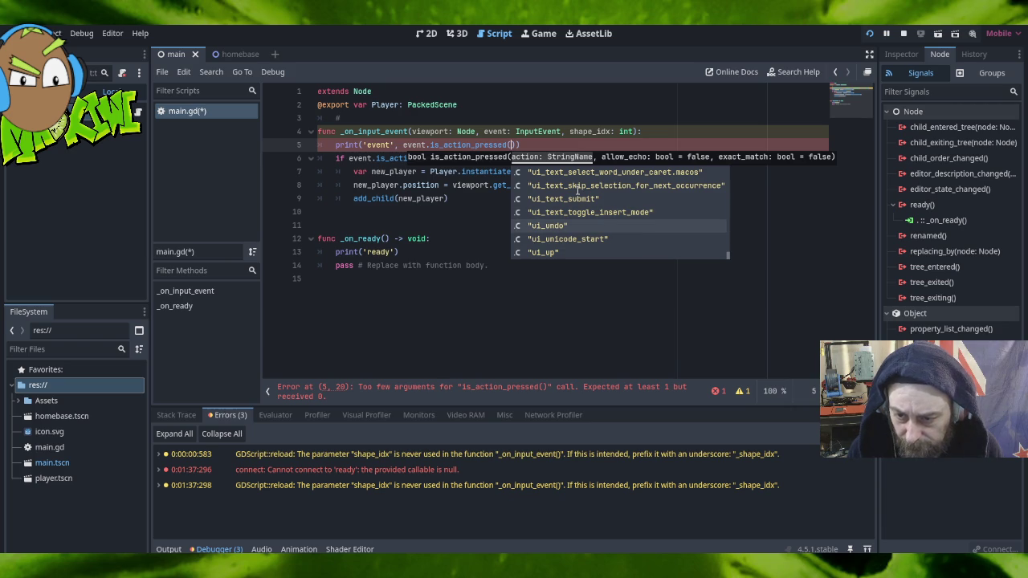
key(Up)
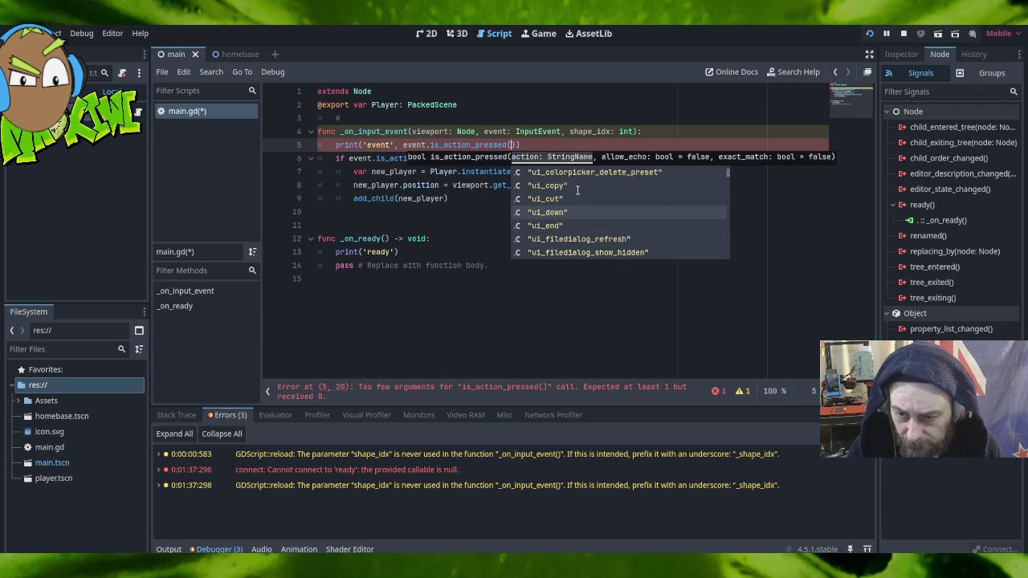
key(Up)
key(Up)
key(Up)
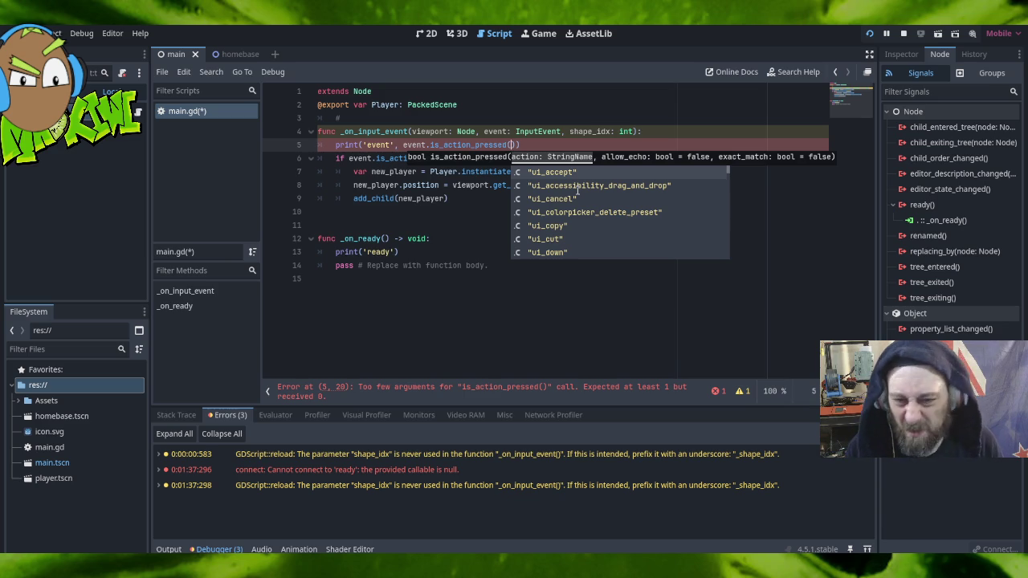
key(BackSpace)
key(BackSpace)
key(BackSpace)
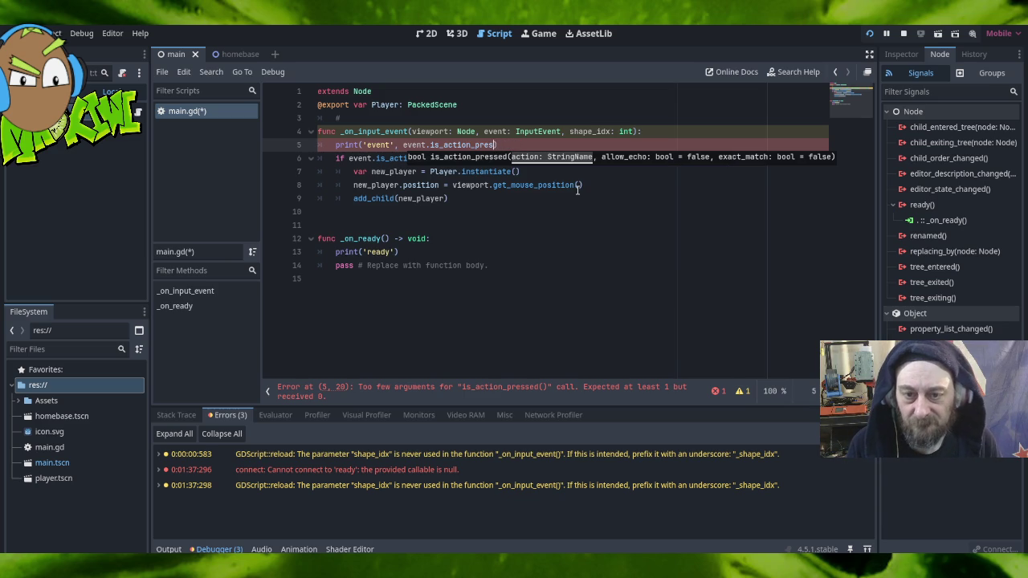
key(BackSpace)
key(BackSpace)
key(BackSpace)
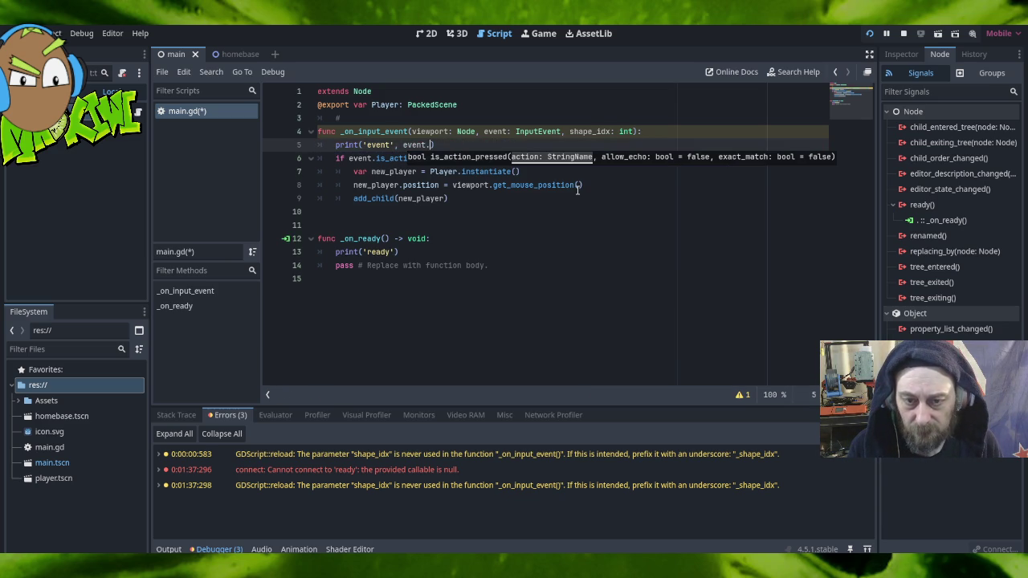
key(BackSpace)
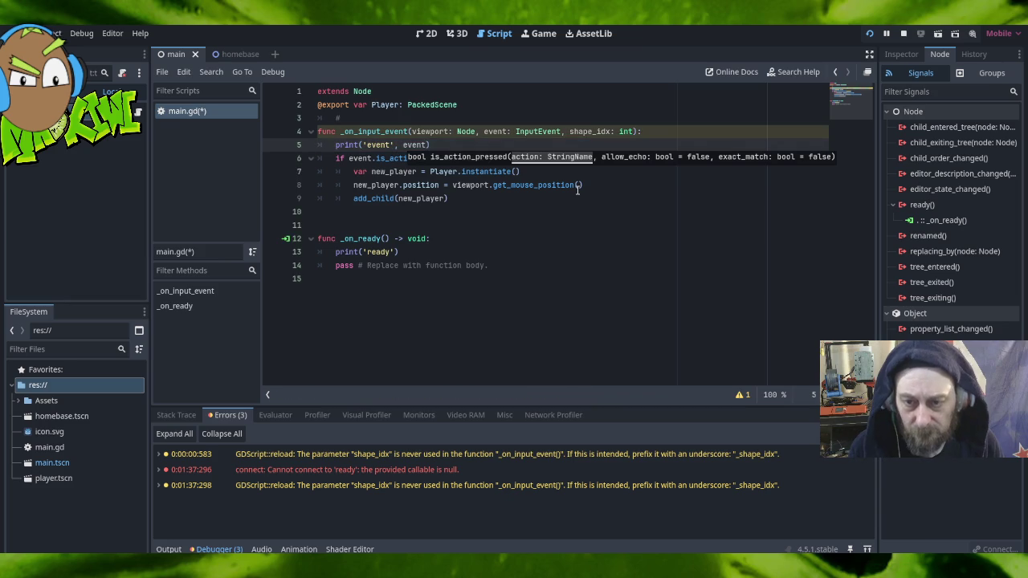
Save the main scene and main.gd with Scene > Save
click(571, 288)
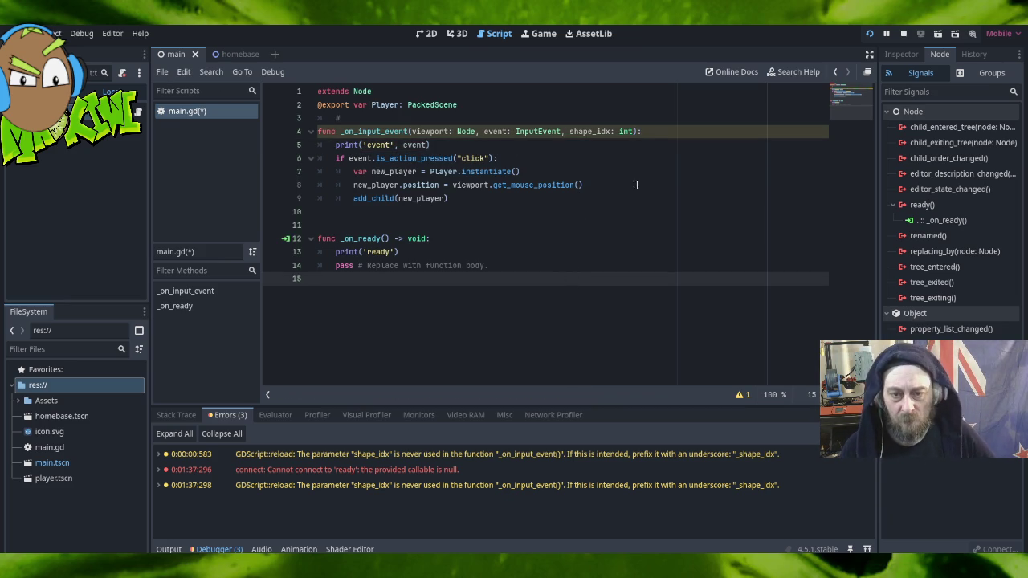
click(15, 33)
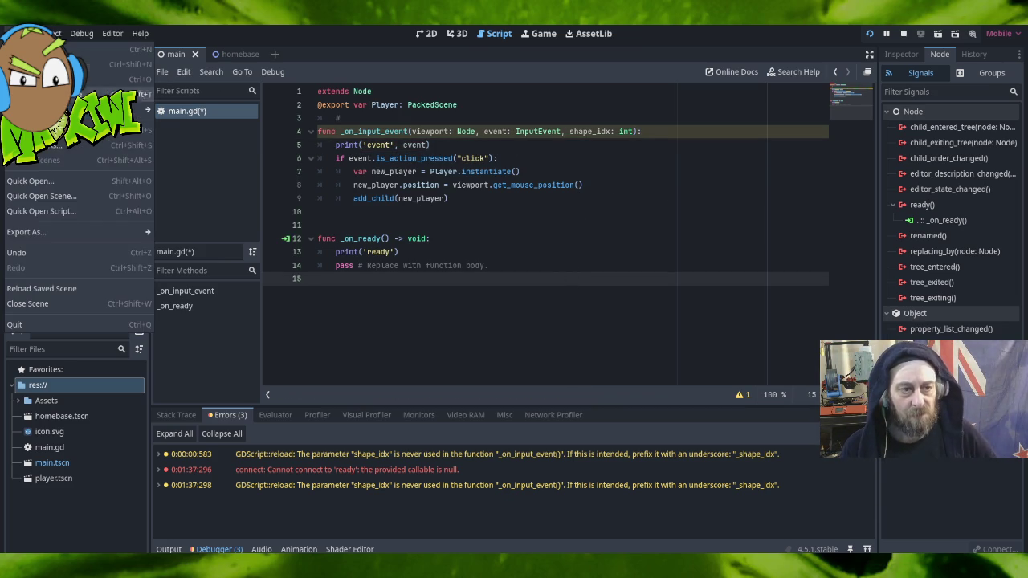
click(80, 129)
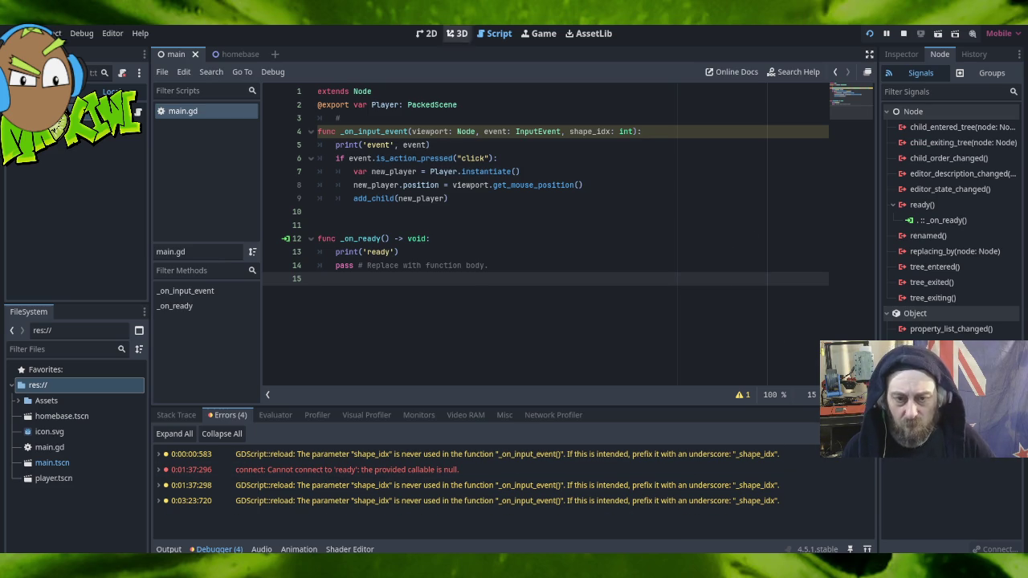
Restart testgame to confirm it prints 'ready', then close the game window
click(904, 33)
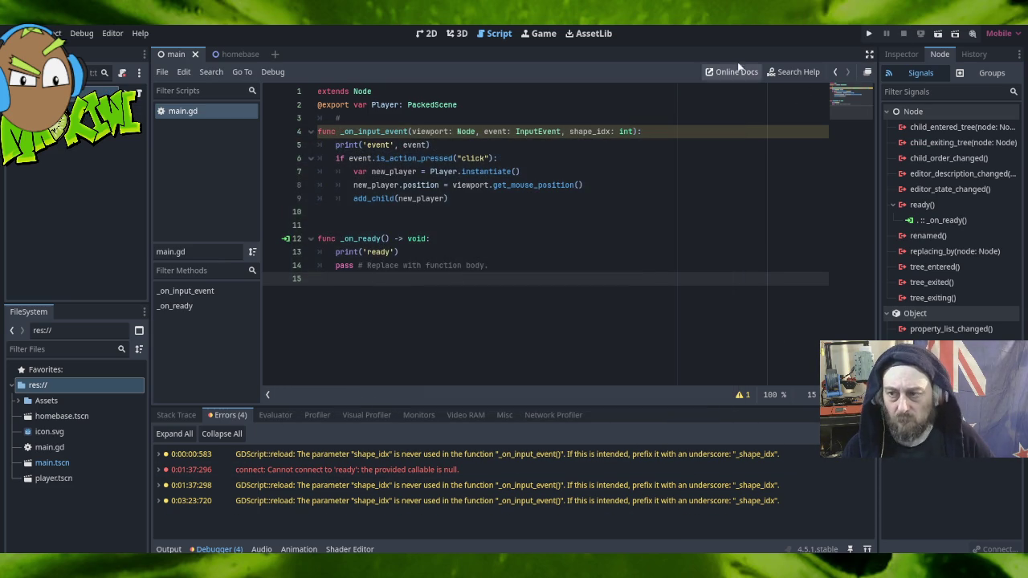
click(869, 33)
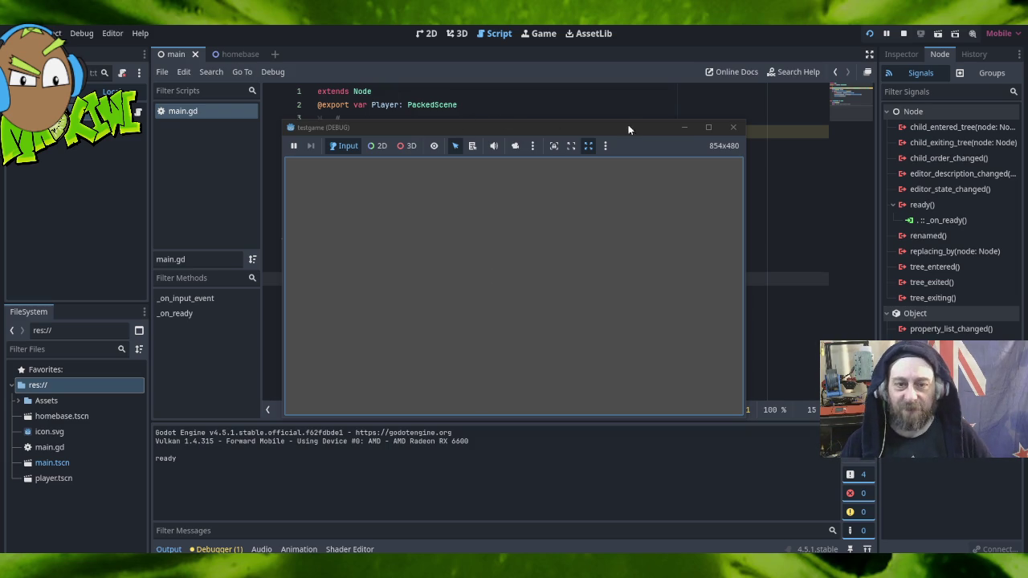
click(733, 127)
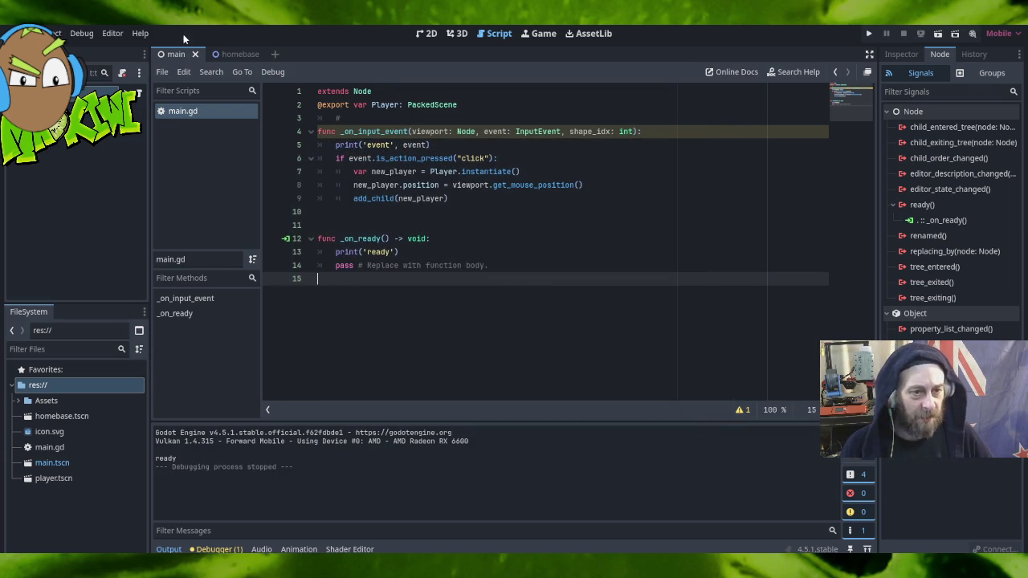
Select main.tscn, view MainGame in the Inspector, and show the PackedScene documentation
click(59, 461)
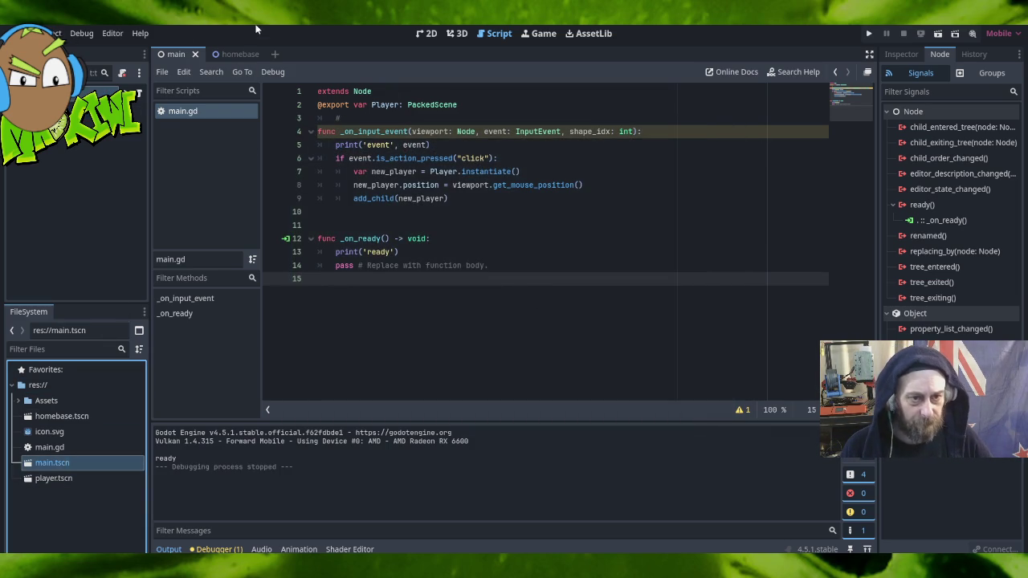
click(200, 113)
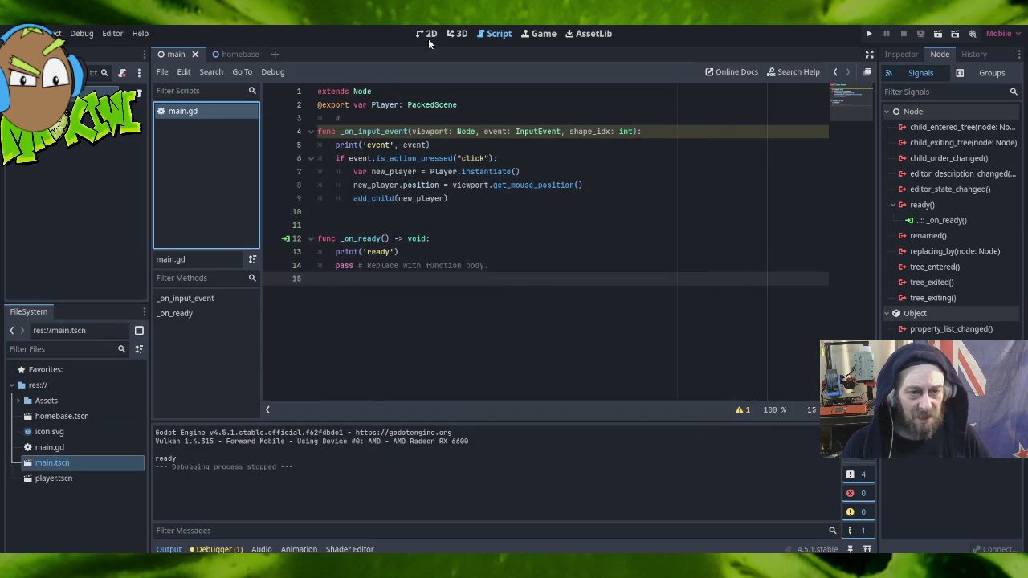
click(494, 33)
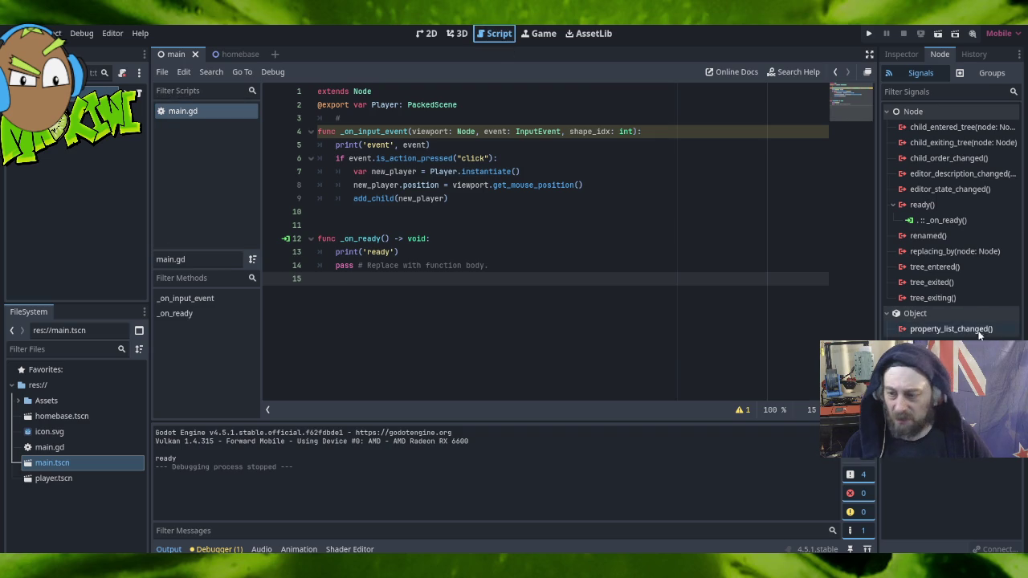
triple_click(421, 93)
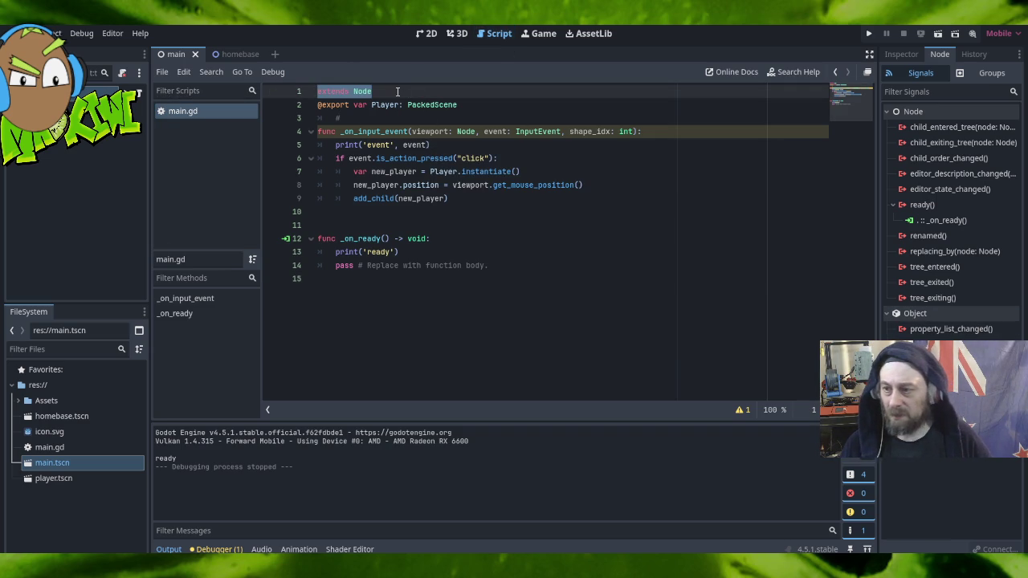
click(901, 54)
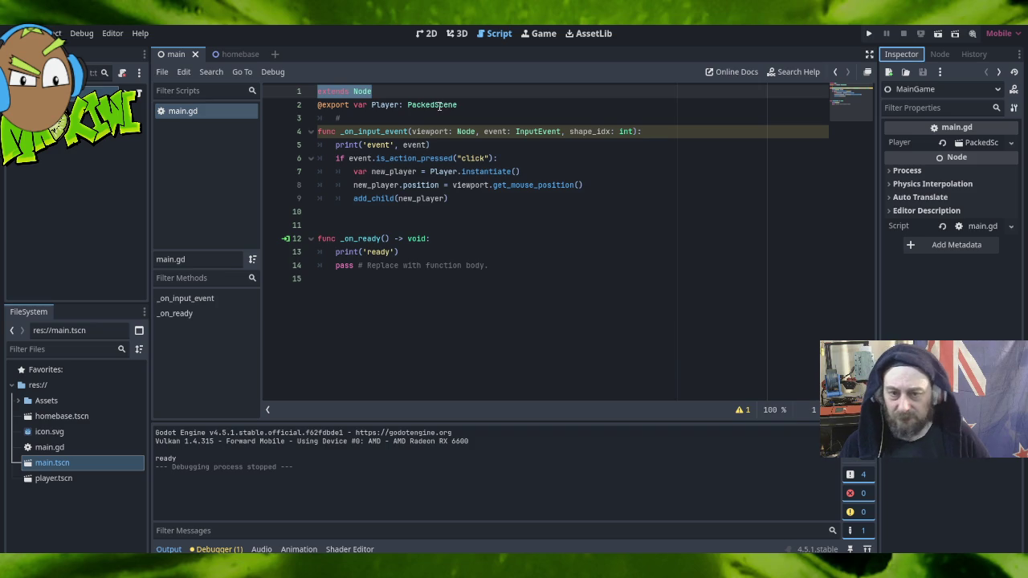
mouse_move(436, 105)
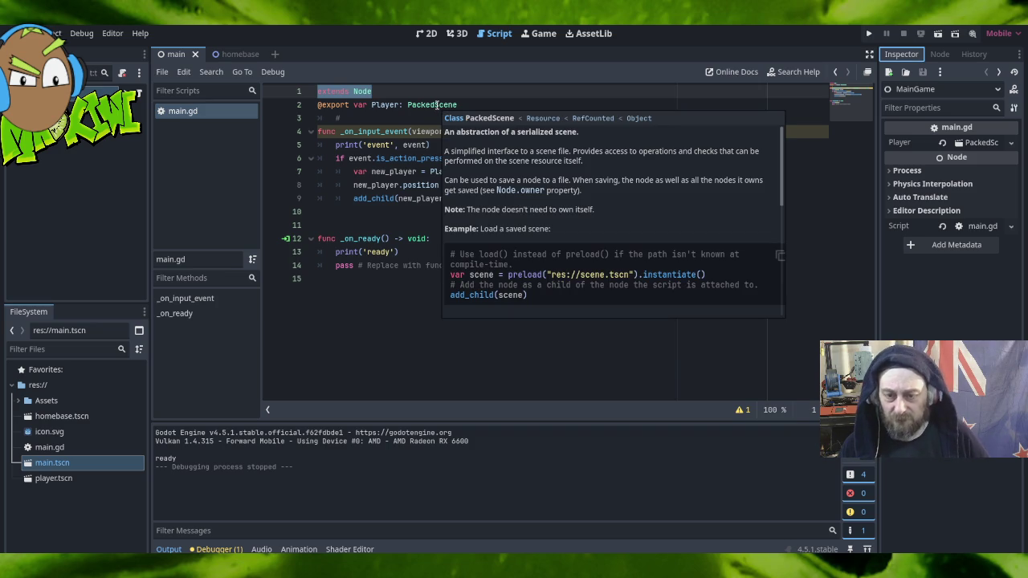
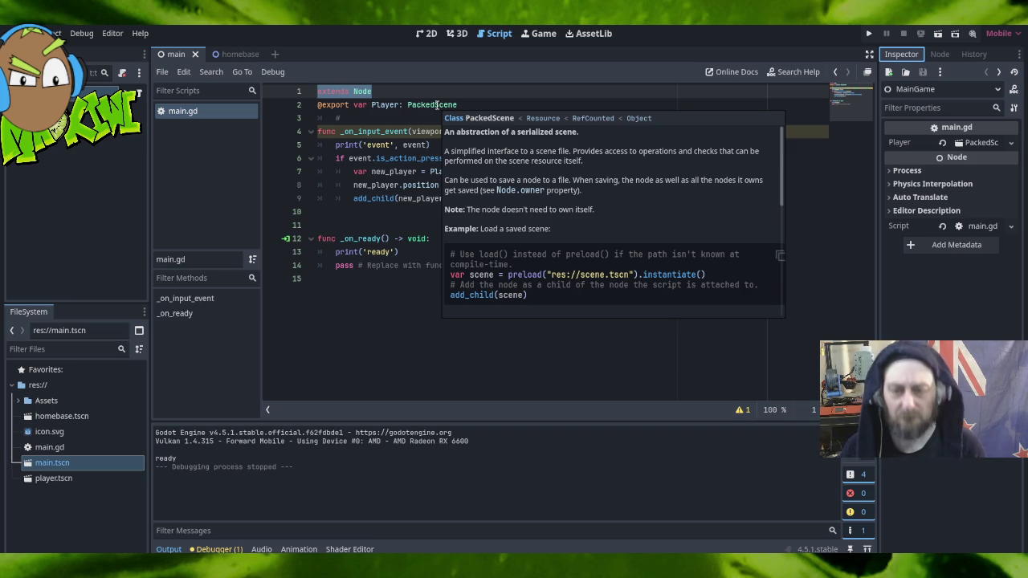
Dismiss the PackedScene documentation popup and cut the player-spawning lines 7–9 under the click check
scroll(616, 222, down, 1)
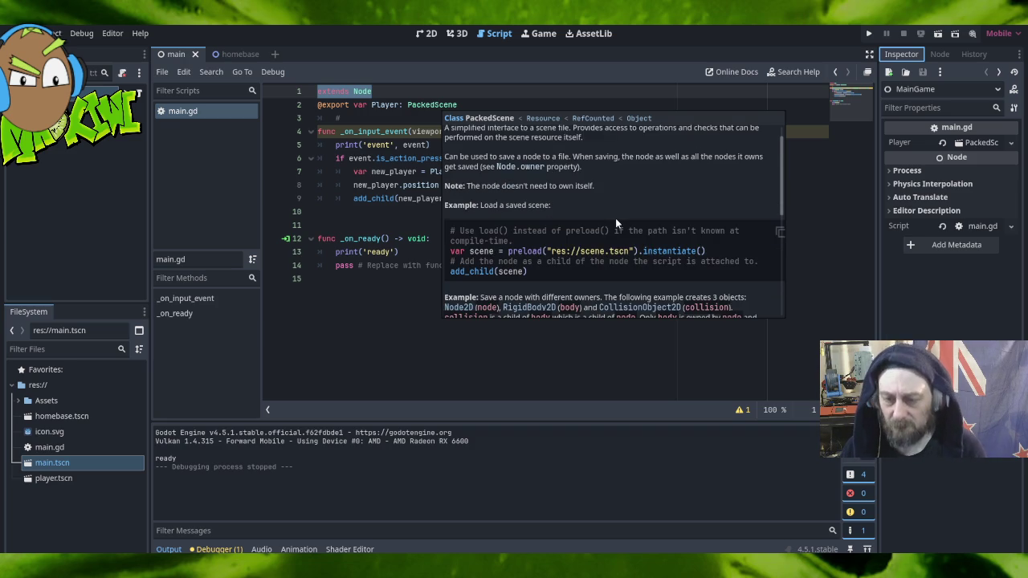
scroll(615, 223, down, 1)
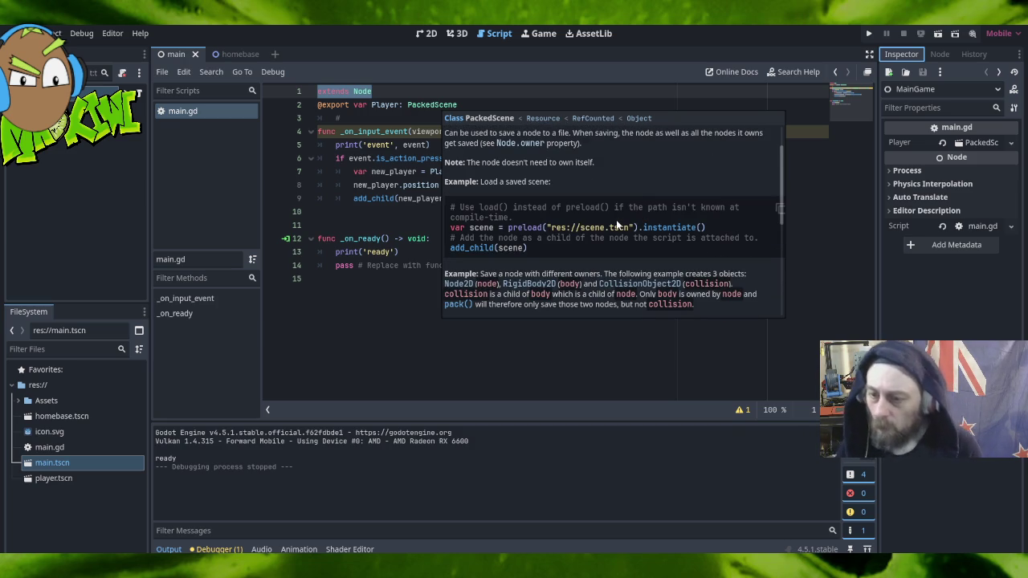
click(337, 305)
drag(431, 145, 359, 149)
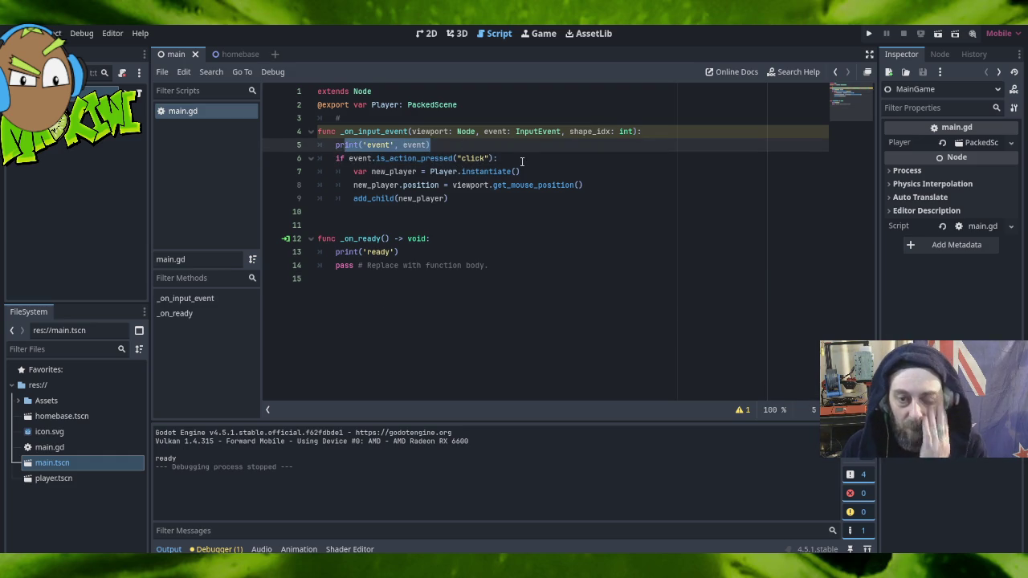
mouse_move(502, 158)
mouse_down()
mouse_move(544, 184)
mouse_move(553, 203)
mouse_up()
key(ctrl+c)
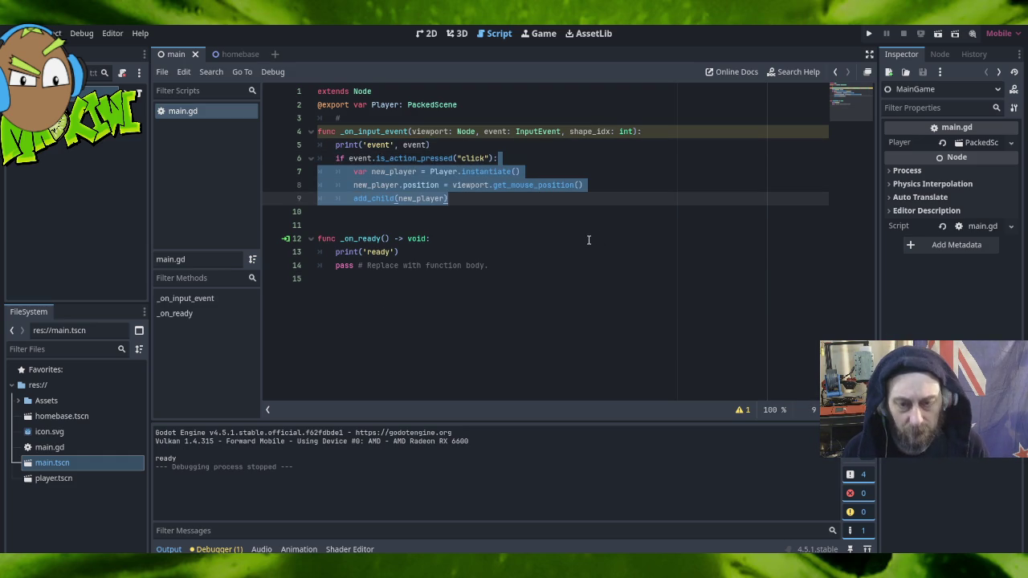
key(Delete)
Paste the spawning lines after print('ready') in _ready and comment out click-check line 6
click(397, 212)
key(ctrl+v)
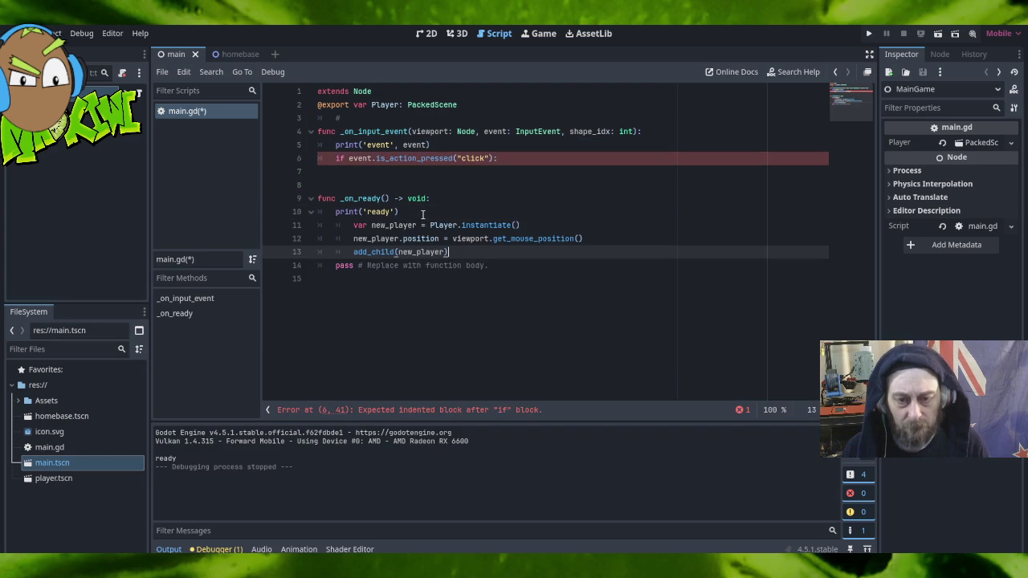
click(544, 153)
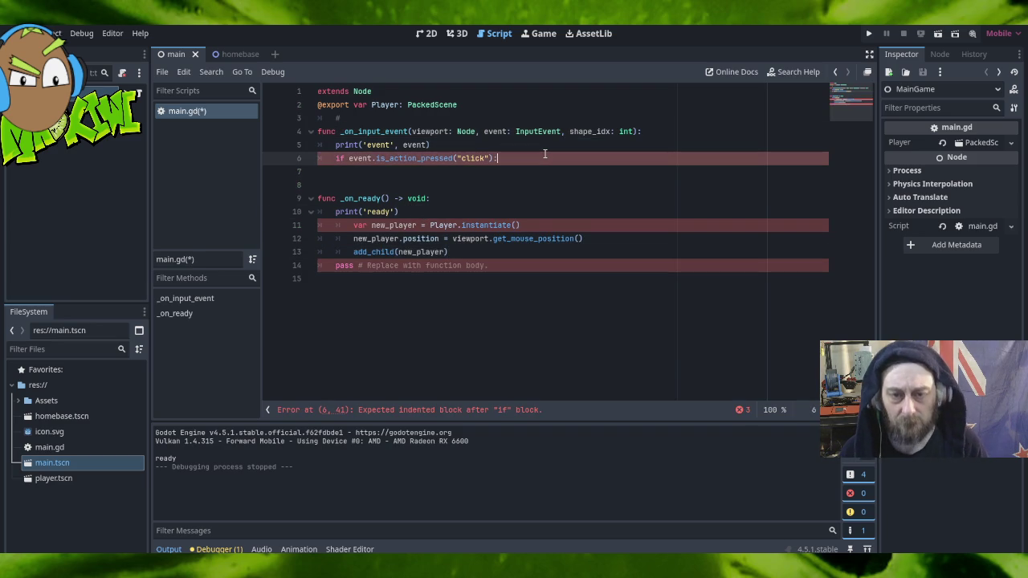
drag(537, 155, 311, 156)
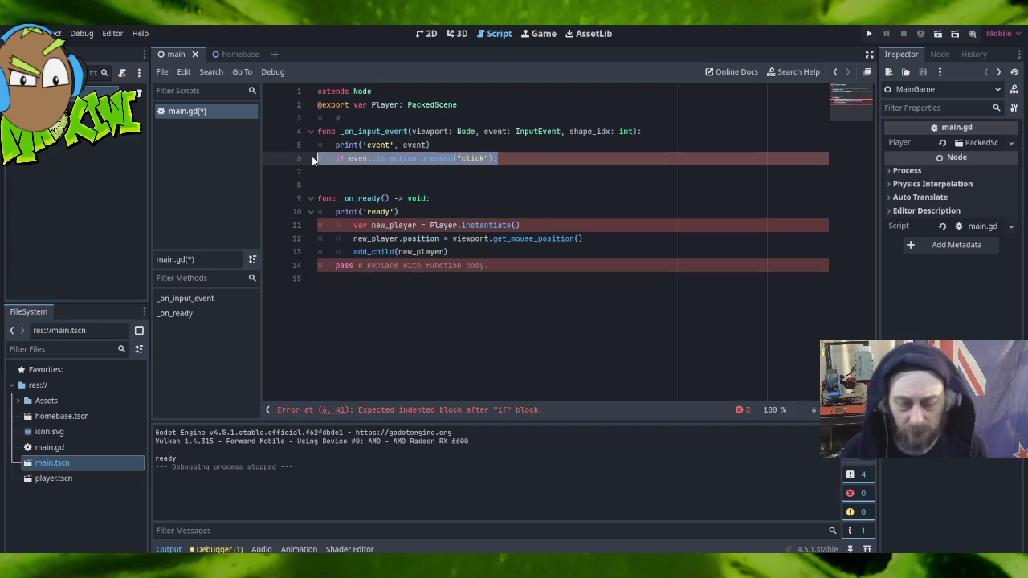
key(ctrl+k)
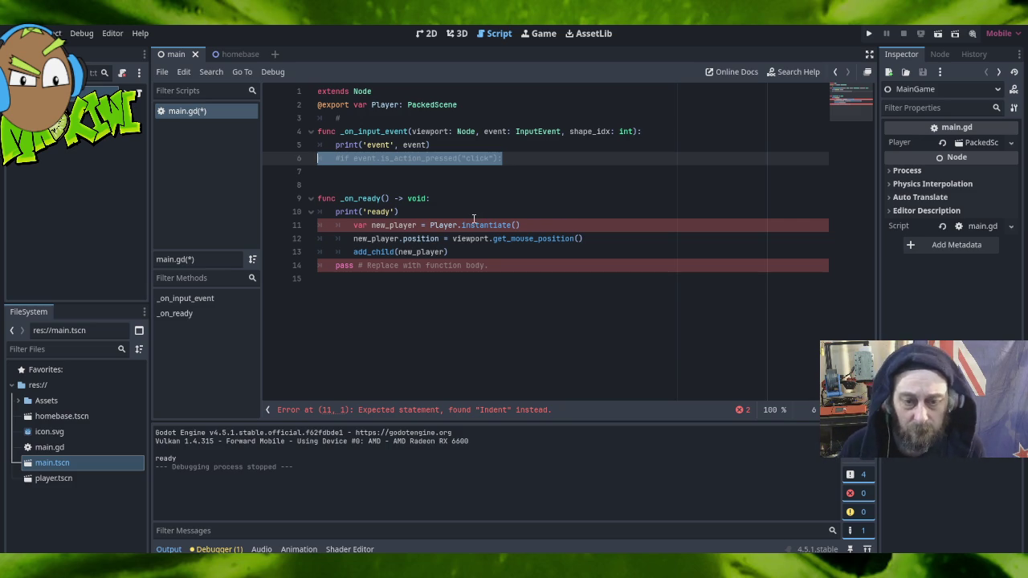
Dedent the pasted lines 11–13 to the _ready body level
mouse_move(484, 225)
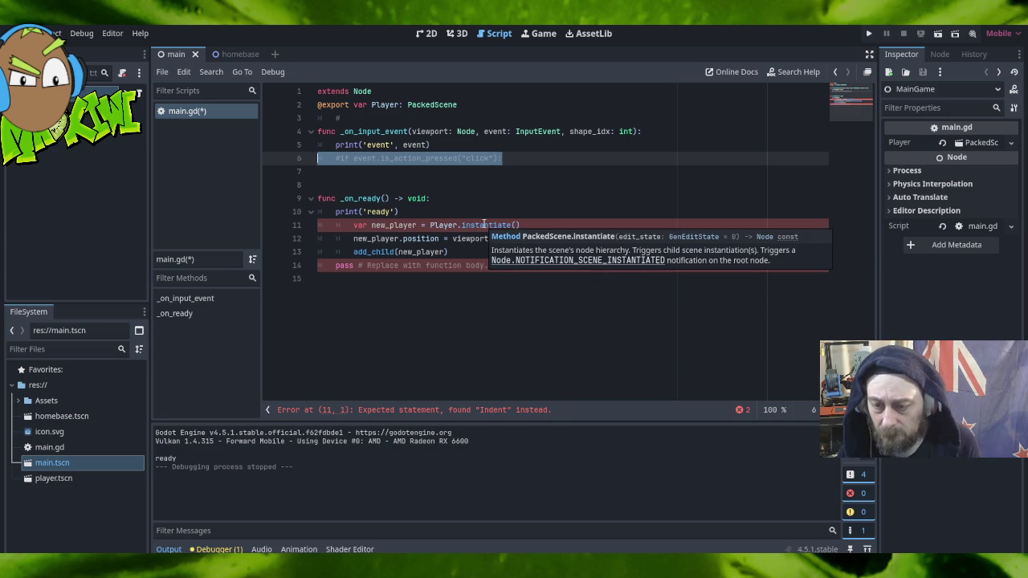
click(539, 225)
key(ctrl+k)
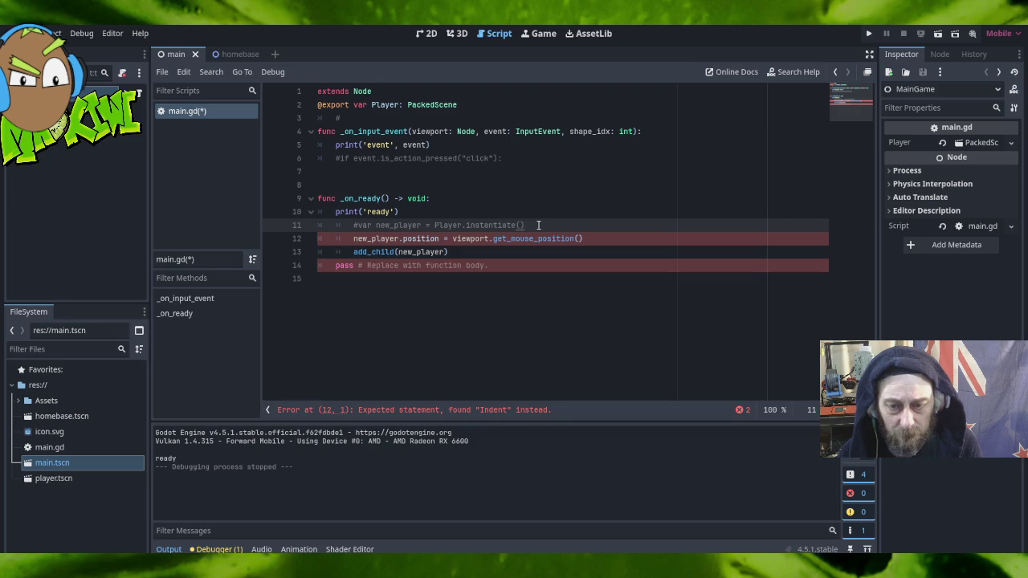
key(ctrl+k)
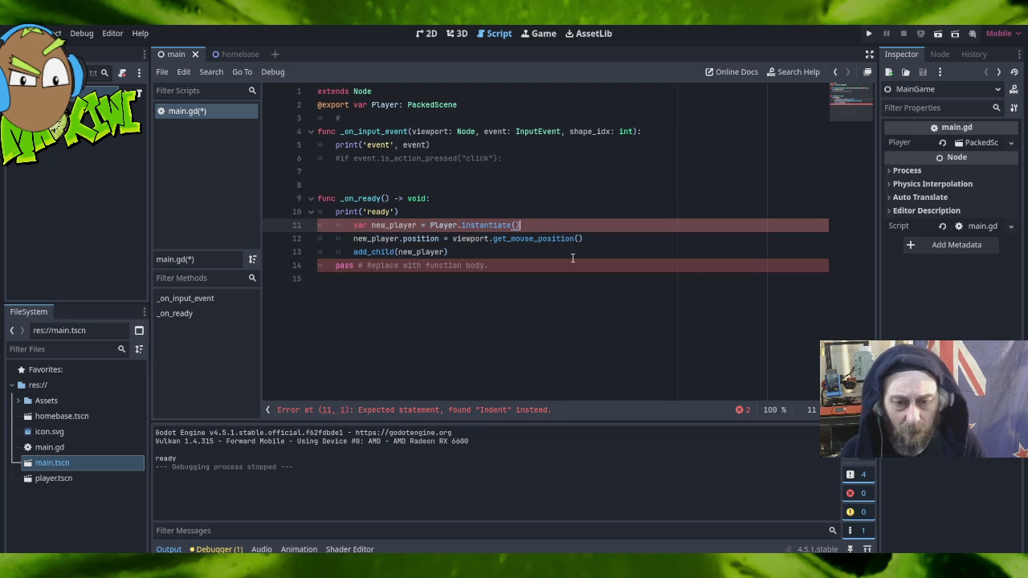
drag(527, 265, 270, 228)
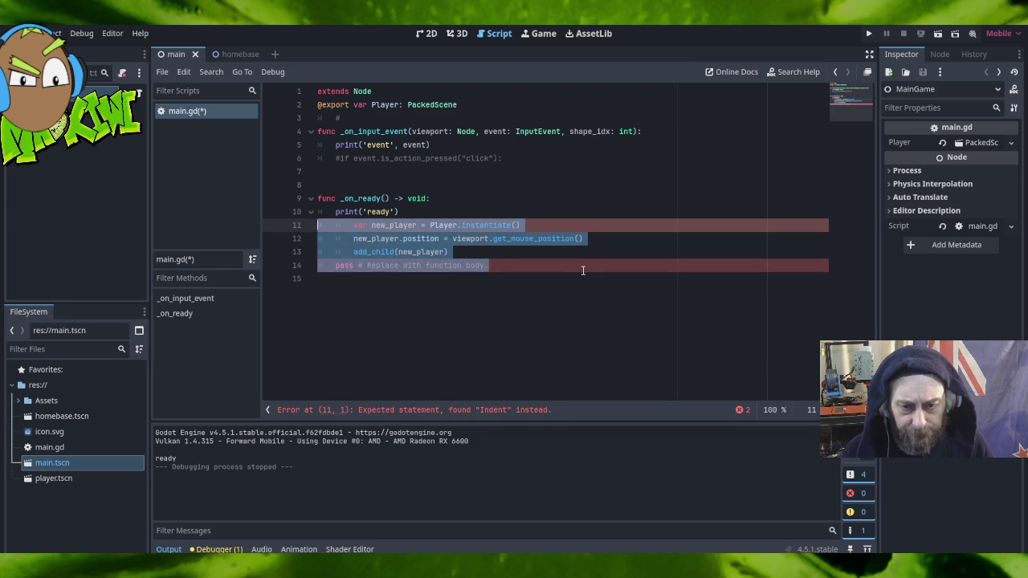
click(530, 243)
click(474, 252)
drag(474, 251, 283, 228)
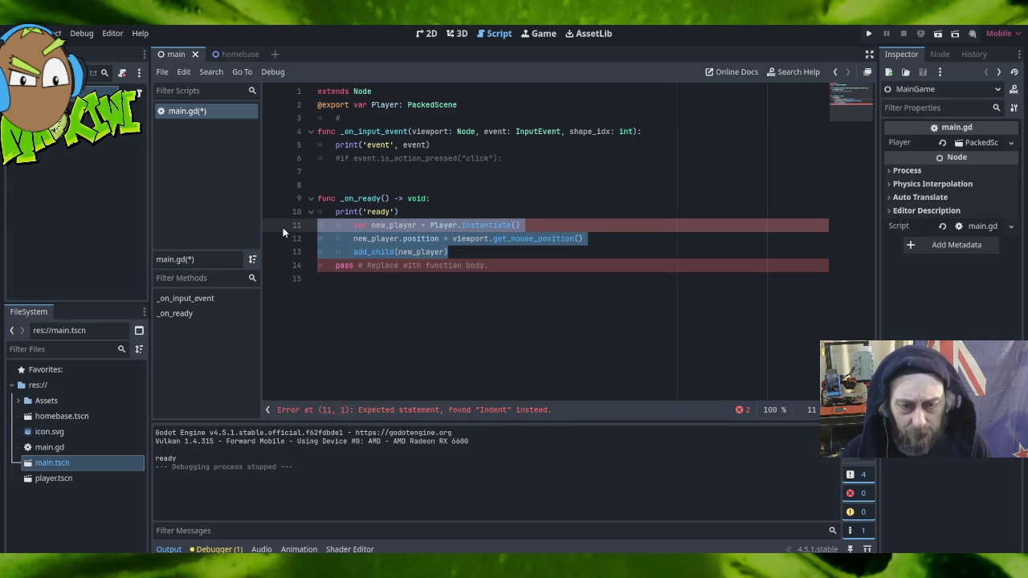
key(shift+Tab)
click(565, 184)
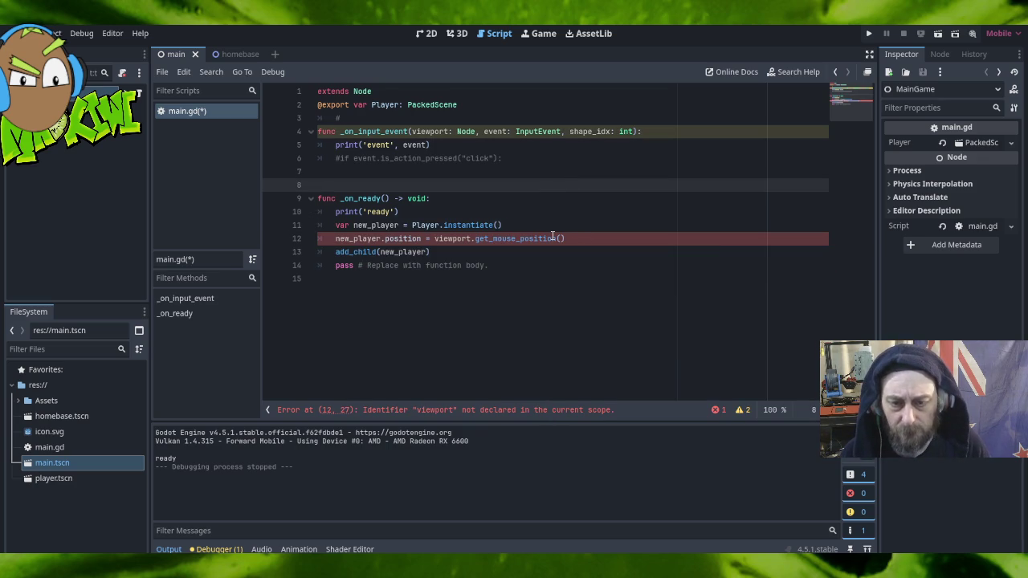
drag(569, 238, 286, 238)
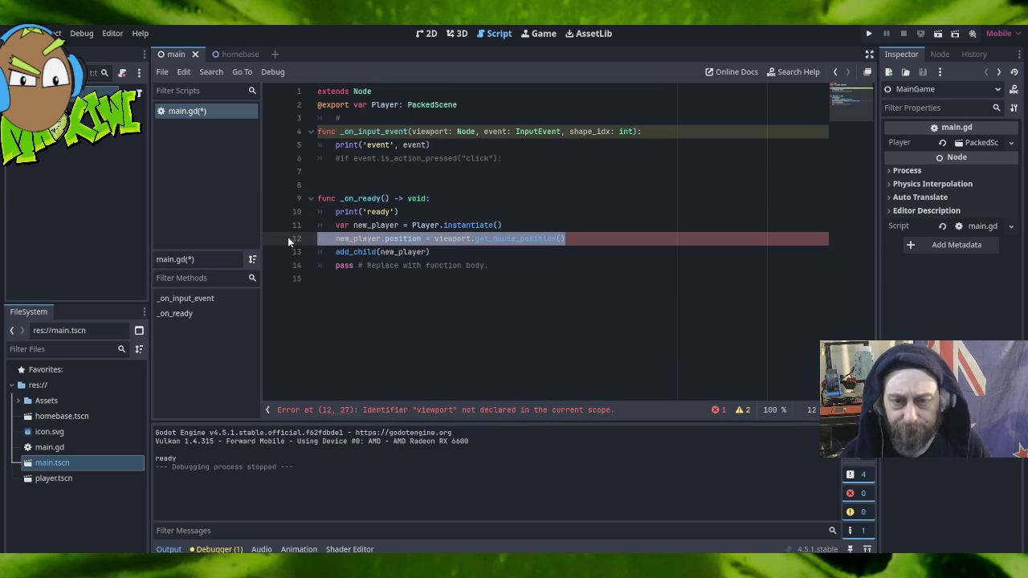
Replace viewport on line 12 with get_viewport() via autocomplete and save the scene
double_click(449, 239)
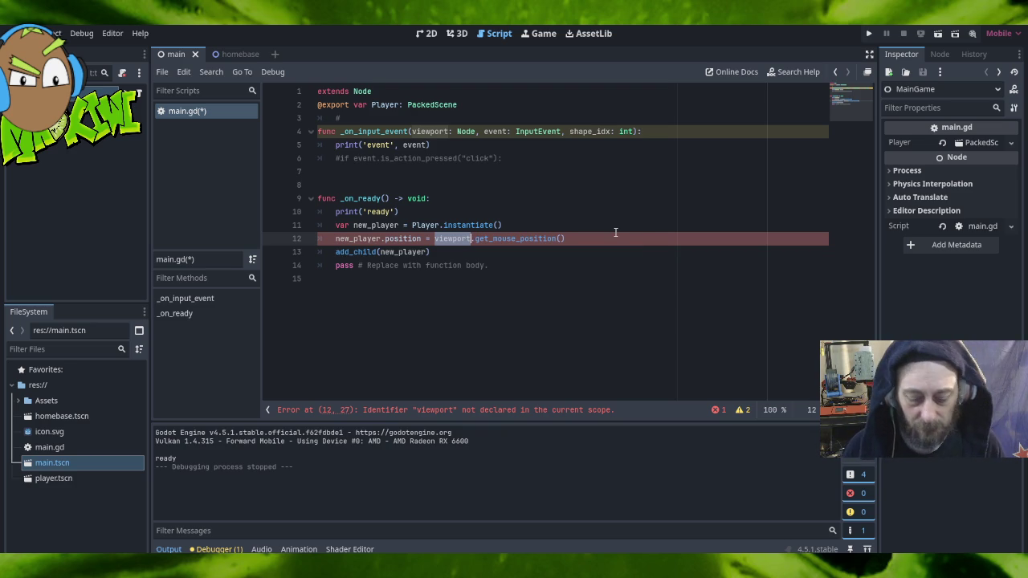
text(get)
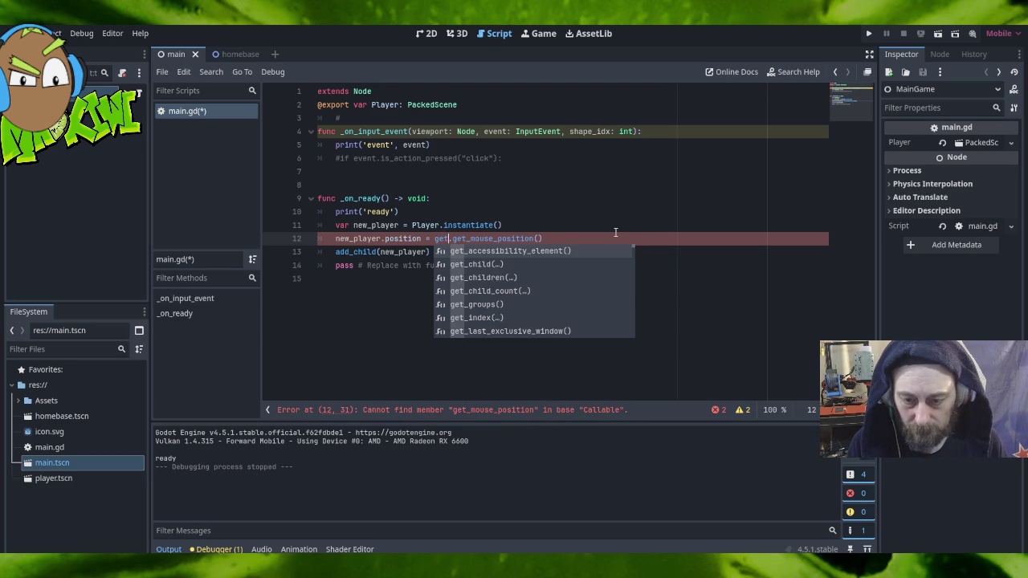
text(v)
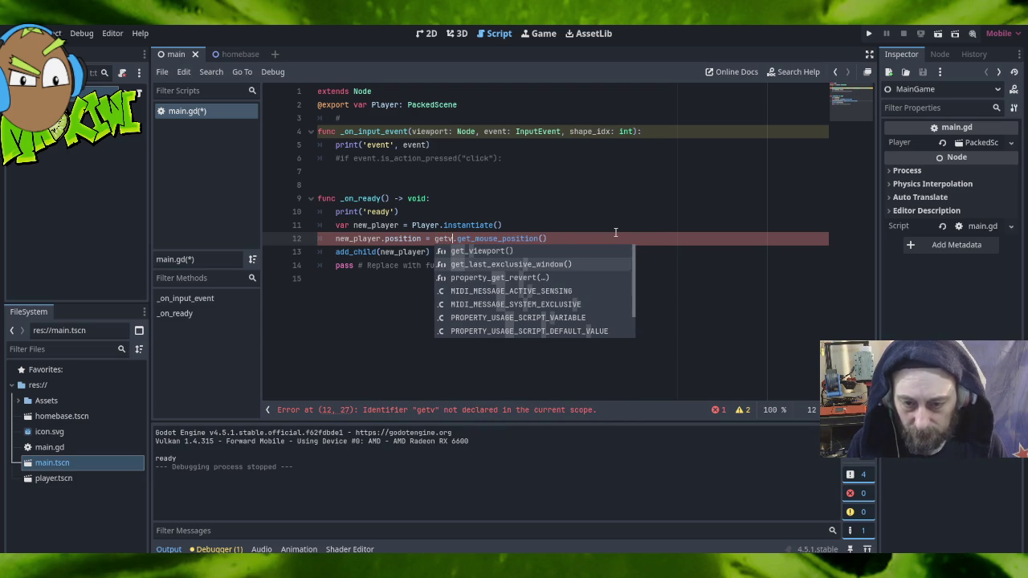
key(Return)
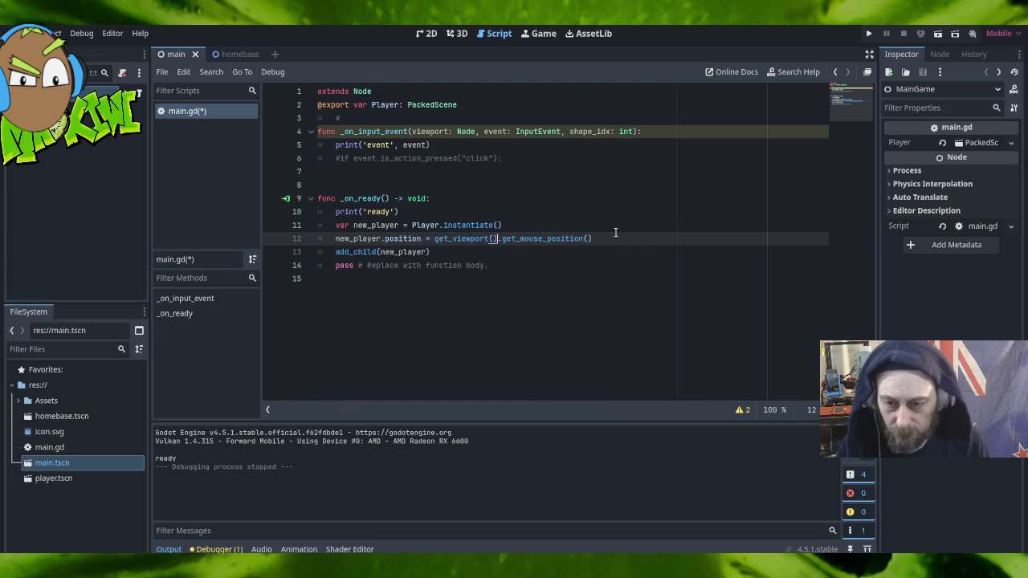
key(Up)
key(Up)
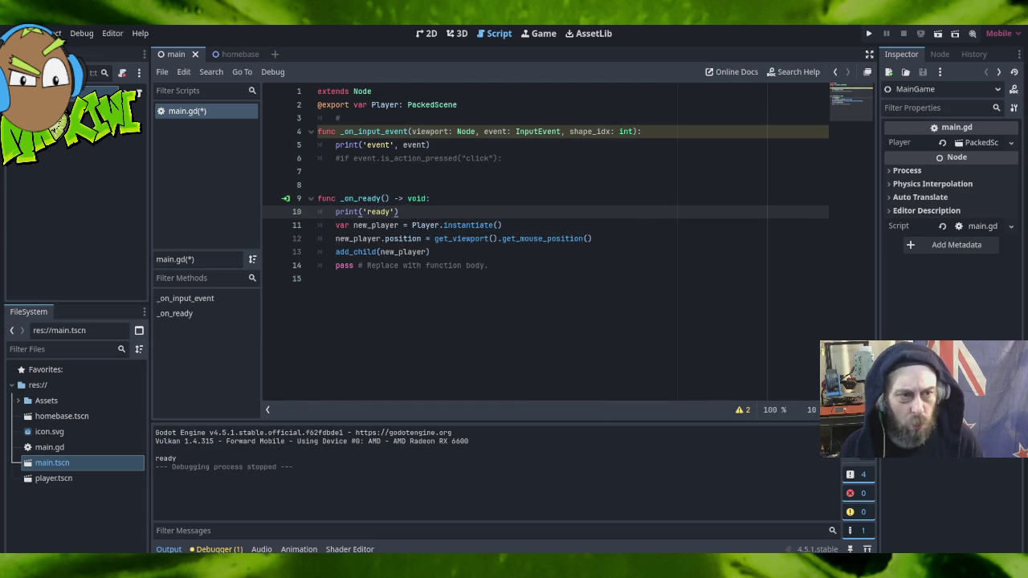
click(56, 31)
click(87, 128)
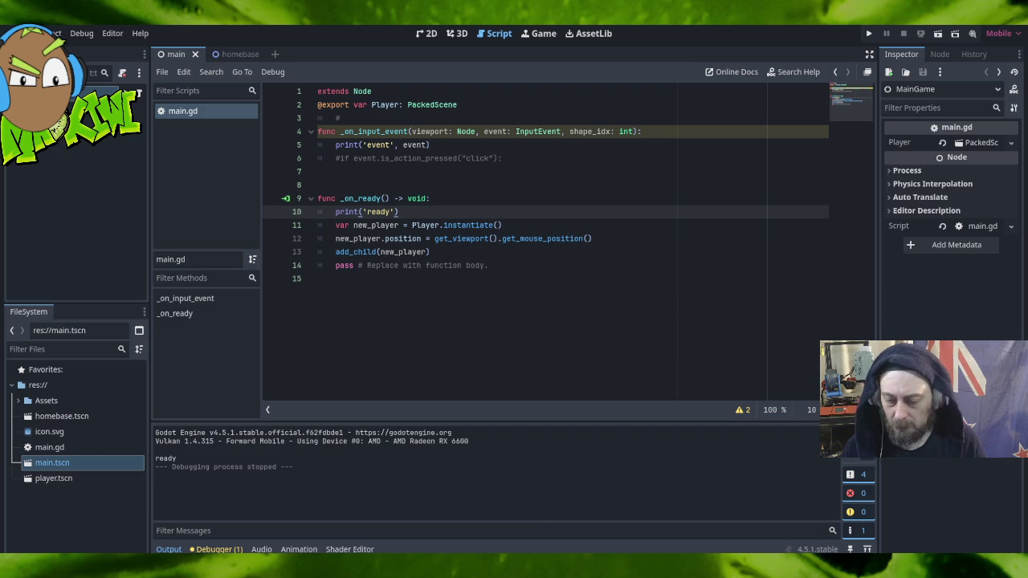
Run the project, then comment out the failing new_player.position line 12
click(867, 33)
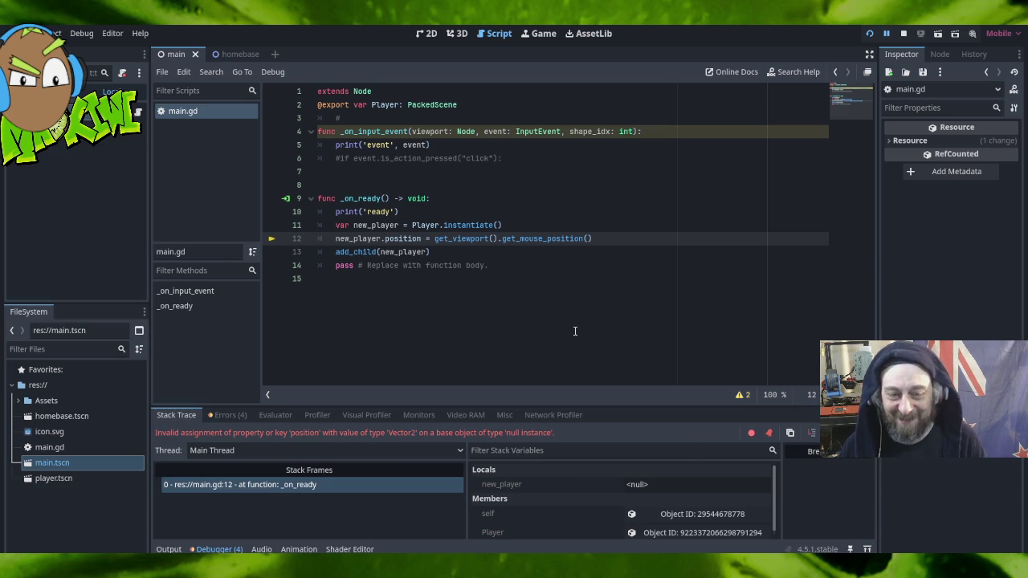
mouse_move(585, 225)
mouse_down()
mouse_move(384, 239)
mouse_move(599, 239)
mouse_up()
click(624, 239)
click(577, 216)
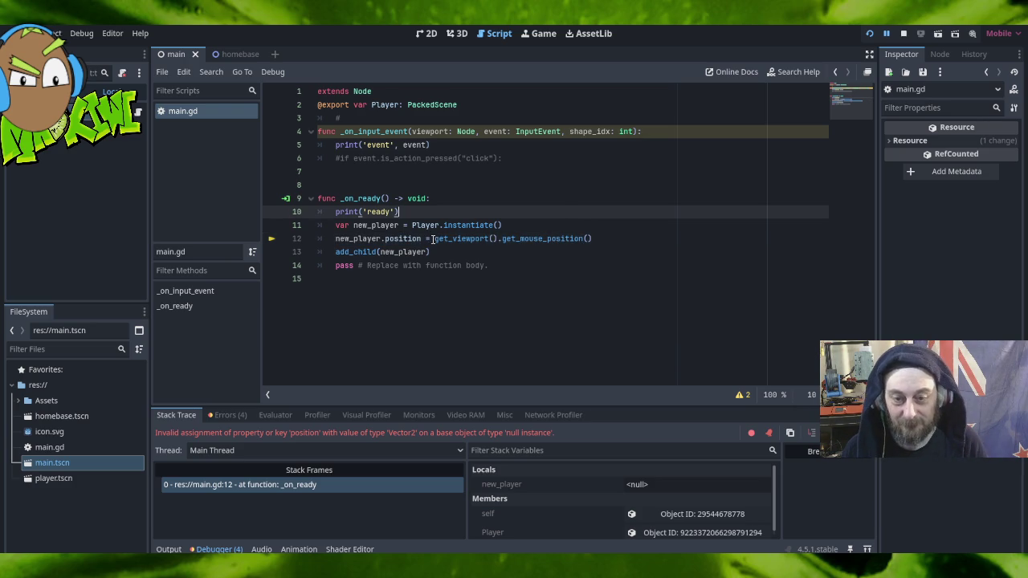
click(629, 238)
key(ctrl+k)
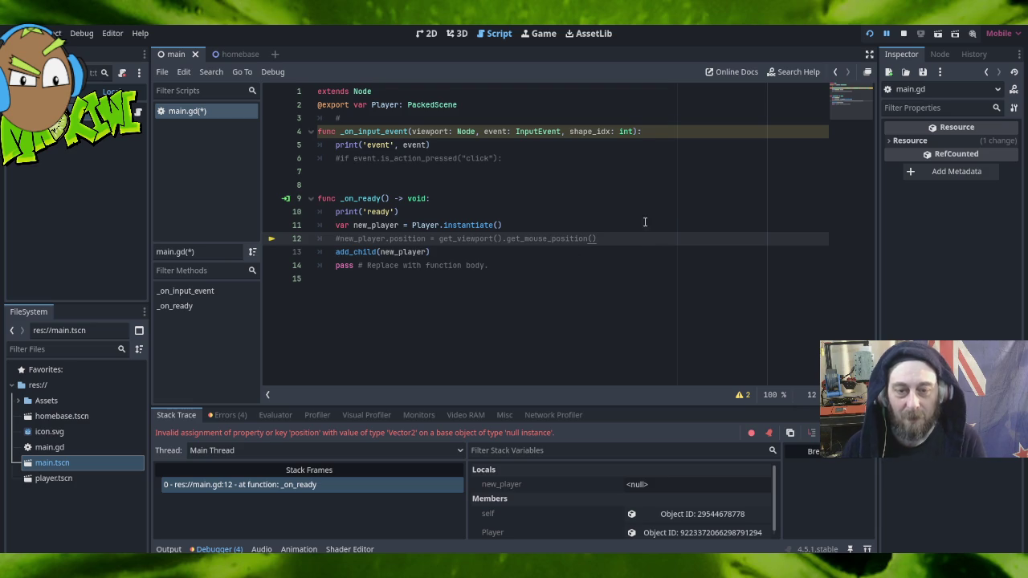
Save all scripts with File > Save All and stop the running game
click(158, 74)
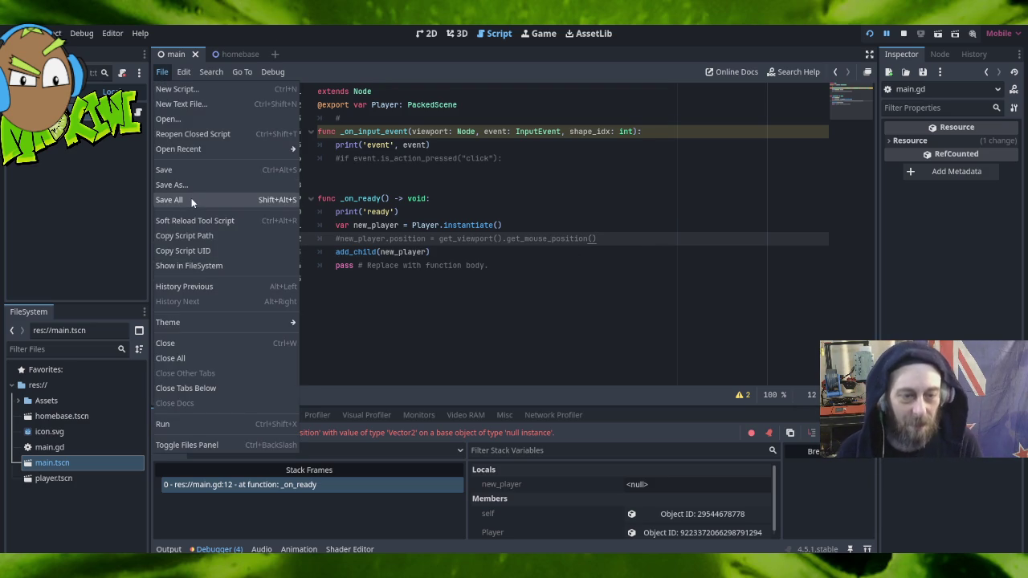
click(191, 199)
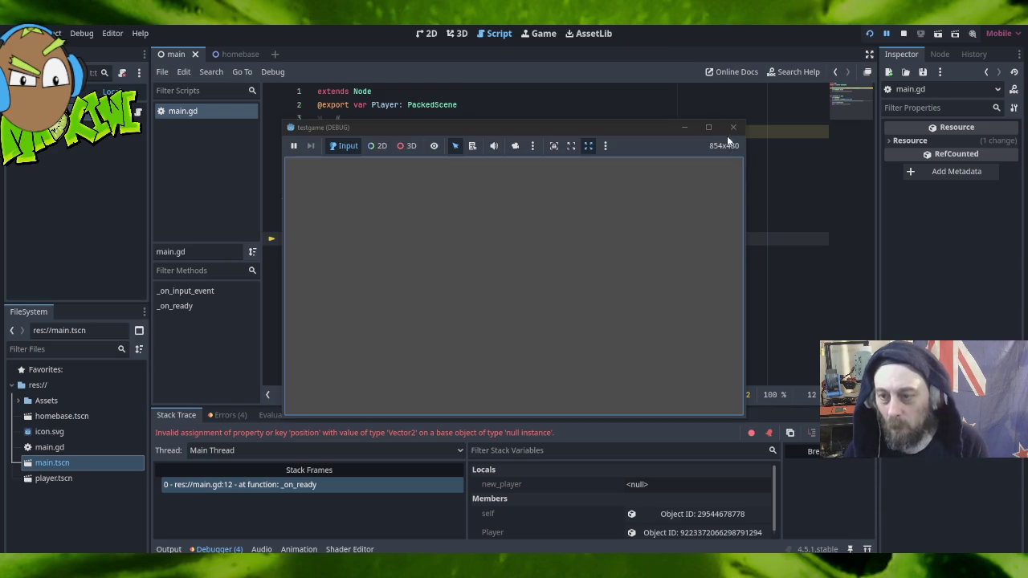
click(742, 129)
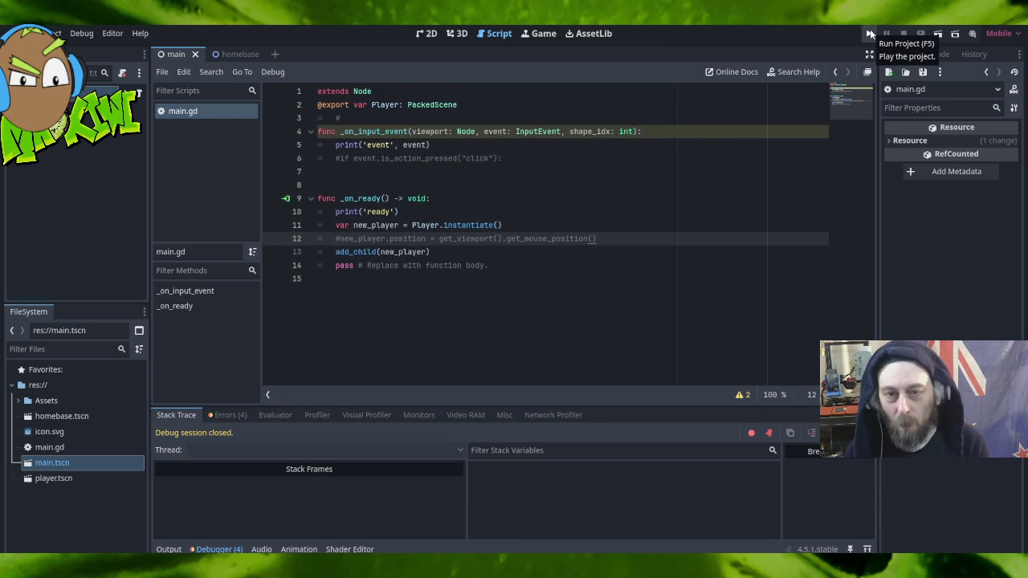
click(870, 34)
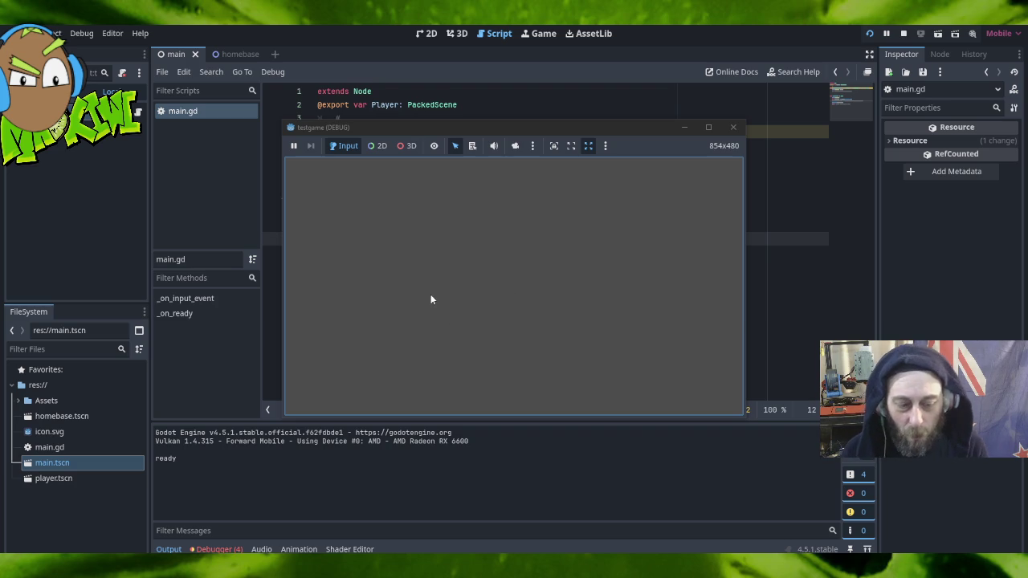
click(216, 549)
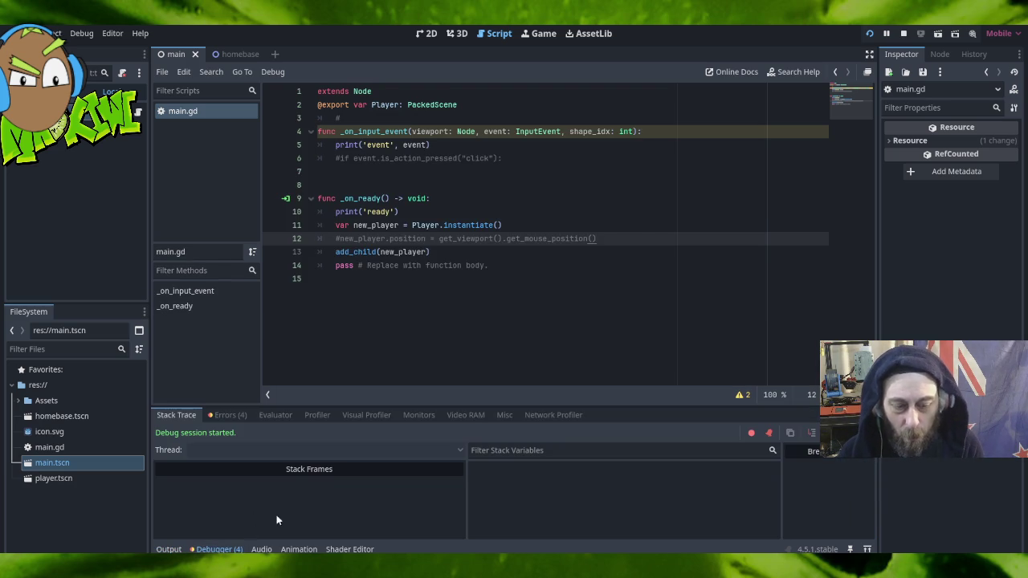
click(226, 417)
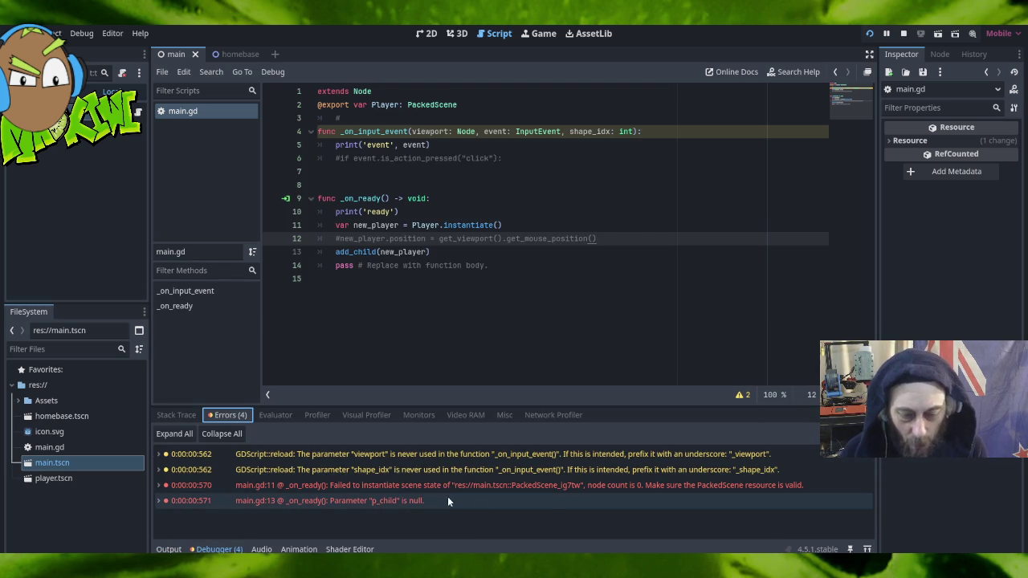
mouse_move(549, 493)
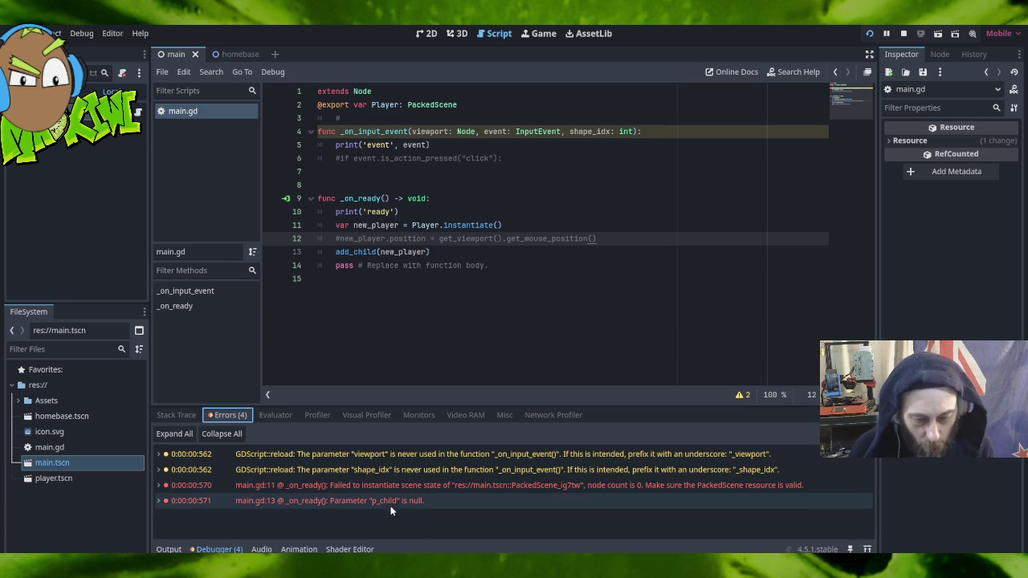
mouse_move(391, 506)
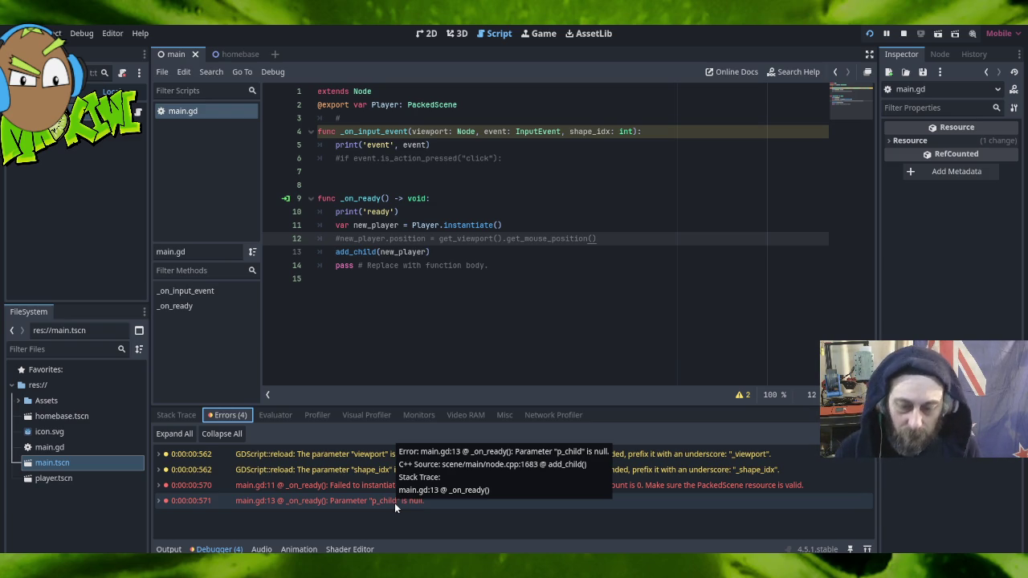
click(401, 305)
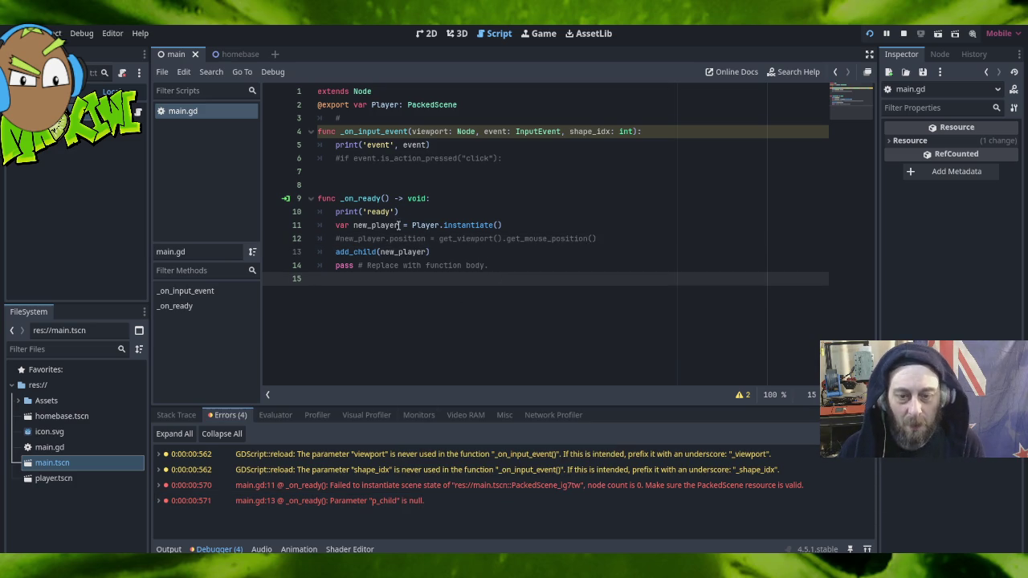
Review main.gd lines 11–13, select player.tscn in FileSystem, then switch to the homebase scene
double_click(371, 228)
mouse_move(503, 211)
mouse_down()
mouse_move(554, 238)
mouse_move(519, 250)
mouse_up()
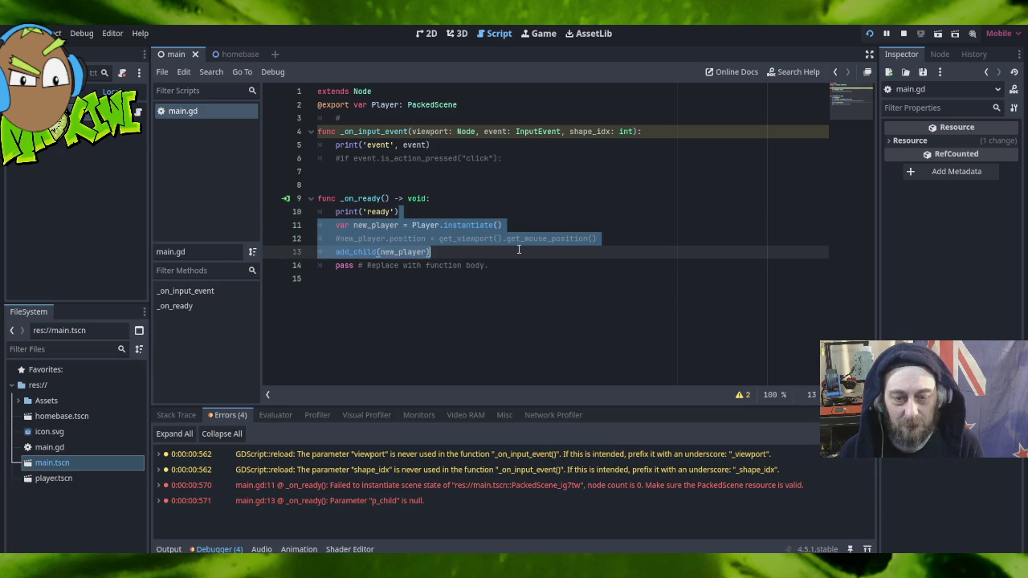
click(628, 237)
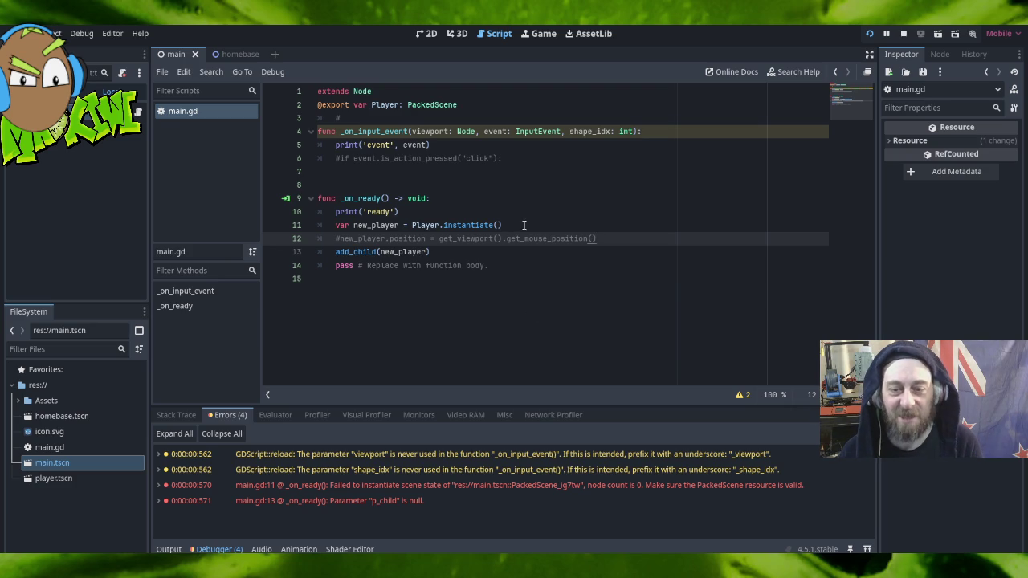
drag(524, 225, 239, 225)
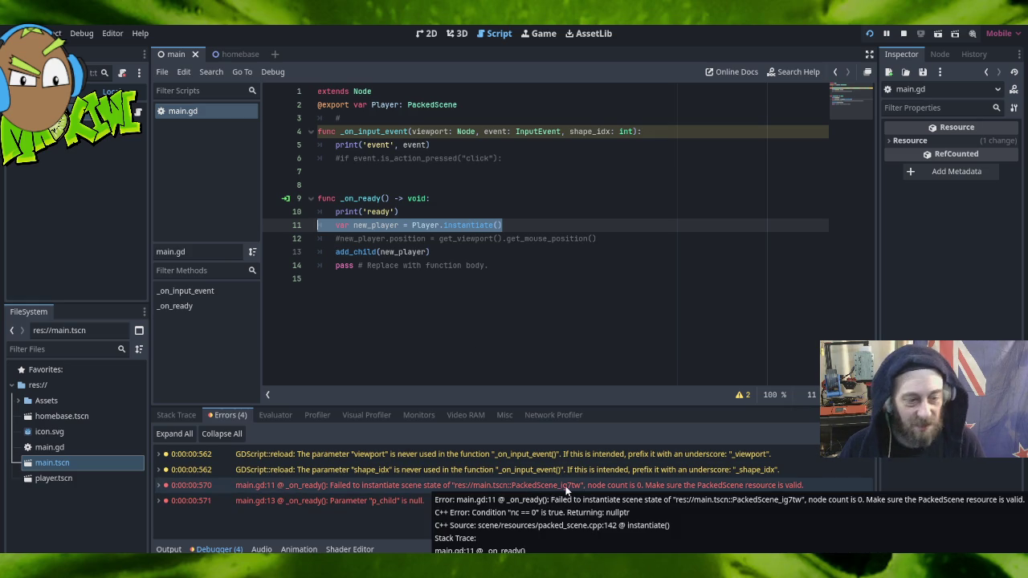
click(70, 478)
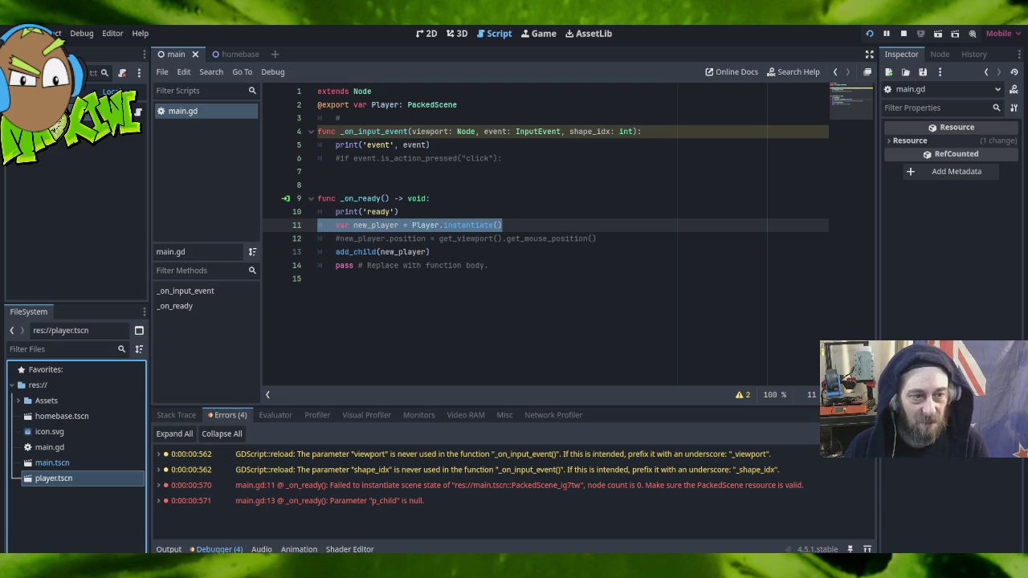
click(229, 53)
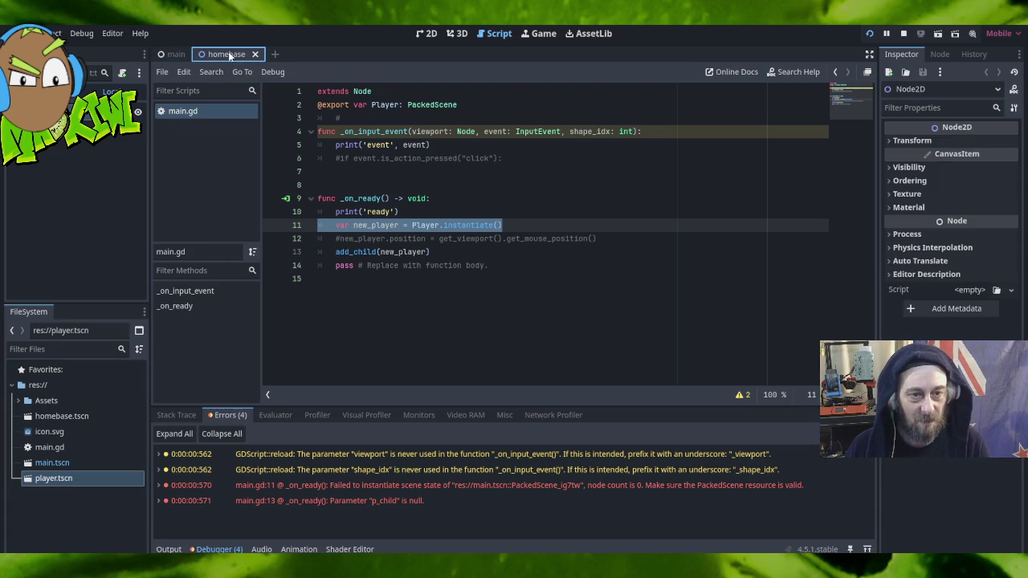
Open player.tscn from FileSystem and delete its script's extends CharacterBody2D line
click(173, 53)
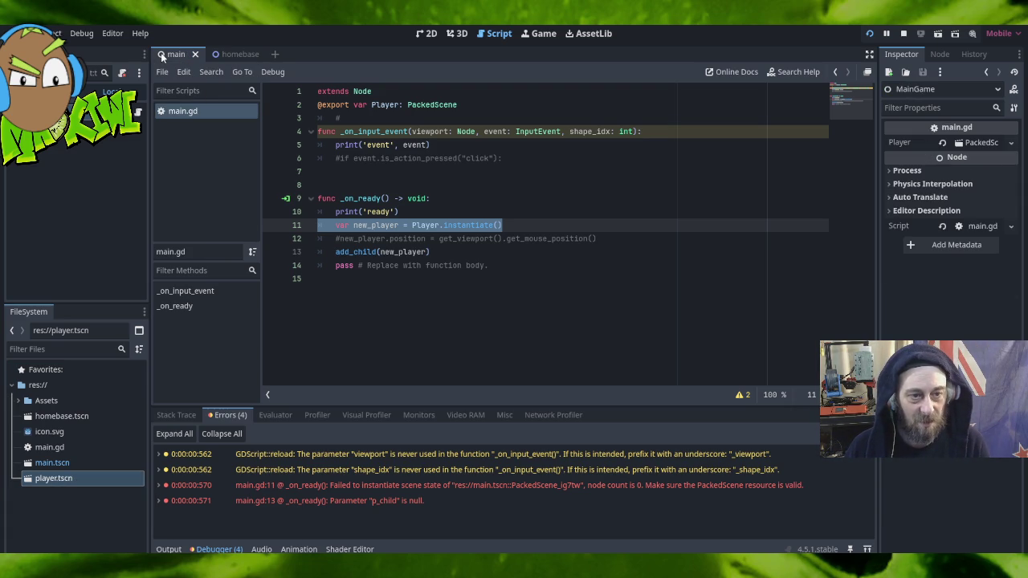
double_click(69, 479)
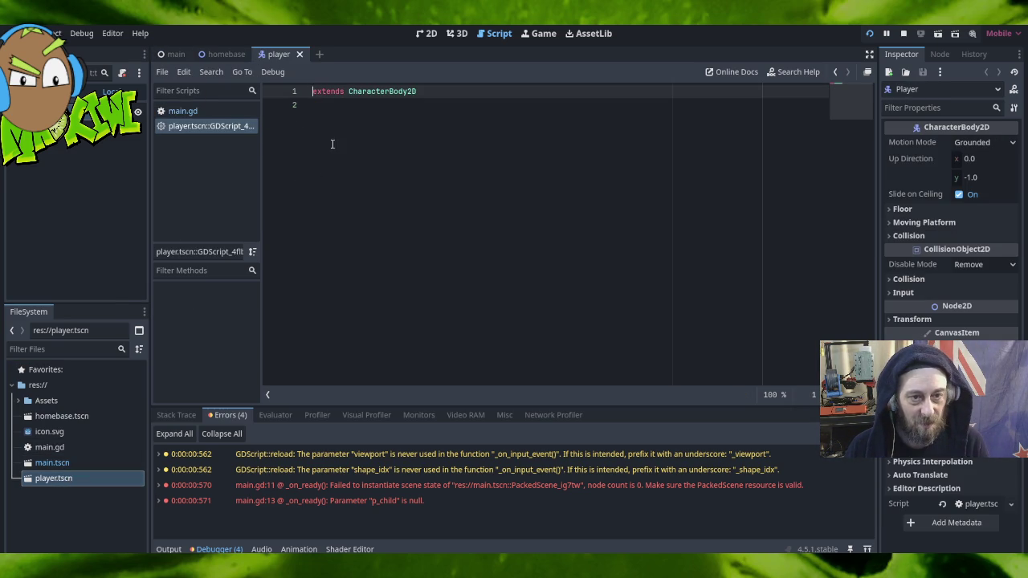
click(440, 100)
key(shift+Up)
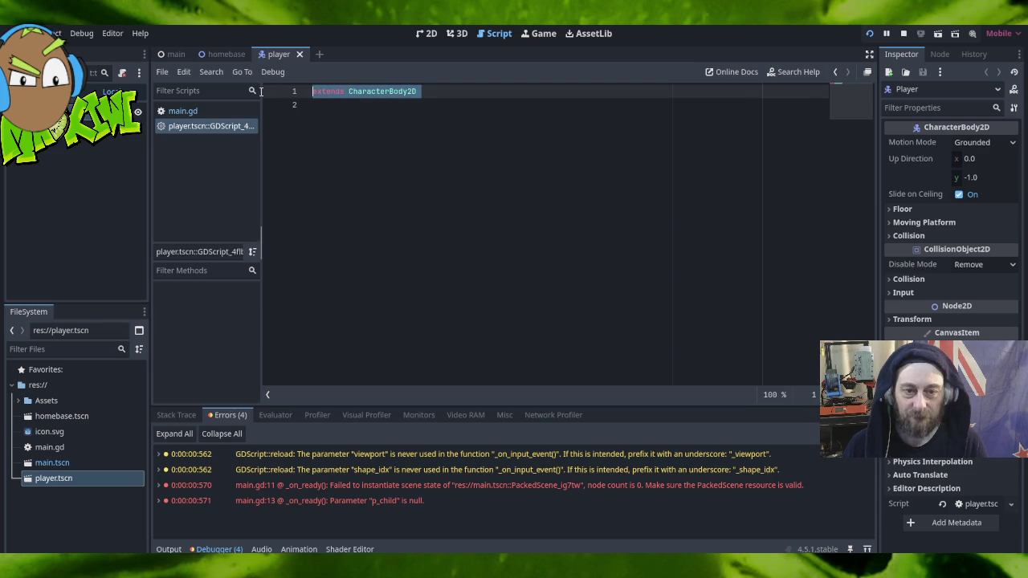
key(BackSpace)
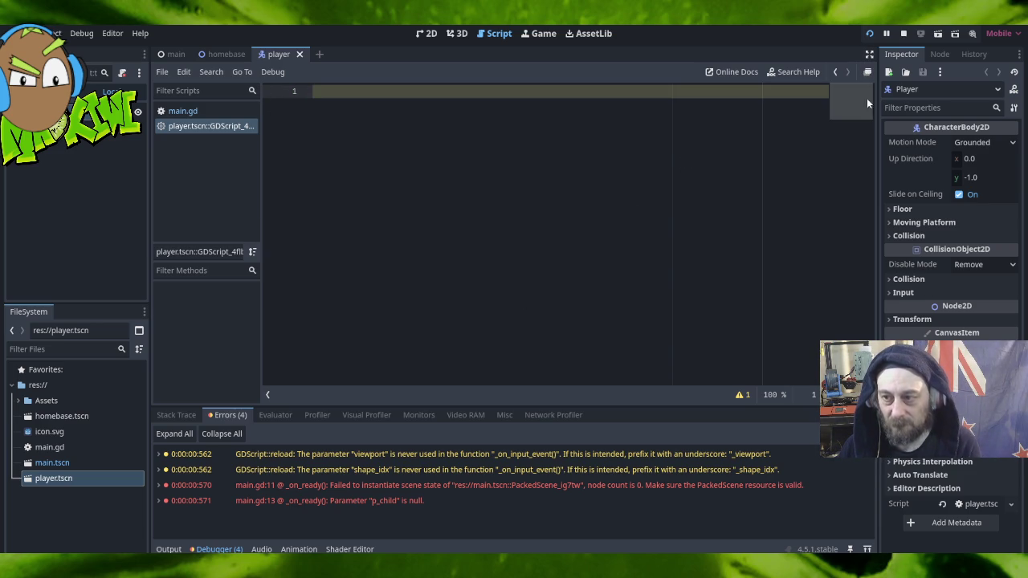
Clear the Player node's Script property and save the player scene, cancelling the root-delete prompt
click(1011, 505)
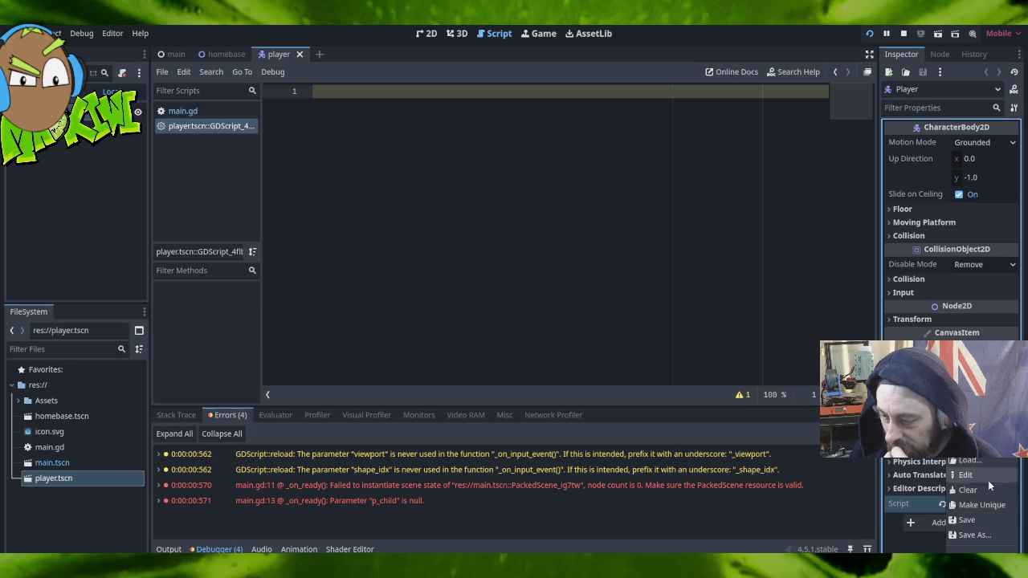
click(989, 490)
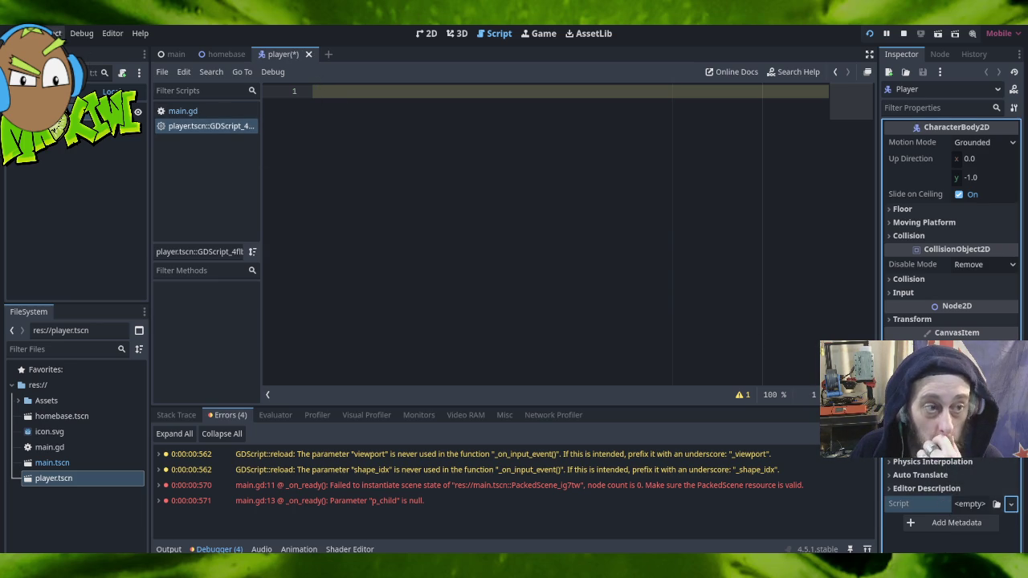
click(14, 33)
click(67, 160)
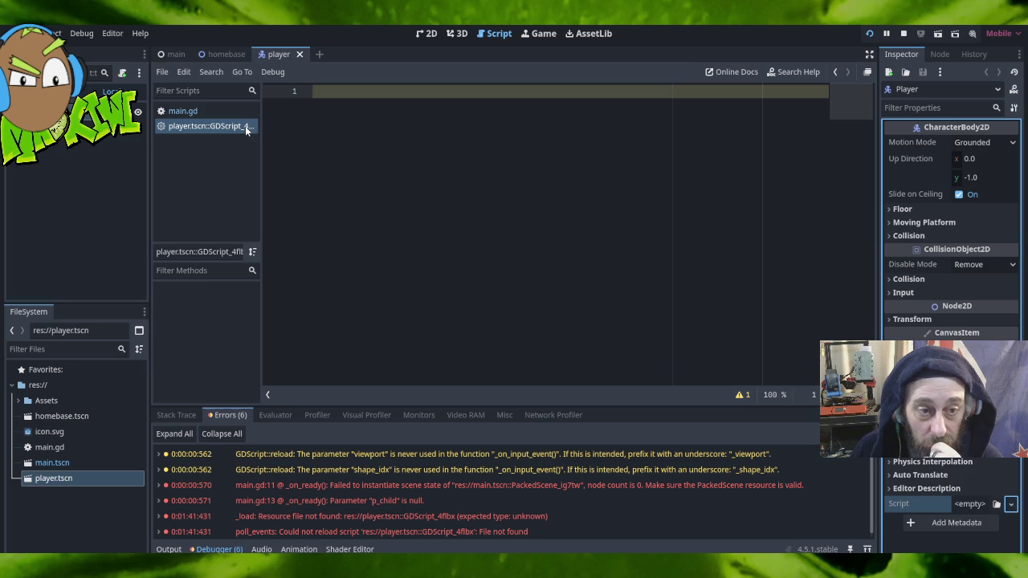
key(Delete)
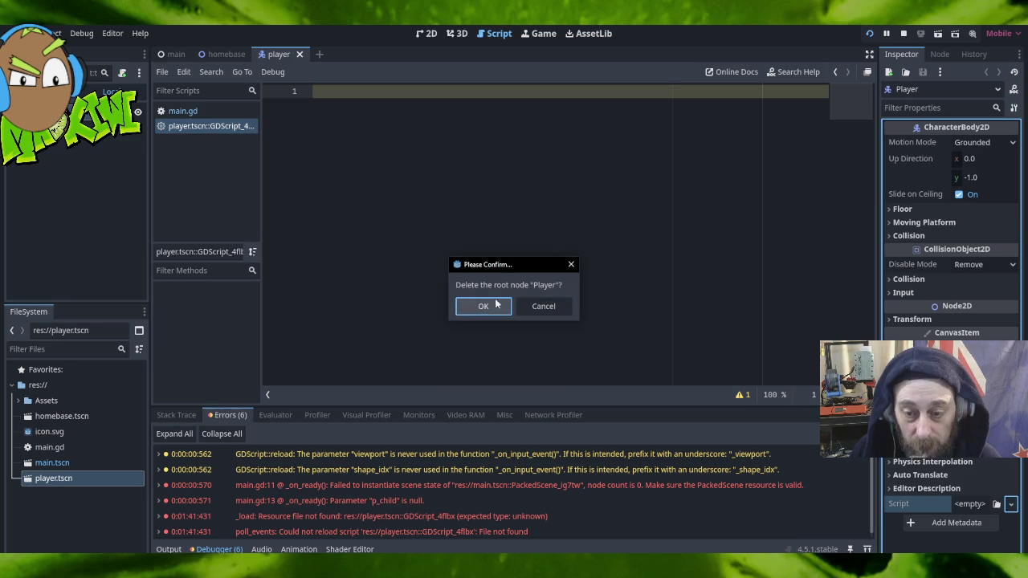
click(546, 306)
Cycle through the main, homebase and player scenes, then stop the running game
click(196, 135)
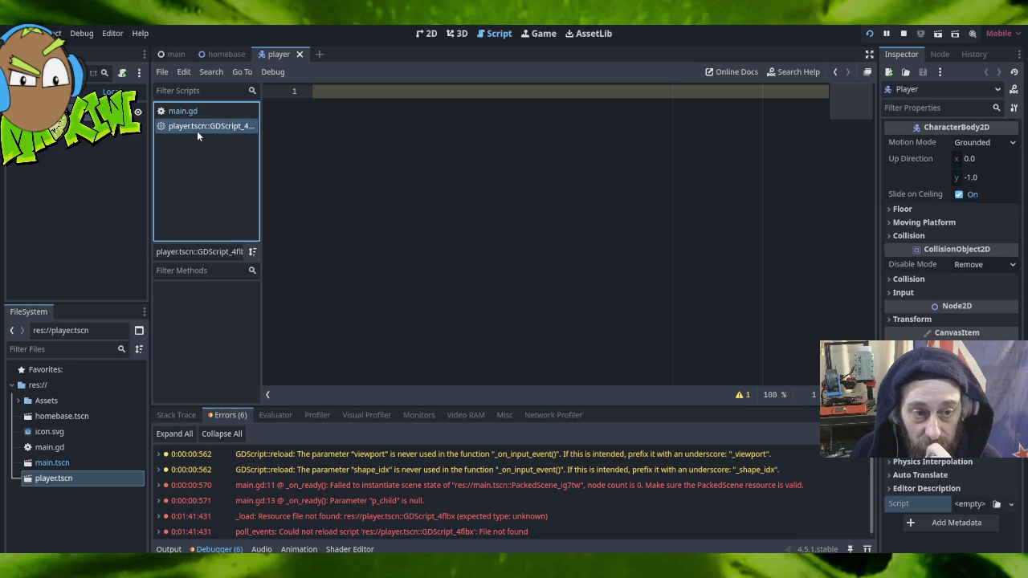
click(305, 142)
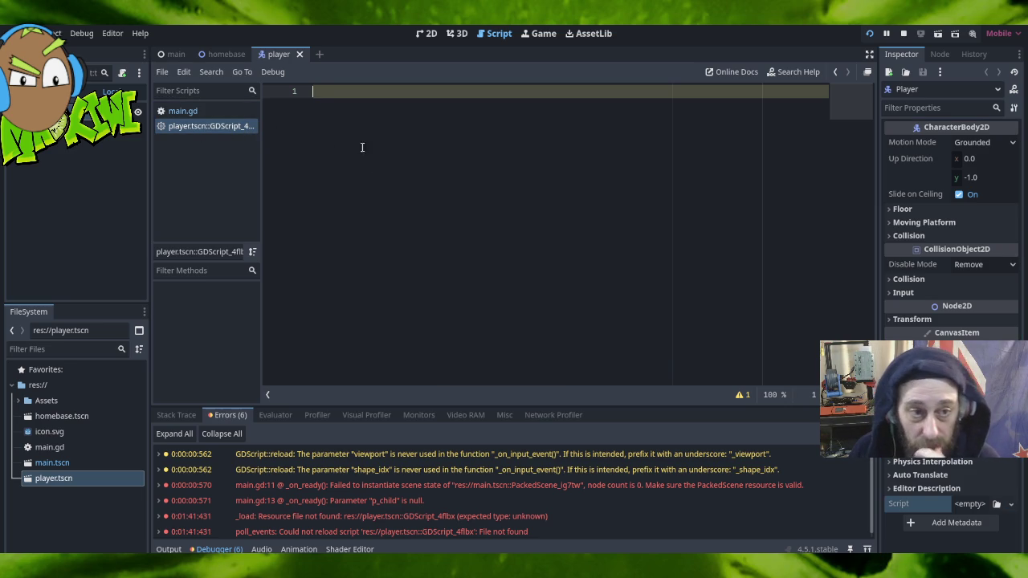
click(168, 55)
click(229, 53)
click(279, 54)
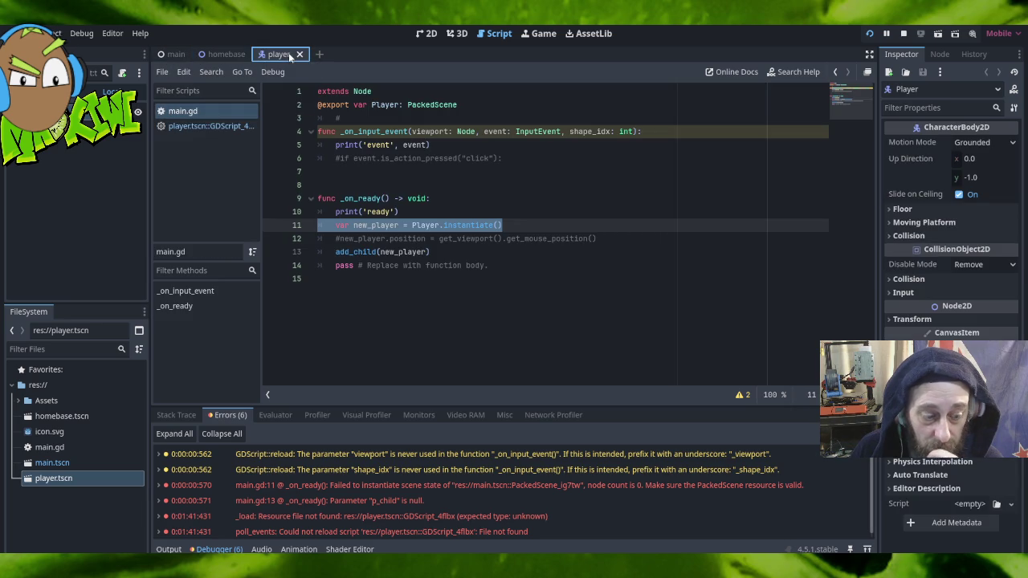
click(20, 33)
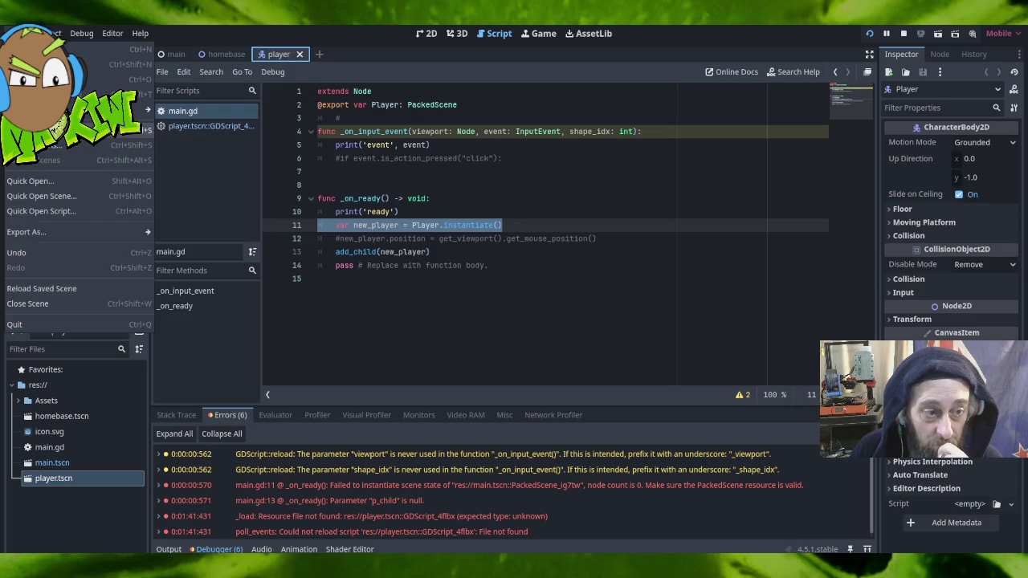
key(Escape)
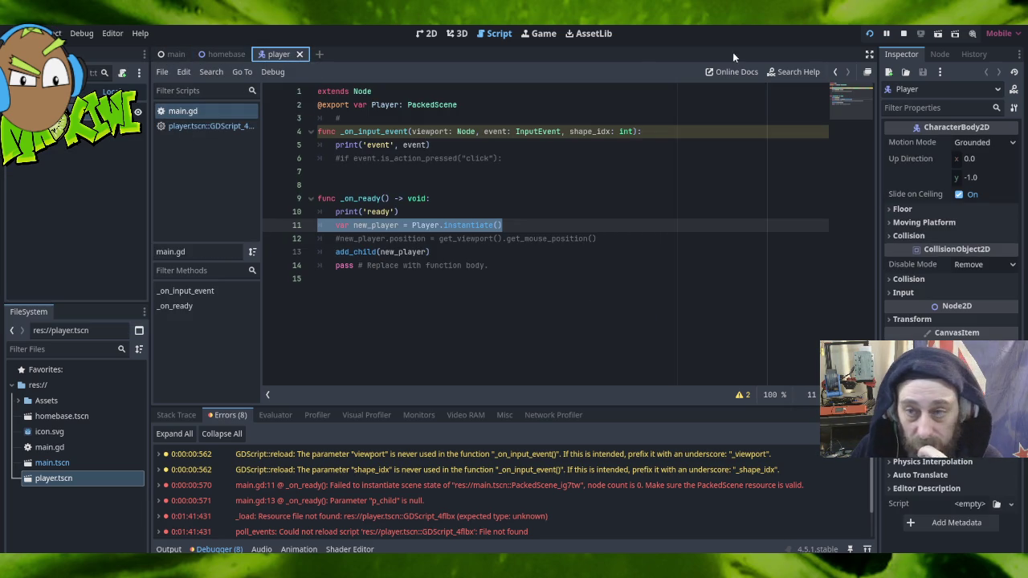
click(904, 33)
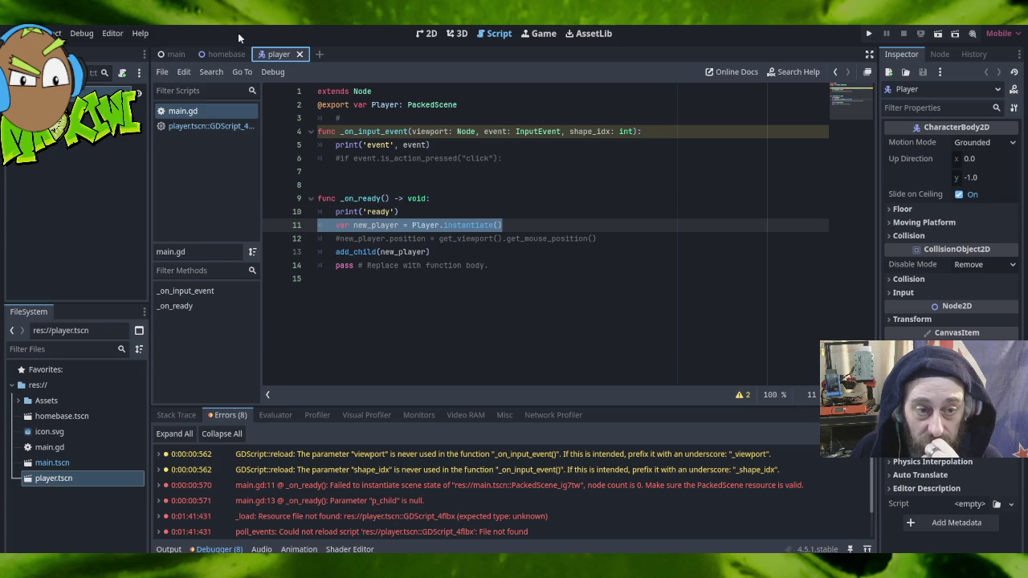
click(209, 126)
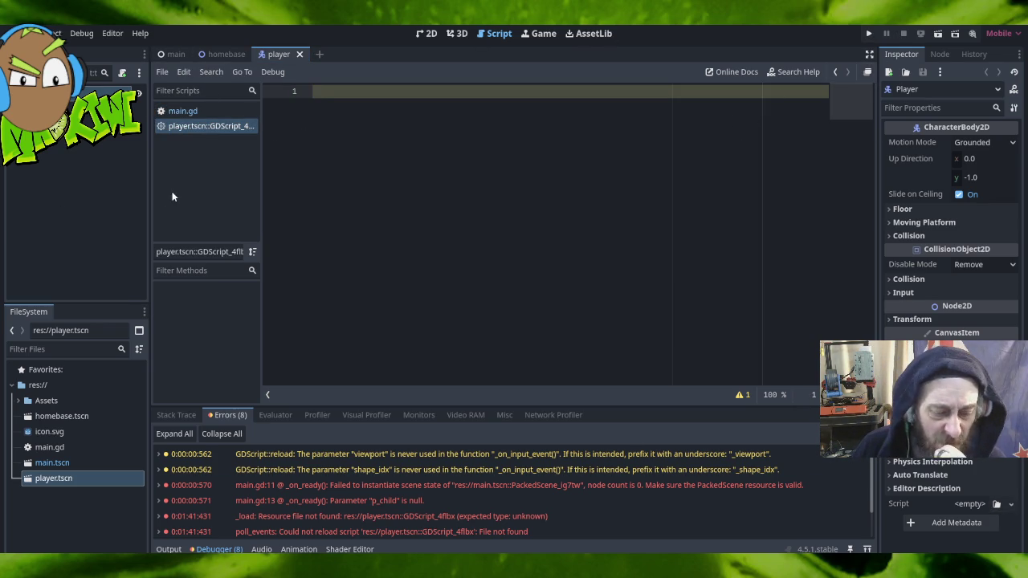
Close the empty player script from the Scripts list and inspect the Sprite2D node
right_click(212, 124)
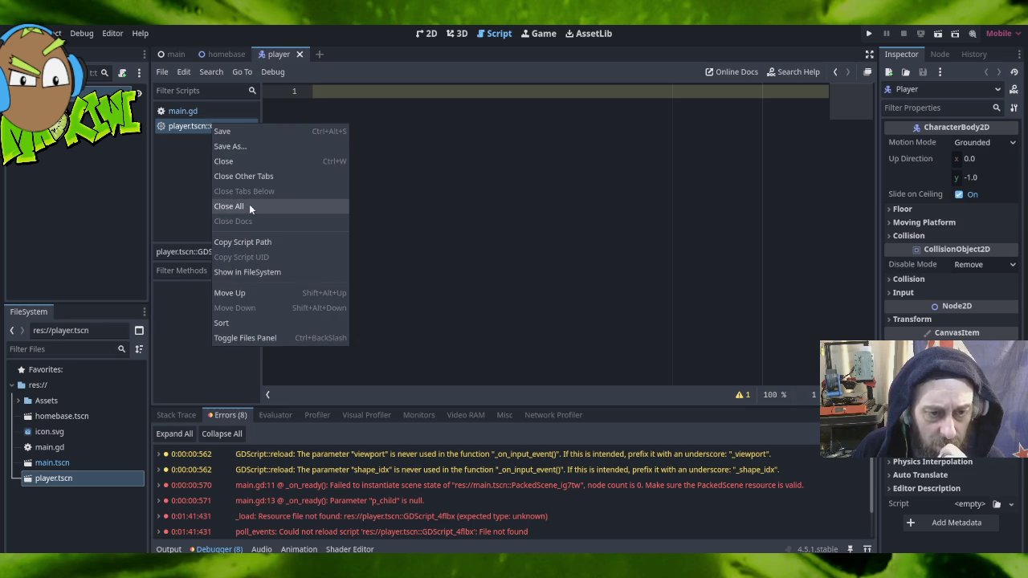
click(249, 160)
click(402, 351)
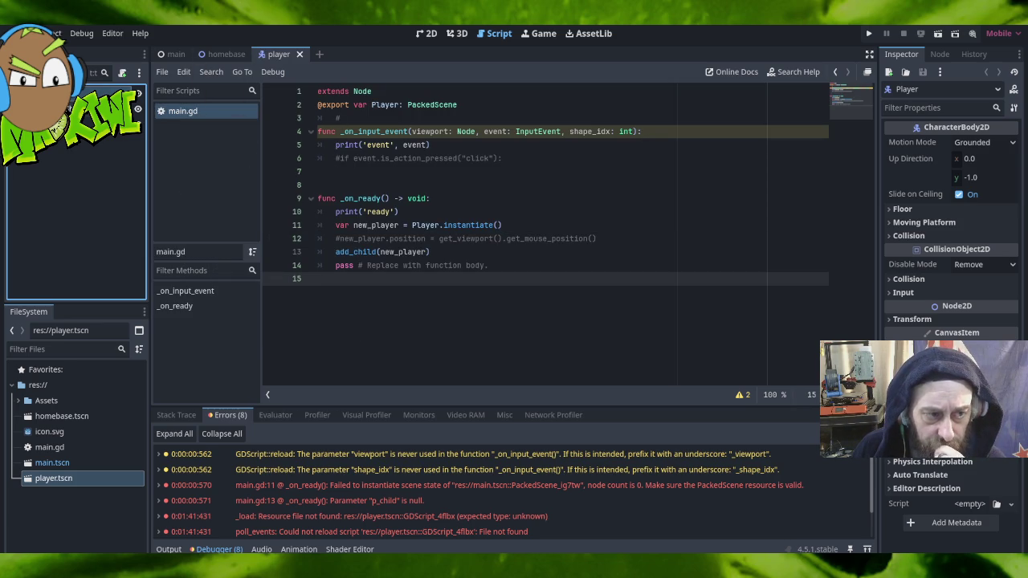
click(64, 110)
click(64, 127)
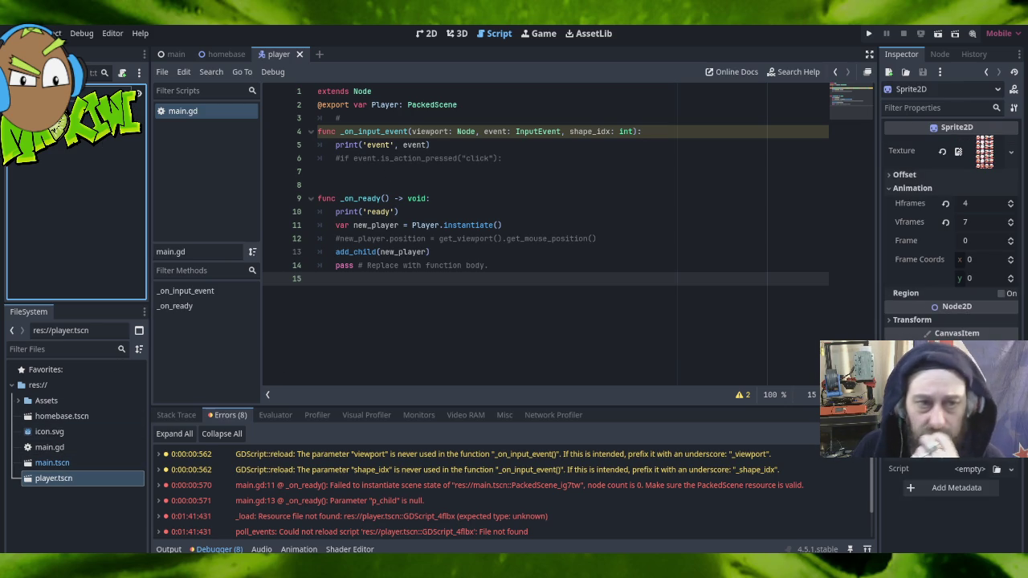
Run the project in its debug window
click(18, 33)
key(Escape)
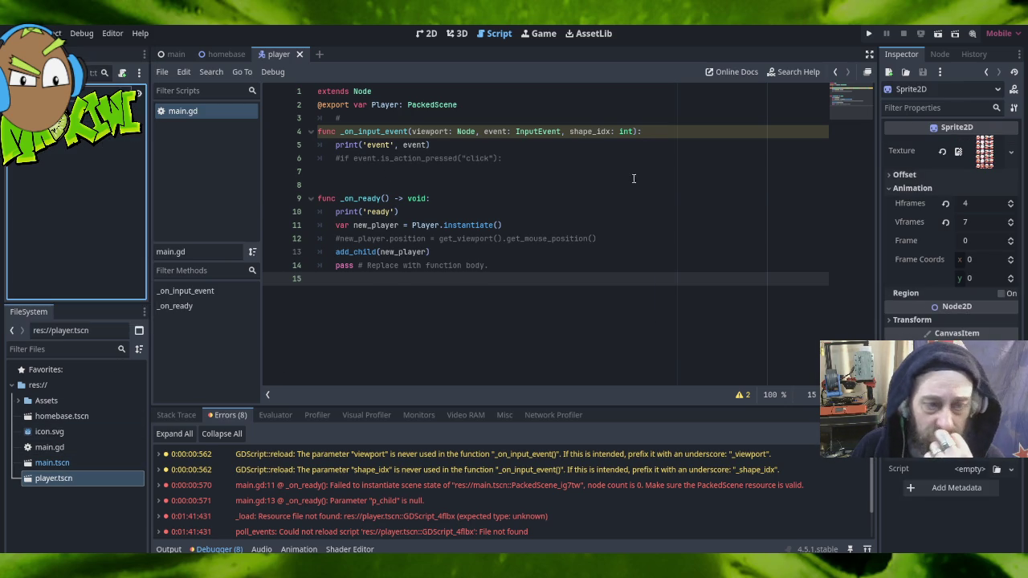
click(723, 197)
click(869, 33)
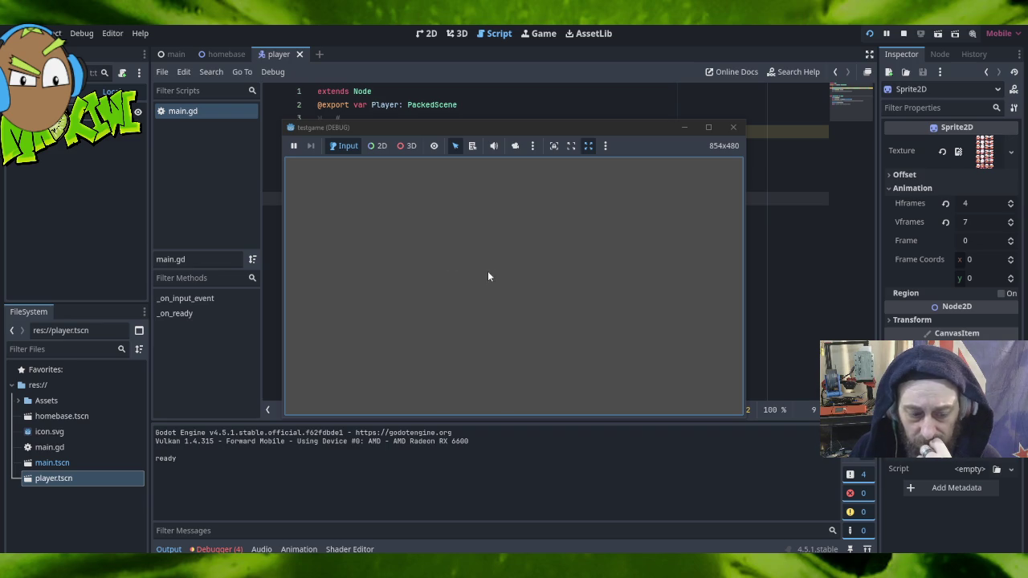
Return from the debug window to the editor to check the reported errors
click(210, 550)
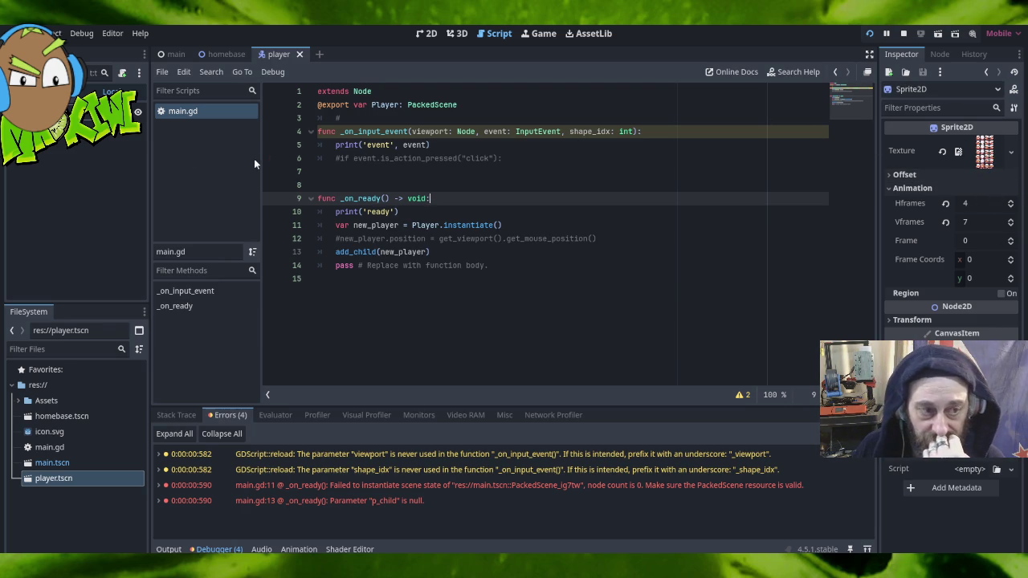
Clear the selection in the _on_ready code and switch to the homebase scene tab
right_click(87, 121)
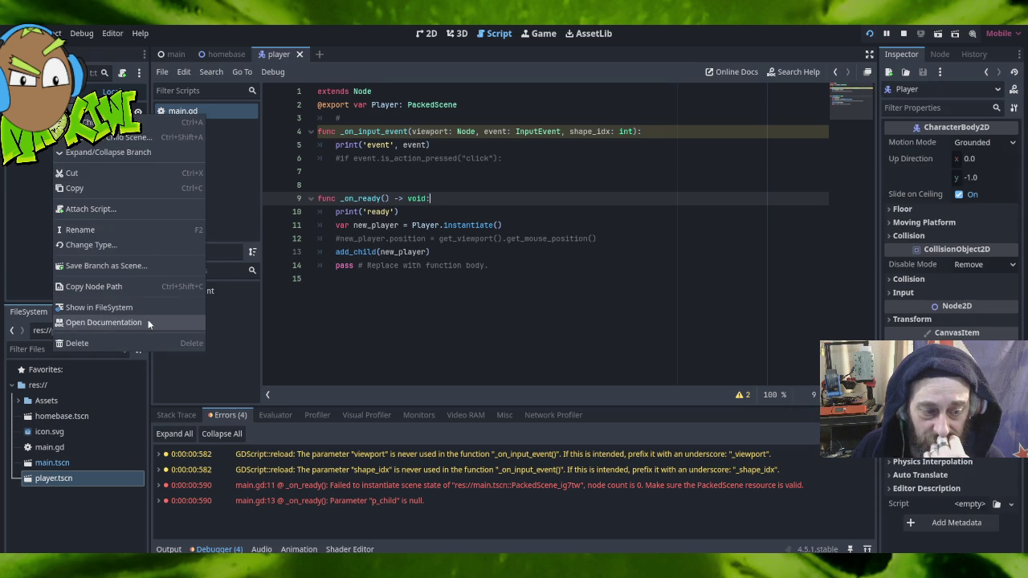
click(25, 212)
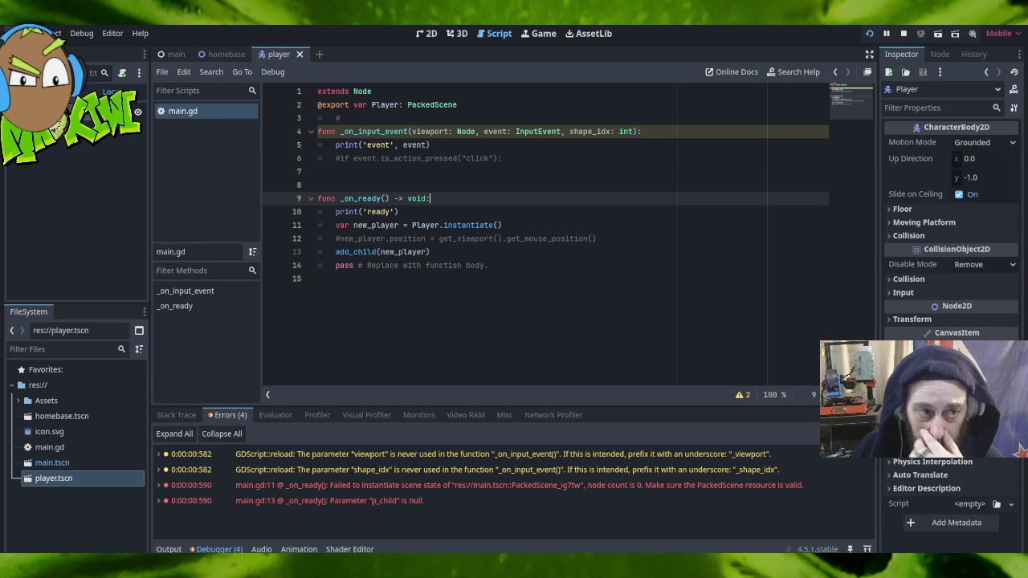
click(16, 33)
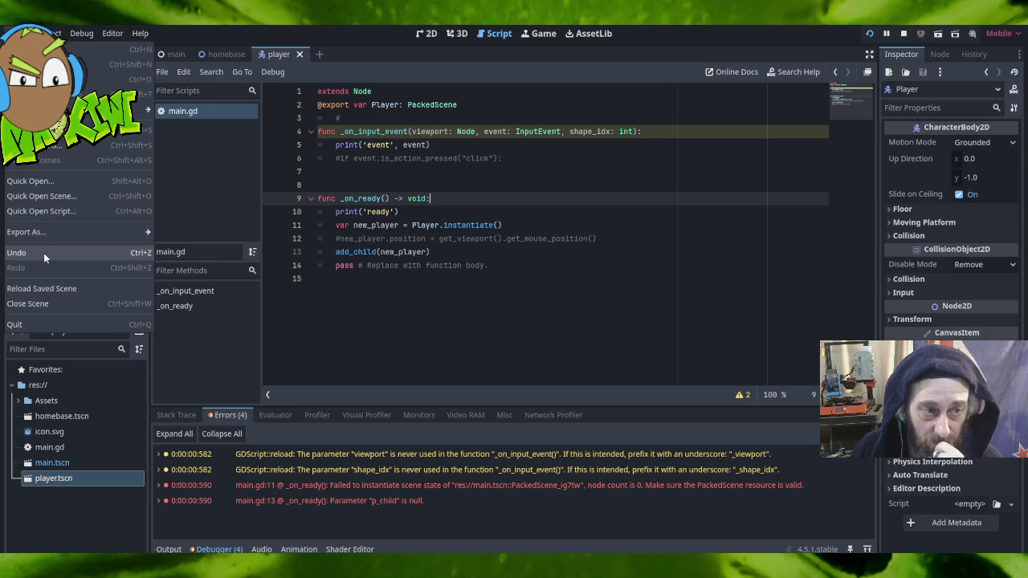
mouse_move(59, 231)
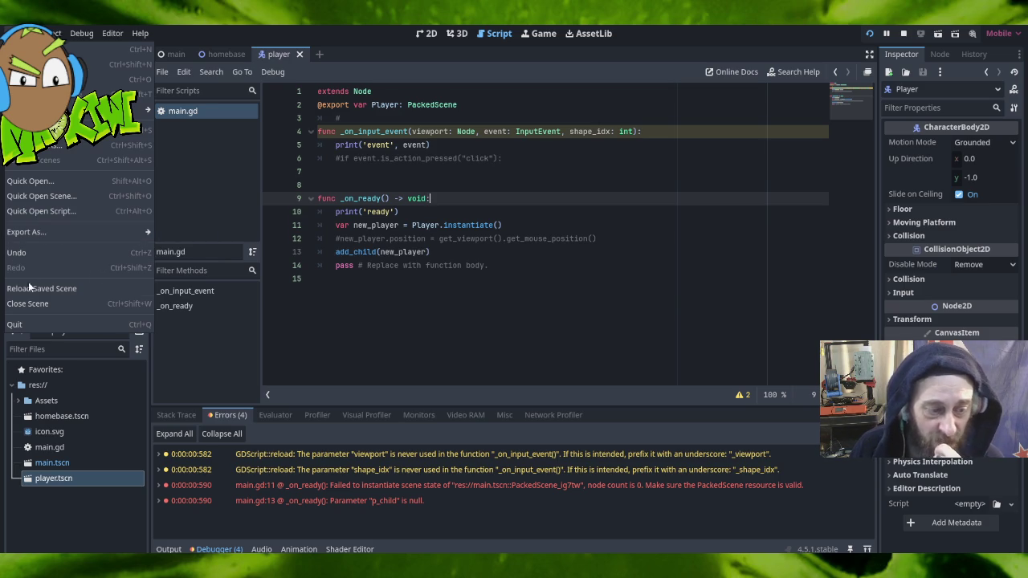
drag(434, 199, 431, 251)
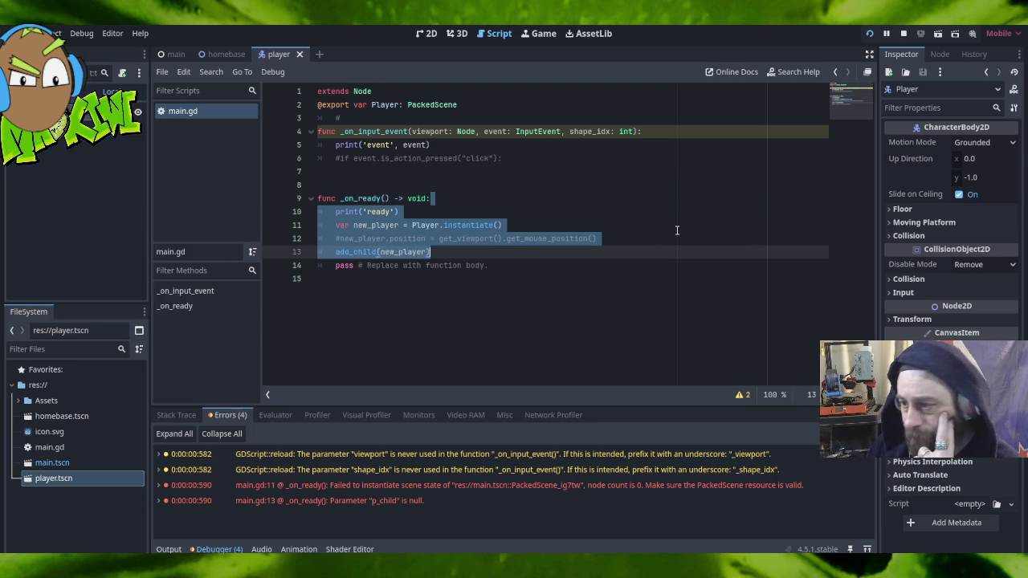
click(502, 225)
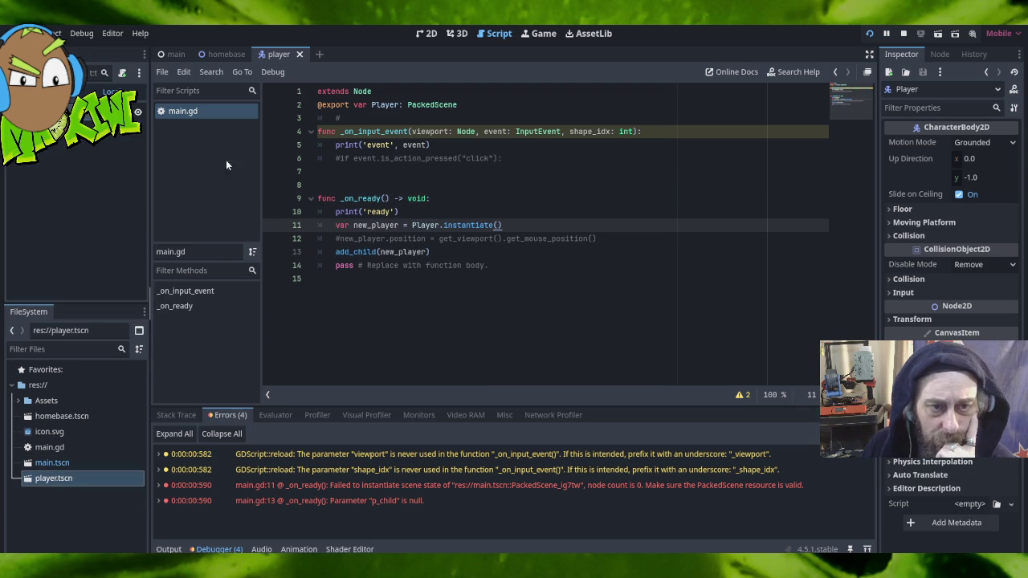
click(220, 54)
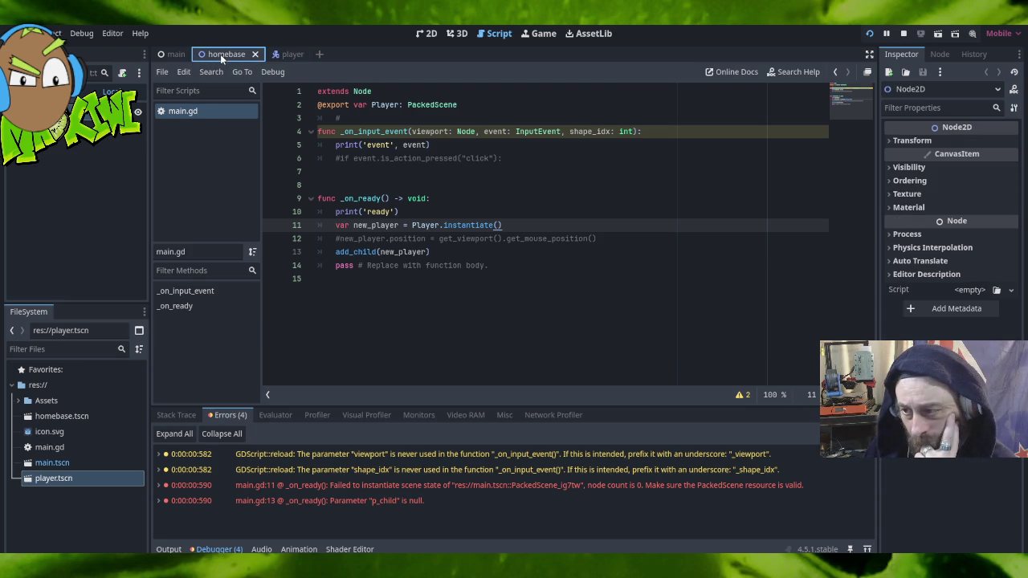
Clear the main scene's Player PackedScene field so it holds no scene
click(173, 54)
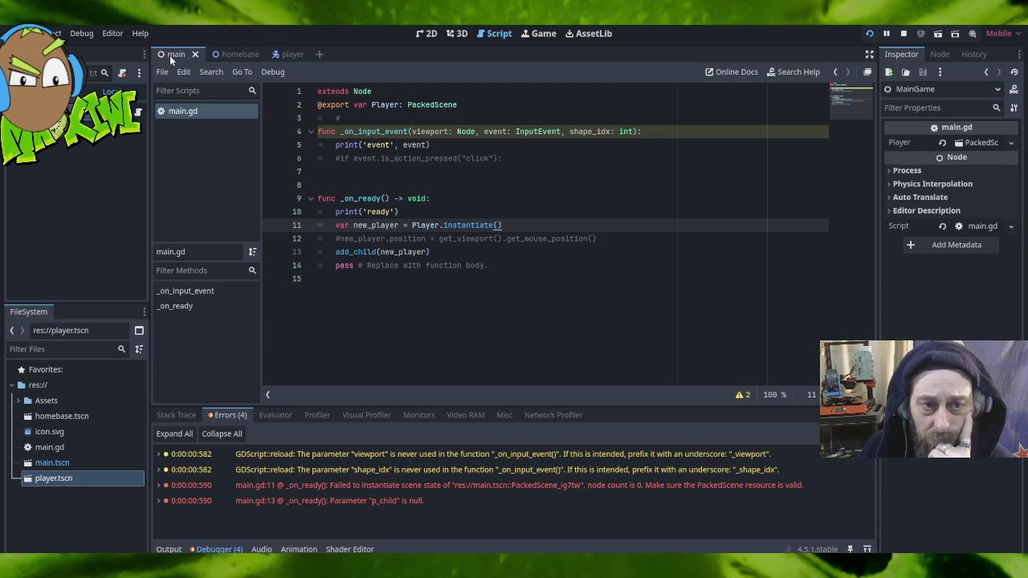
click(980, 142)
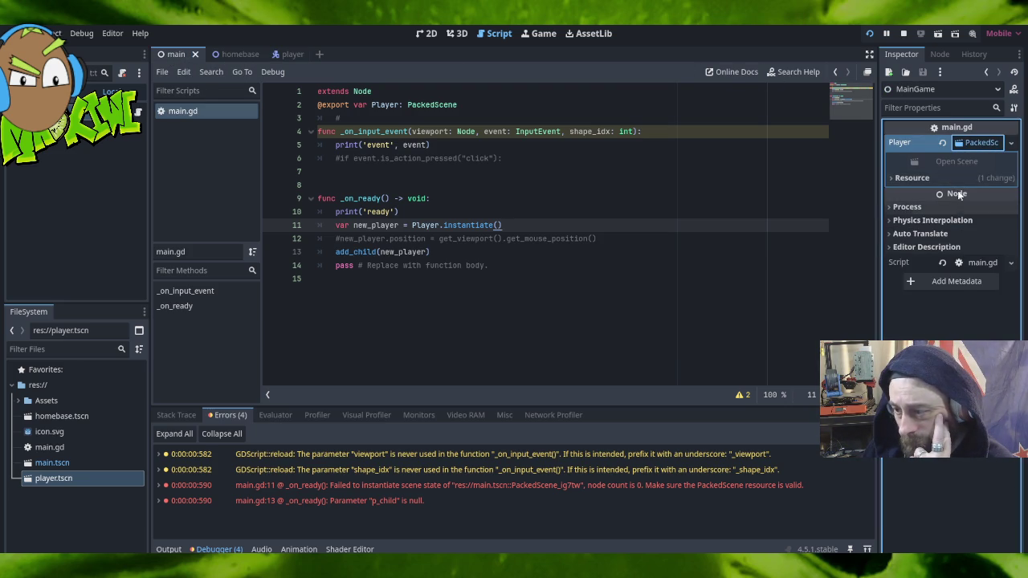
click(1011, 143)
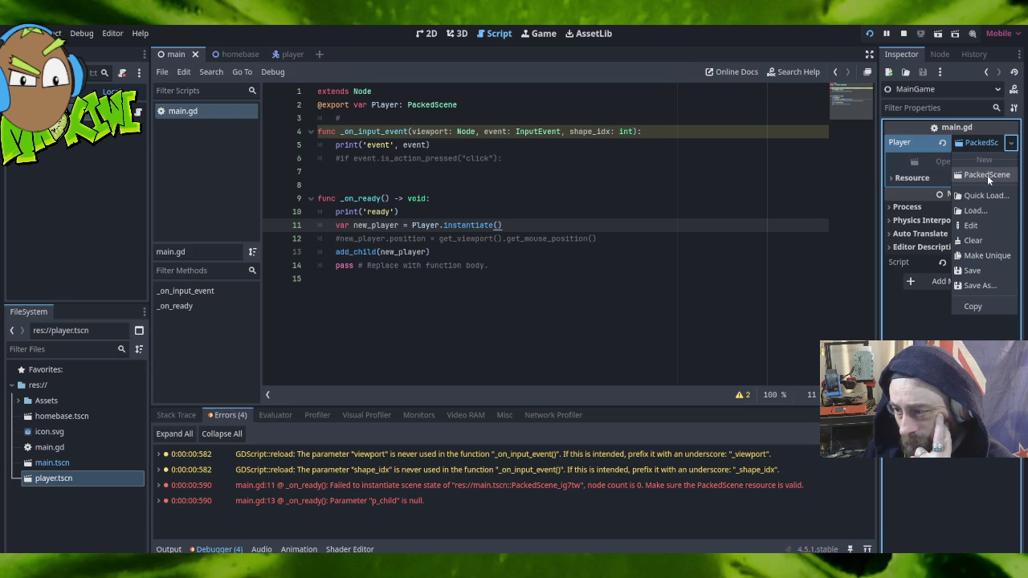
click(980, 240)
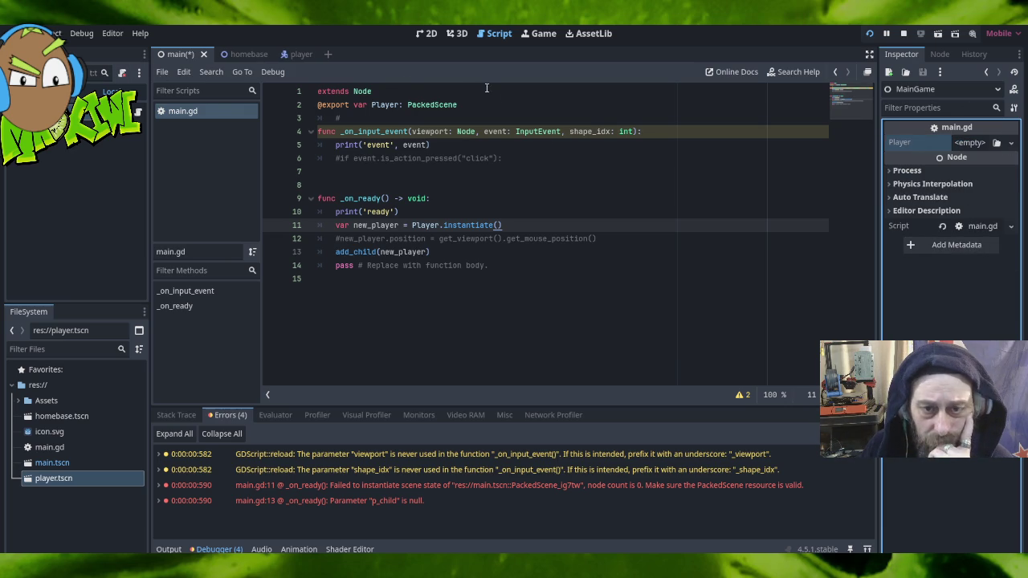
Save all scenes, stop the running game, and launch it again
click(592, 300)
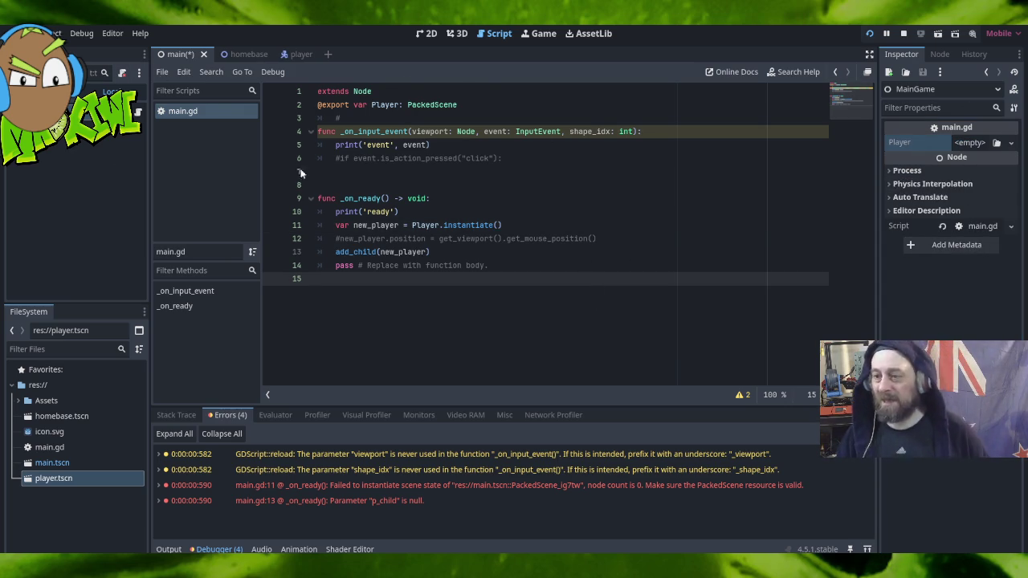
click(24, 33)
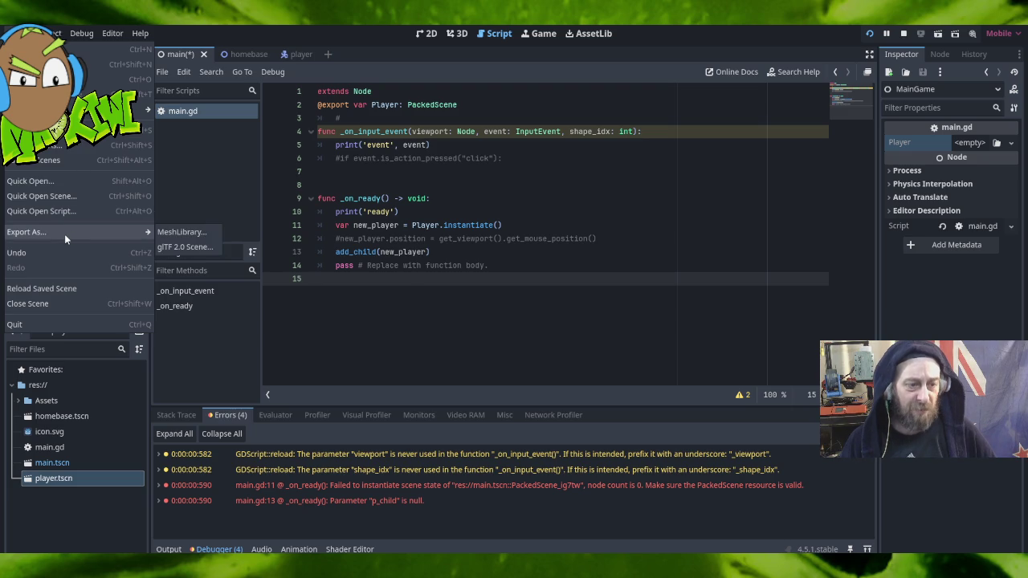
click(61, 160)
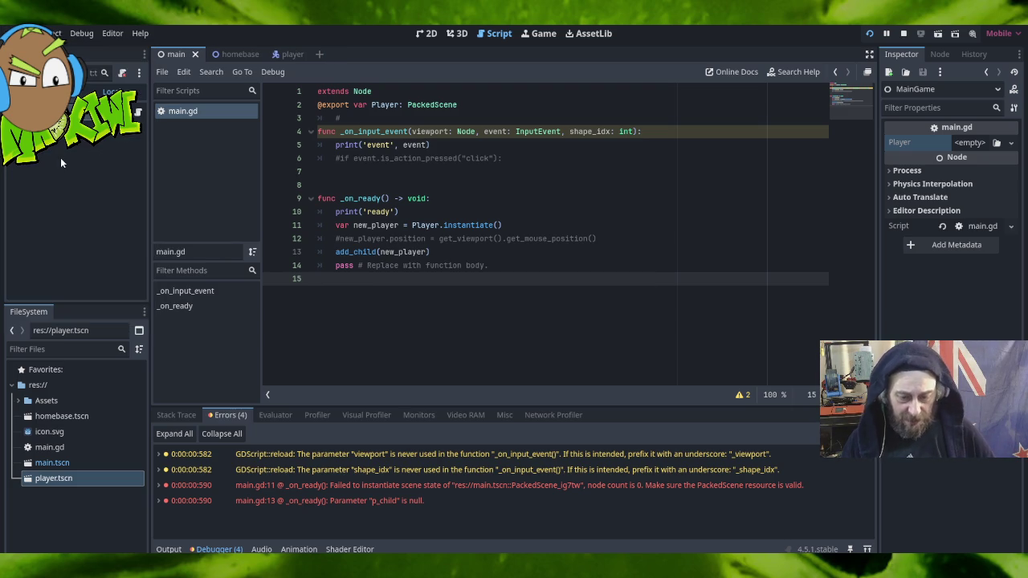
click(903, 33)
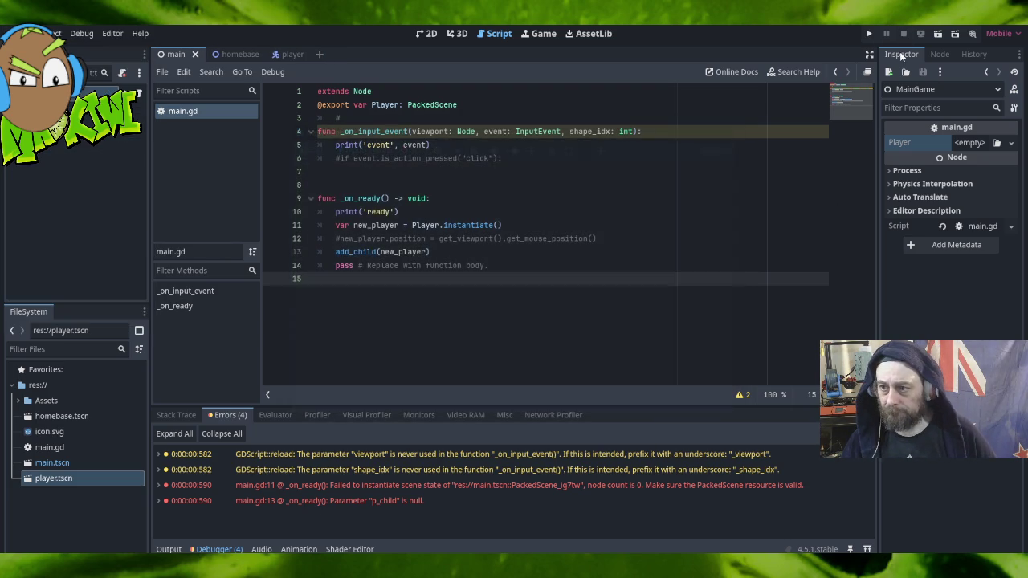
click(868, 34)
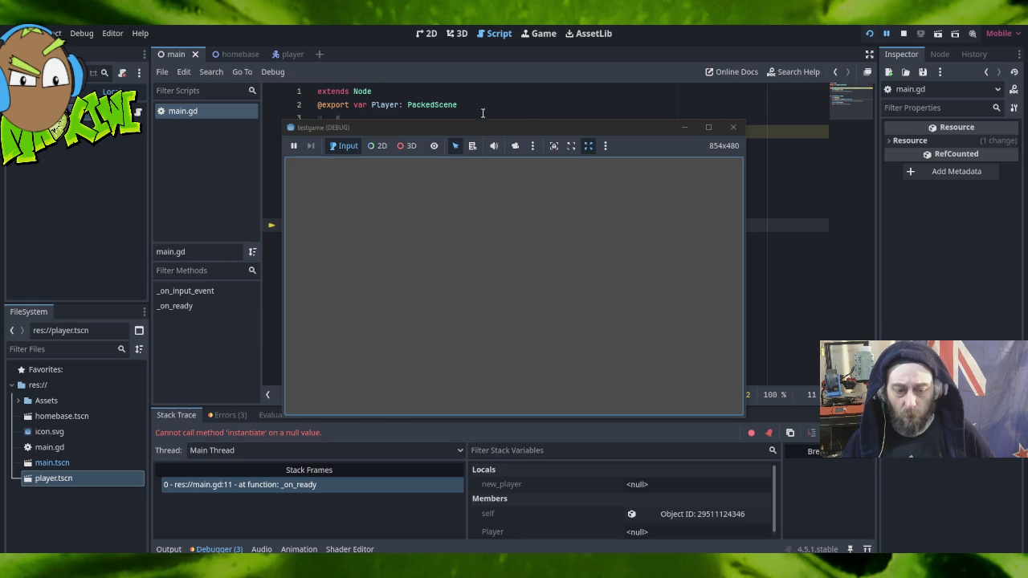
Show the Errors list with the null instantiate failure, selecting new_player and Player on line 11
mouse_move(512, 126)
mouse_down()
mouse_move(685, 127)
mouse_move(535, 40)
mouse_move(459, 58)
mouse_up()
click(225, 414)
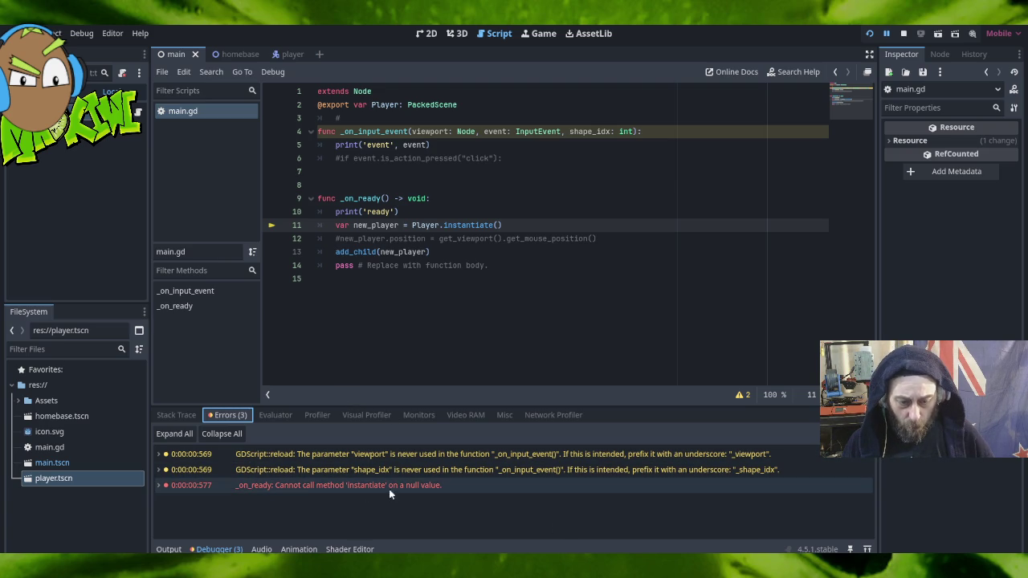
mouse_move(434, 490)
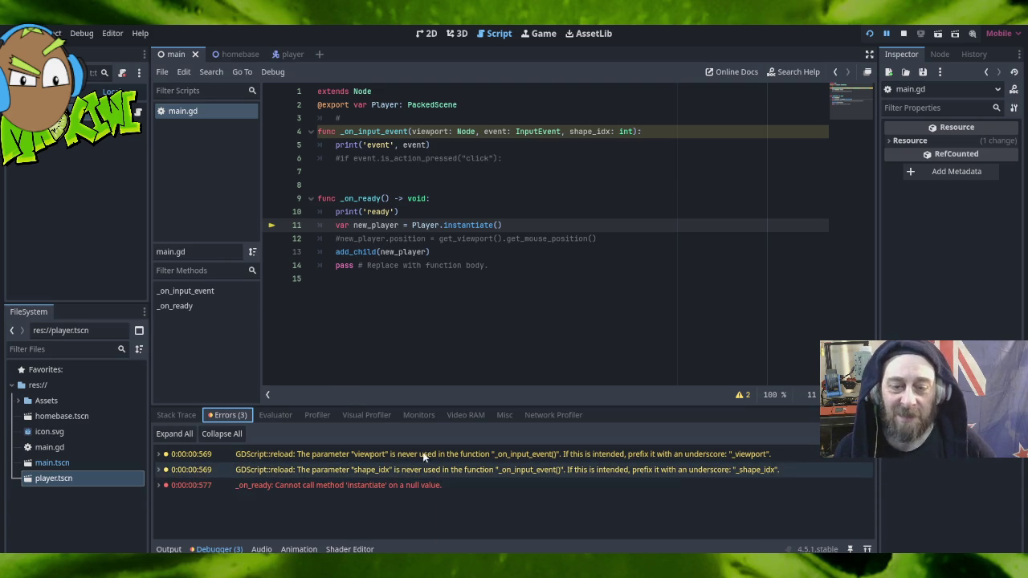
double_click(374, 226)
double_click(427, 226)
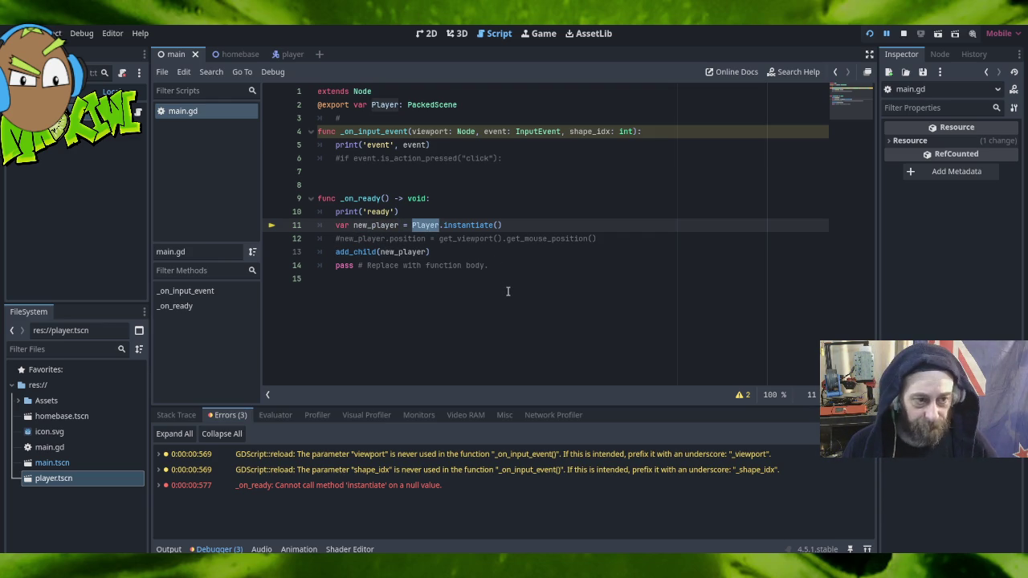
Open Player.tscn from the FileSystem dock, then stop the running game
double_click(95, 479)
text(P)
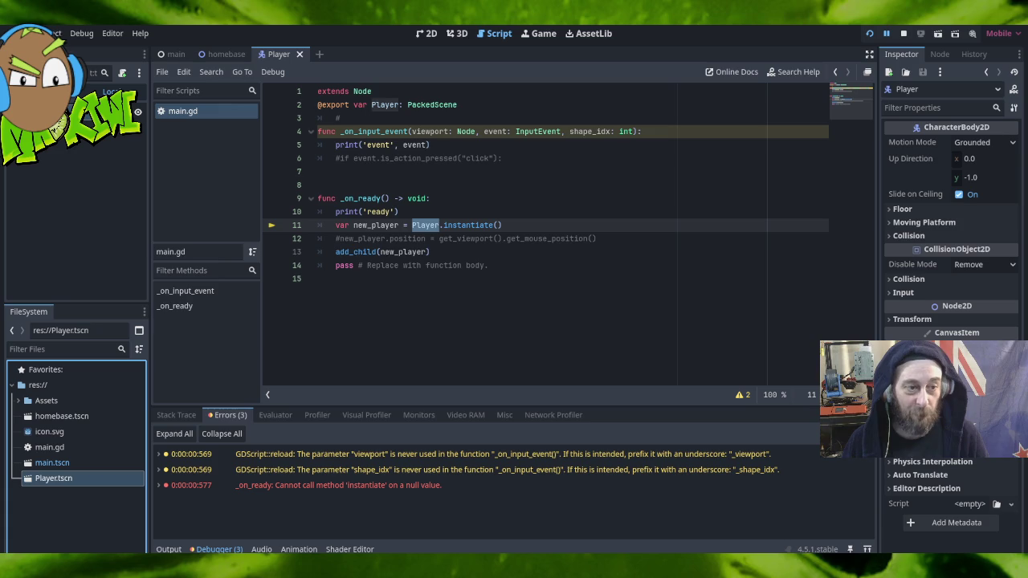
click(36, 33)
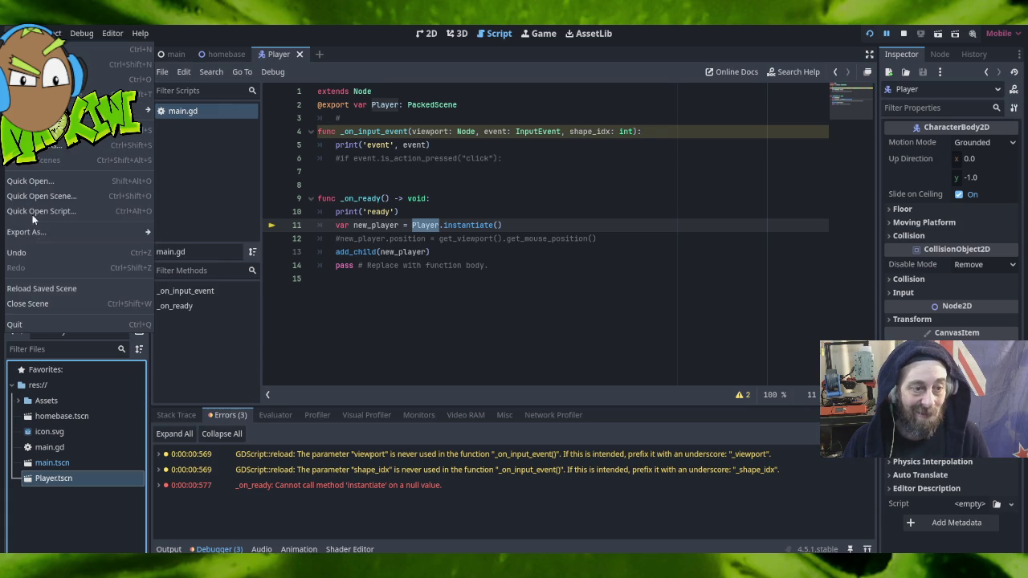
click(36, 33)
click(903, 34)
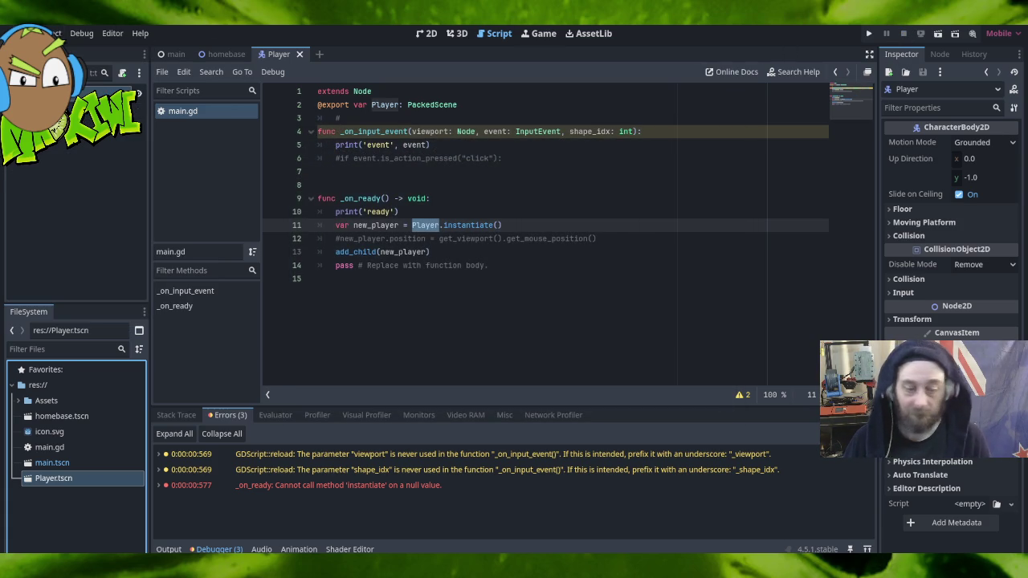
Rerun the game, confirm the null instantiate error in Errors, then close the debug window
click(870, 35)
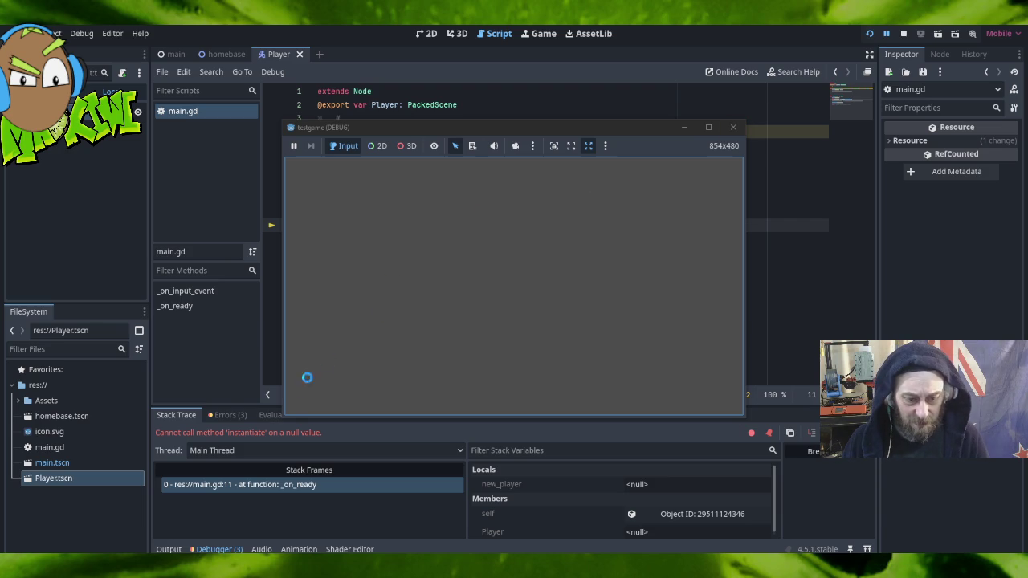
click(233, 414)
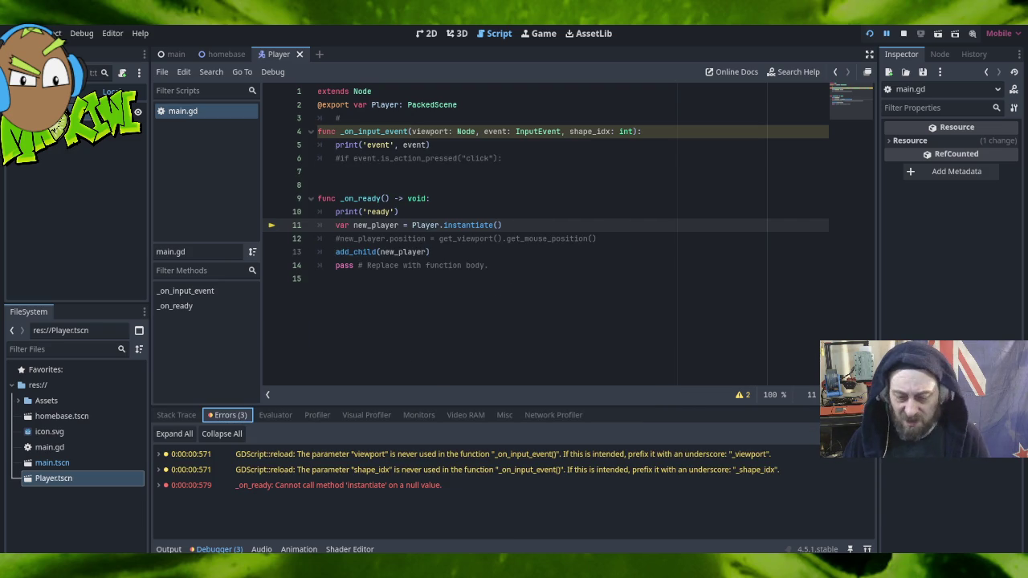
key(alt+Tab)
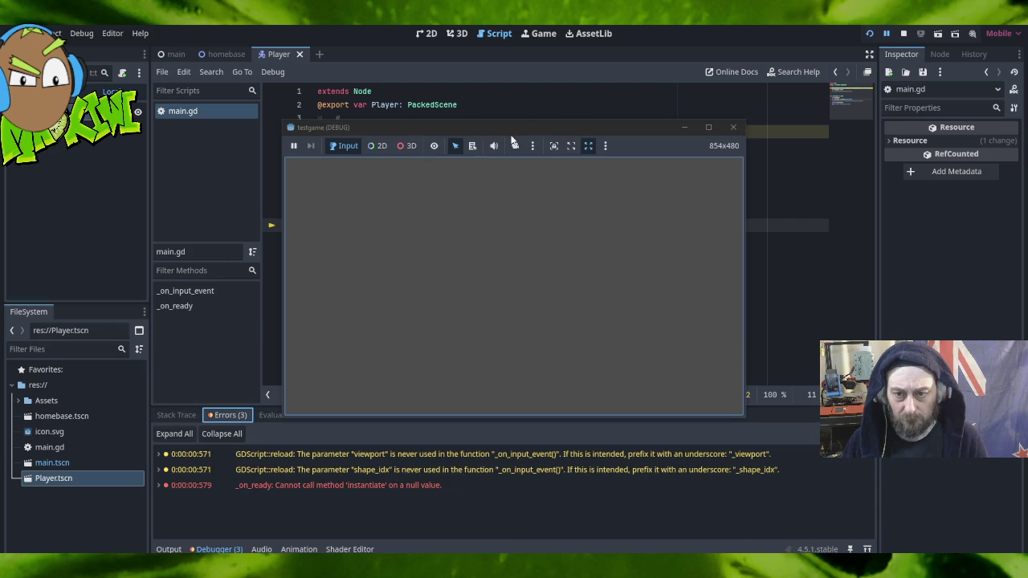
drag(509, 130, 494, 73)
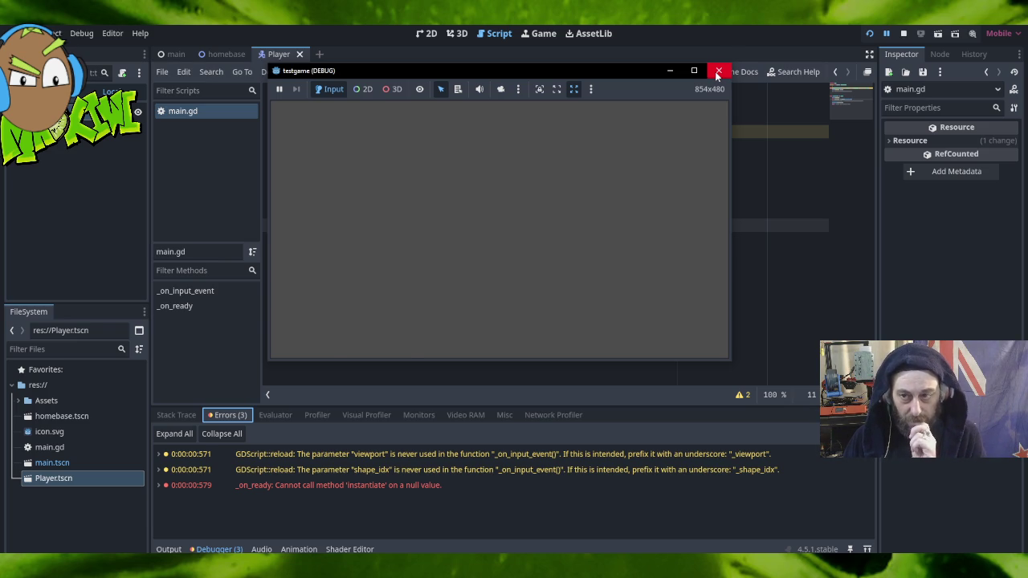
click(717, 72)
Delete the _on_input_event function (lines 3–6), leaving one blank line before _on_ready
drag(399, 96, 525, 111)
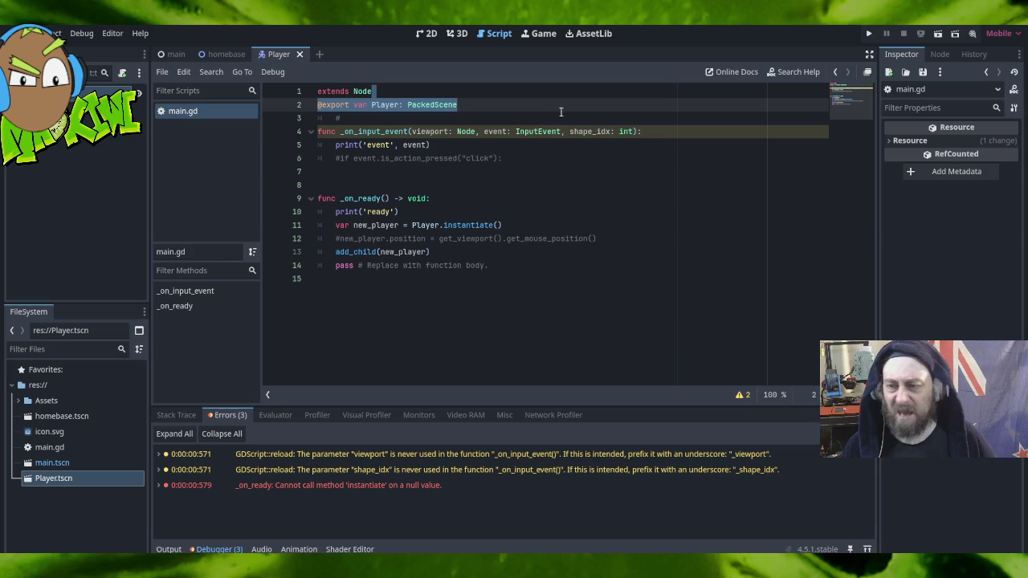
click(501, 108)
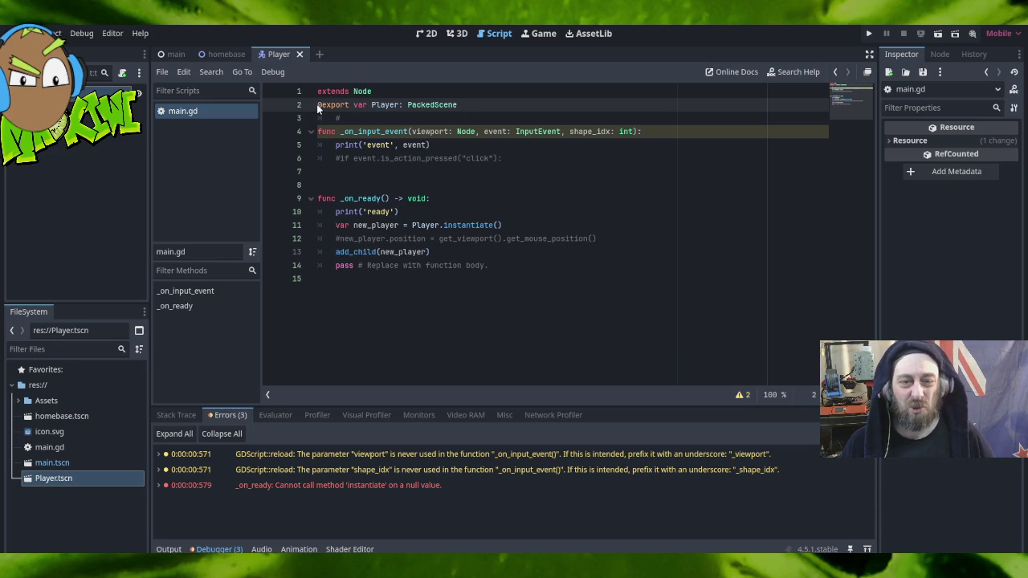
drag(469, 104, 302, 105)
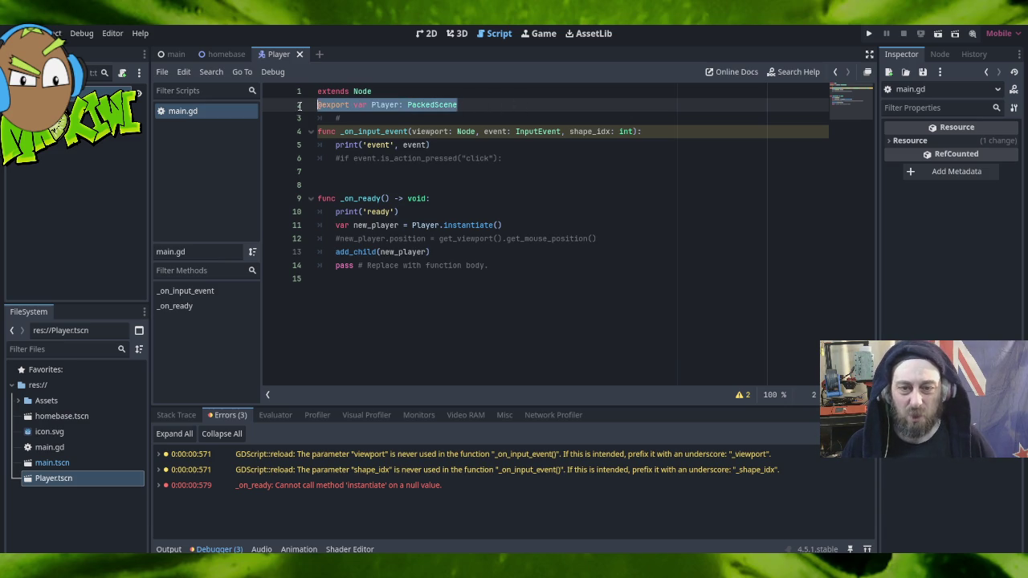
mouse_move(391, 120)
mouse_down()
mouse_move(421, 179)
mouse_move(417, 160)
mouse_up()
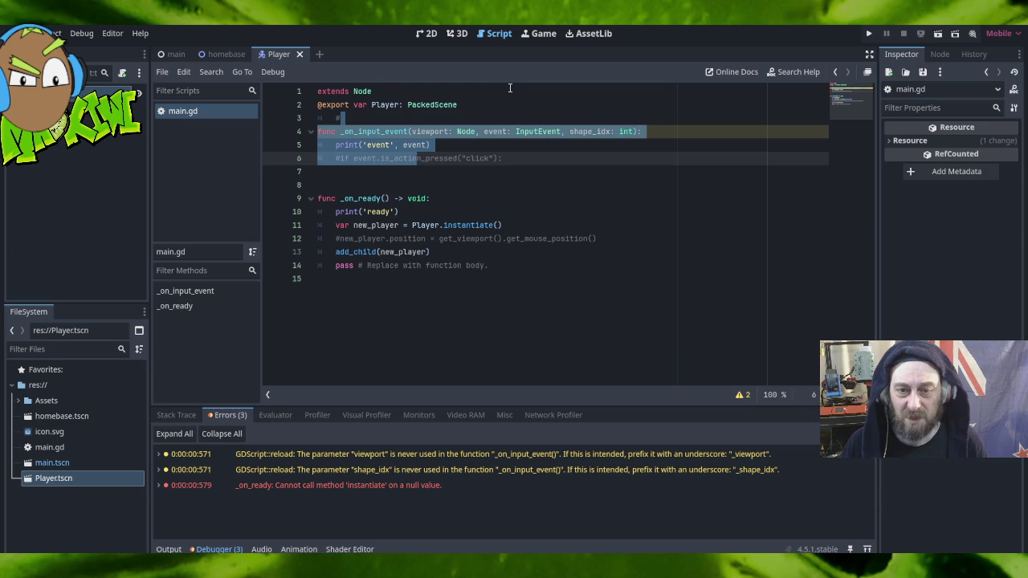
mouse_move(460, 105)
mouse_down()
mouse_move(430, 144)
mouse_move(498, 161)
mouse_up()
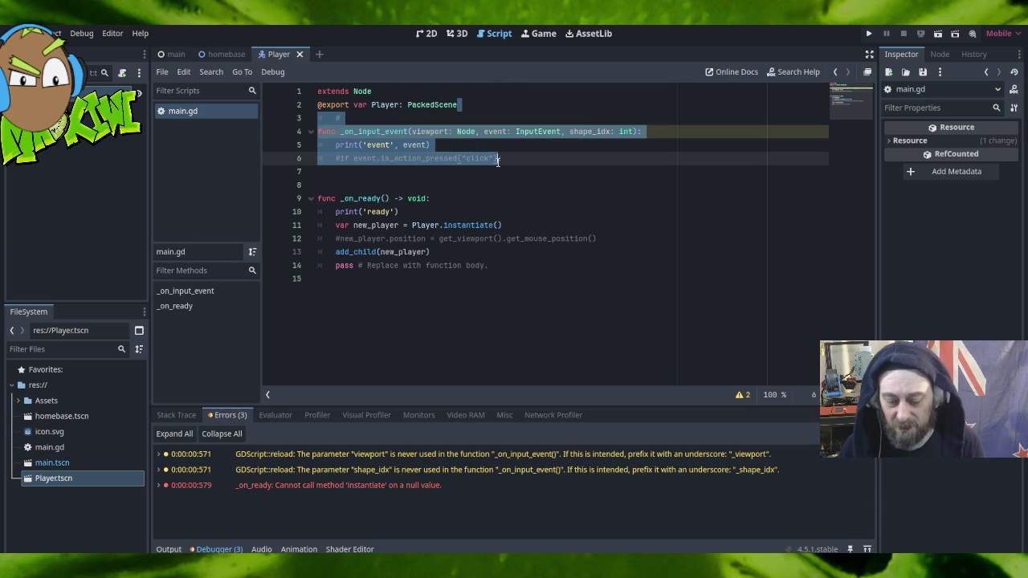
key(BackSpace)
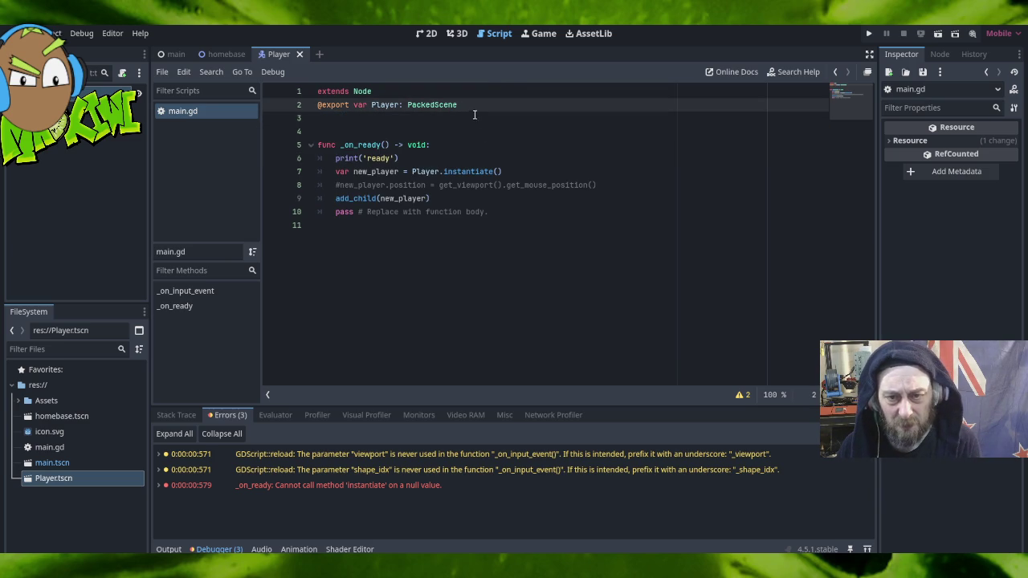
key(Delete)
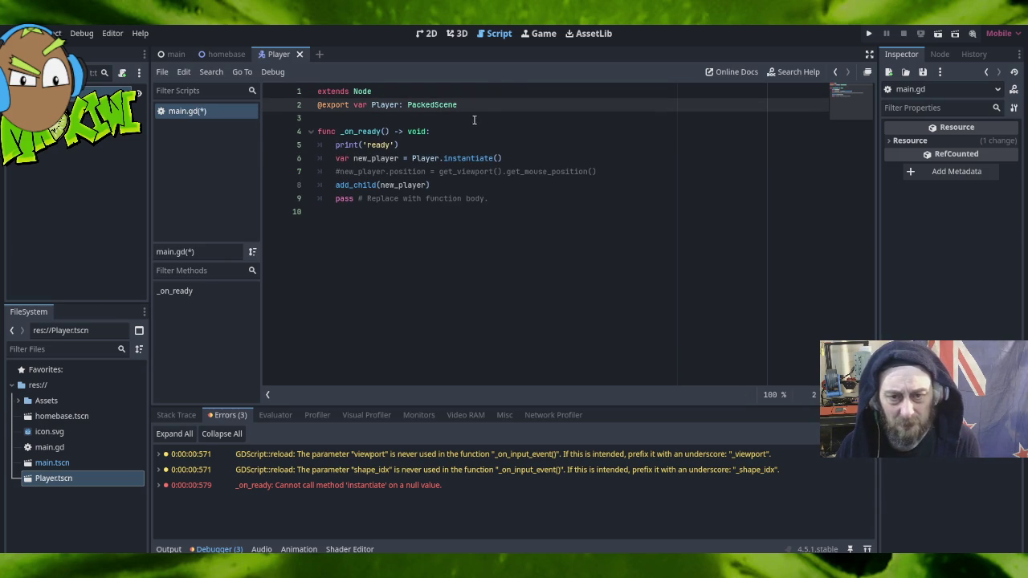
key(Delete)
key(Return)
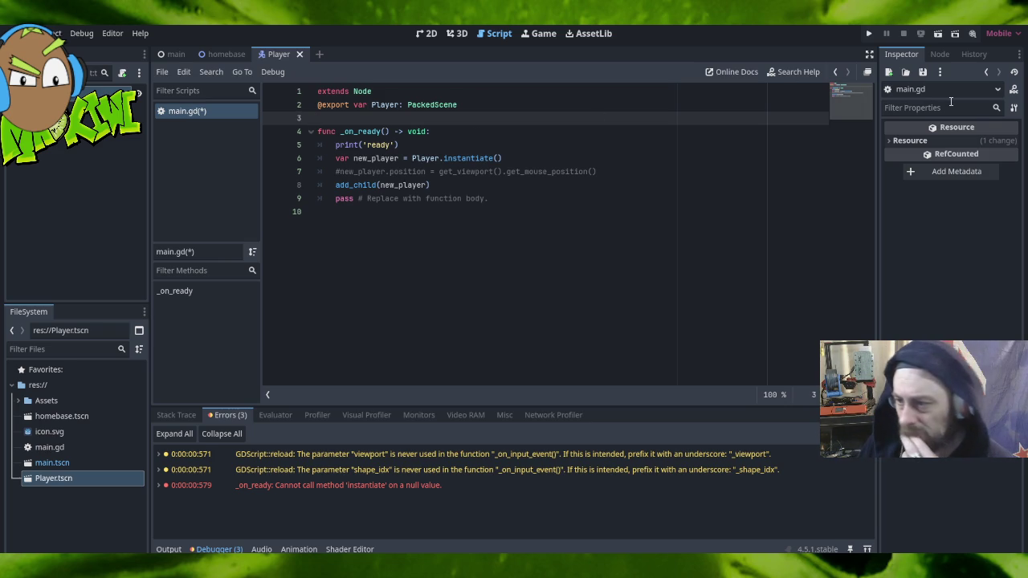
click(940, 55)
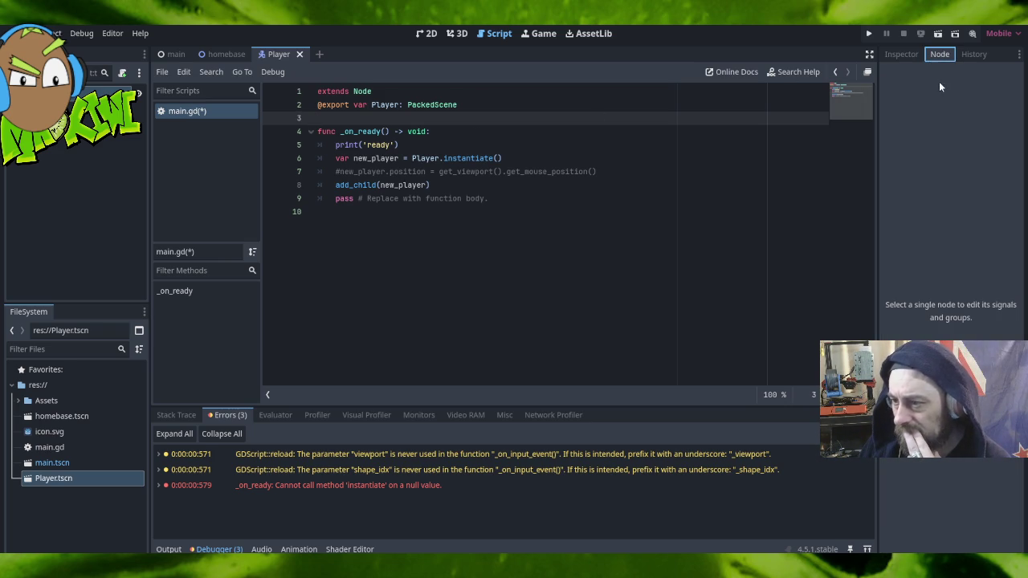
click(175, 55)
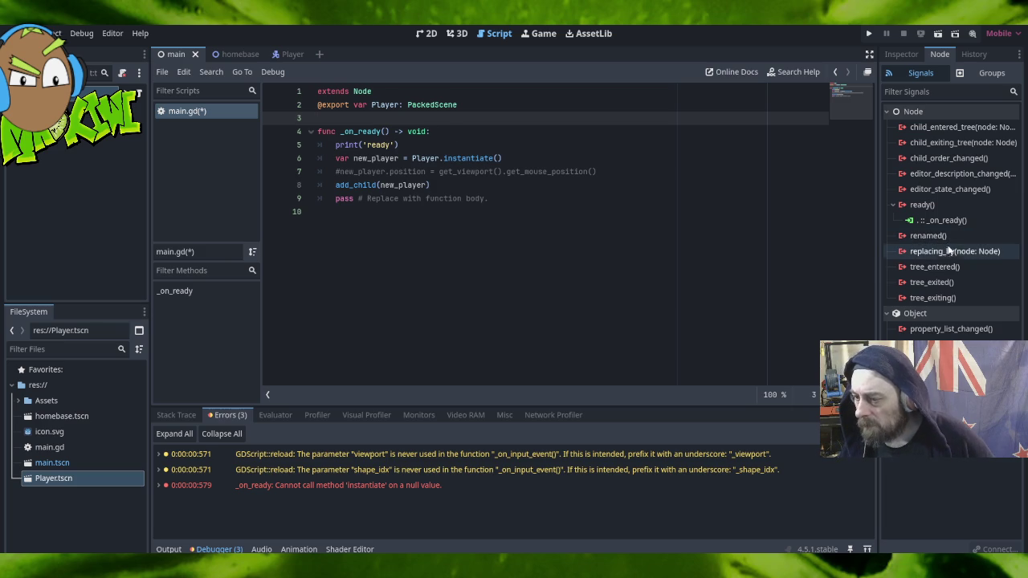
mouse_move(952, 254)
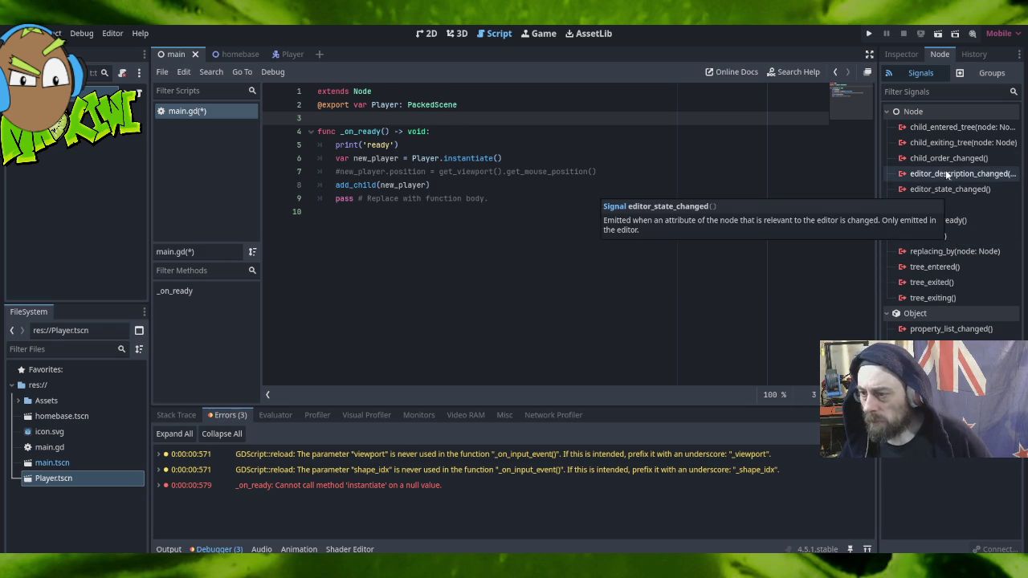
mouse_move(945, 160)
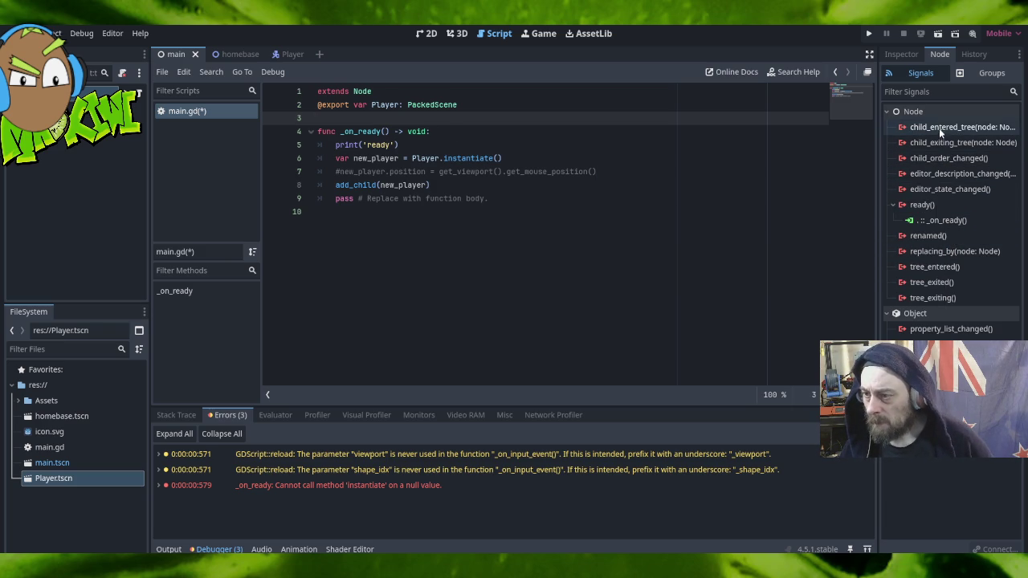
mouse_move(940, 127)
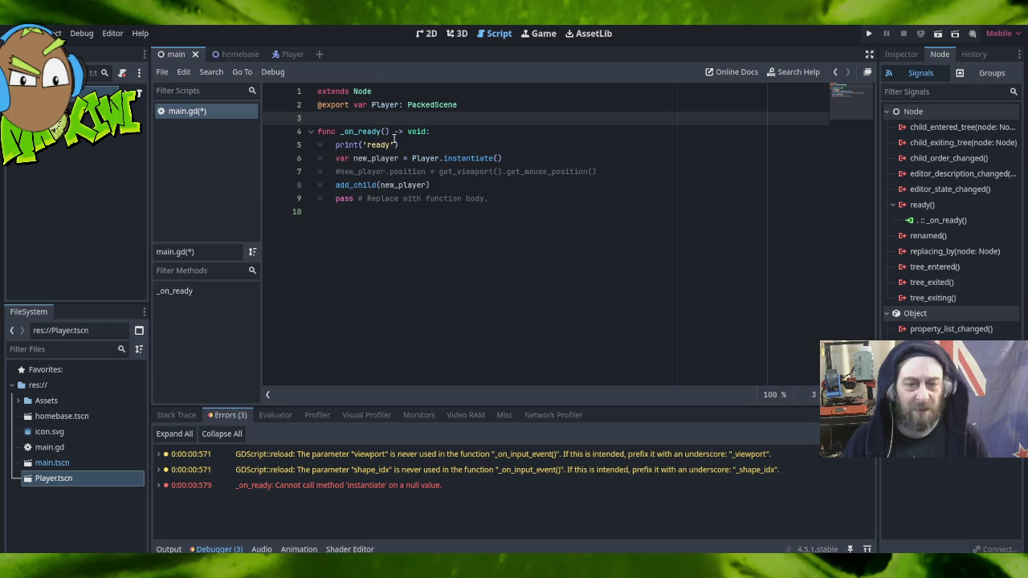
click(462, 198)
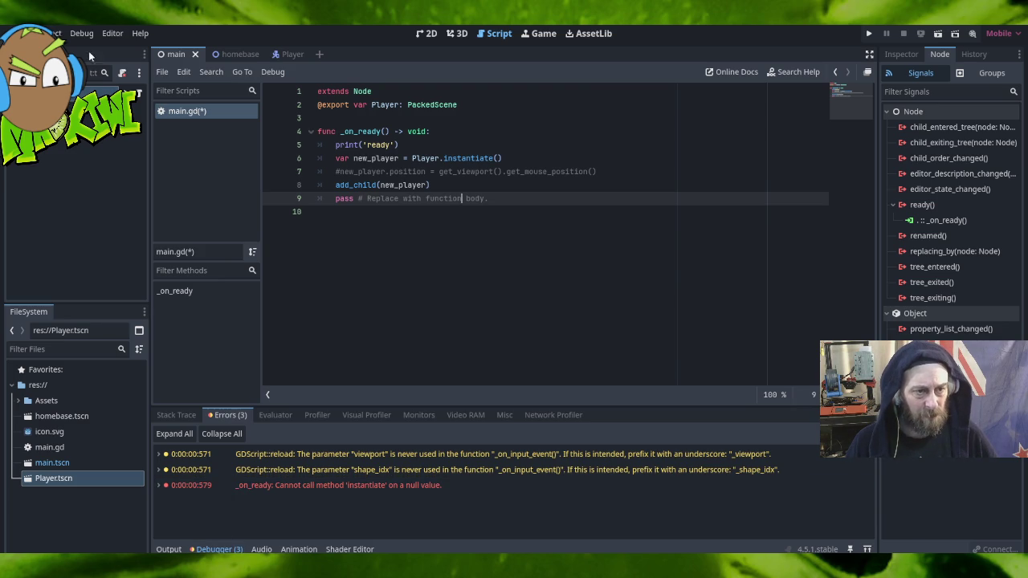
click(271, 58)
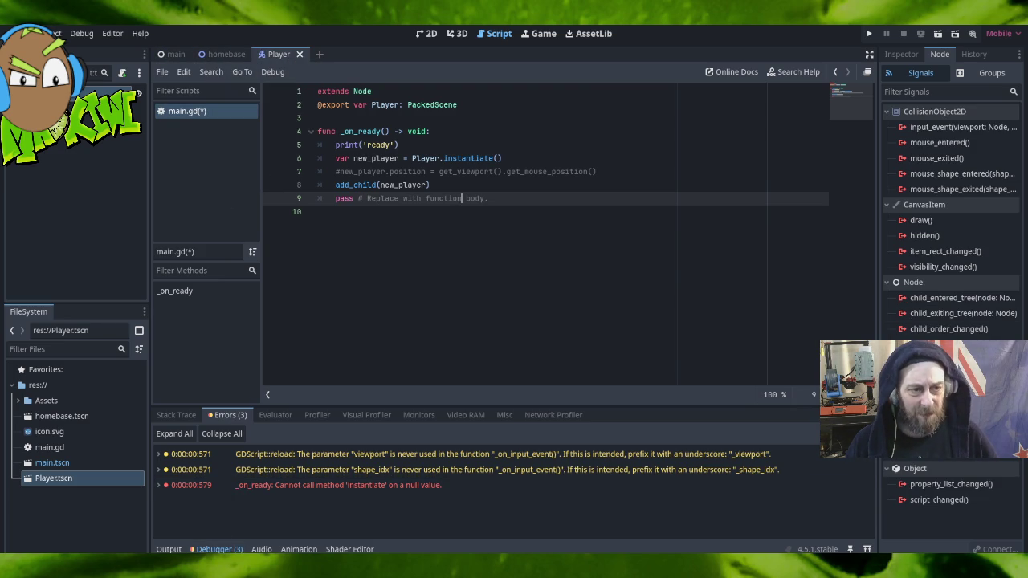
Inspect the signals of the Player's Sprite2D and collision body nodes in the Node tab
click(81, 122)
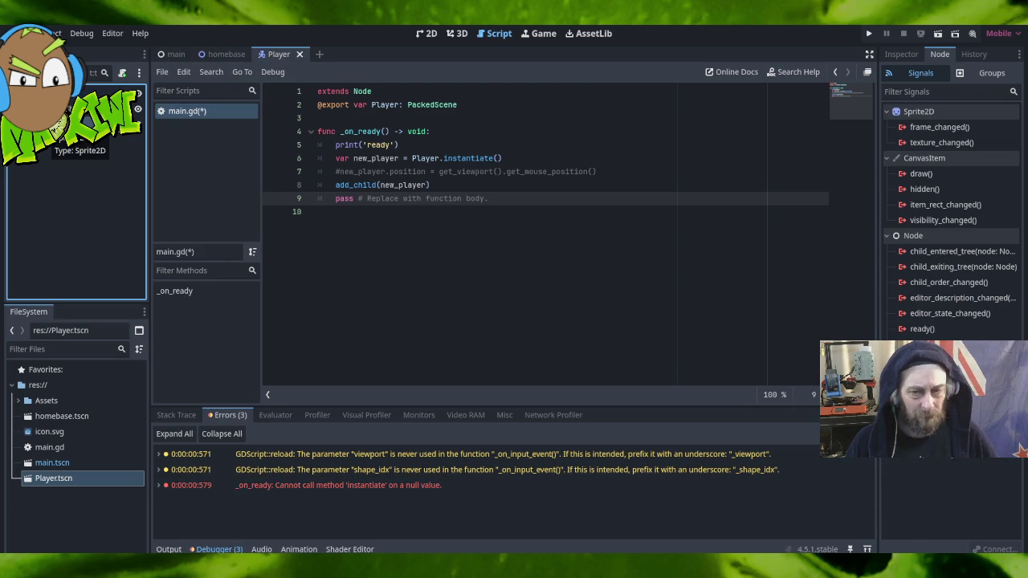
click(73, 107)
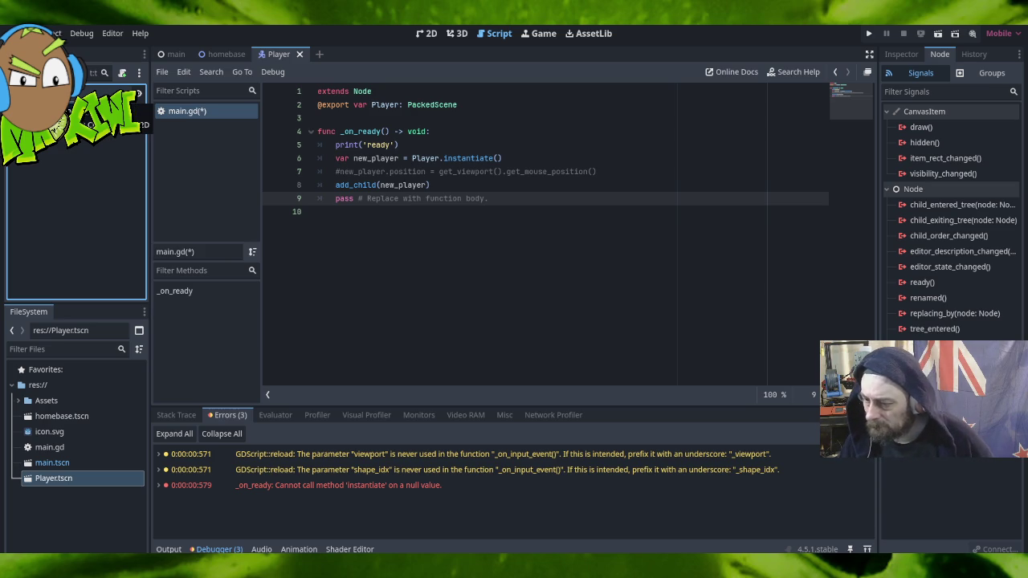
click(72, 92)
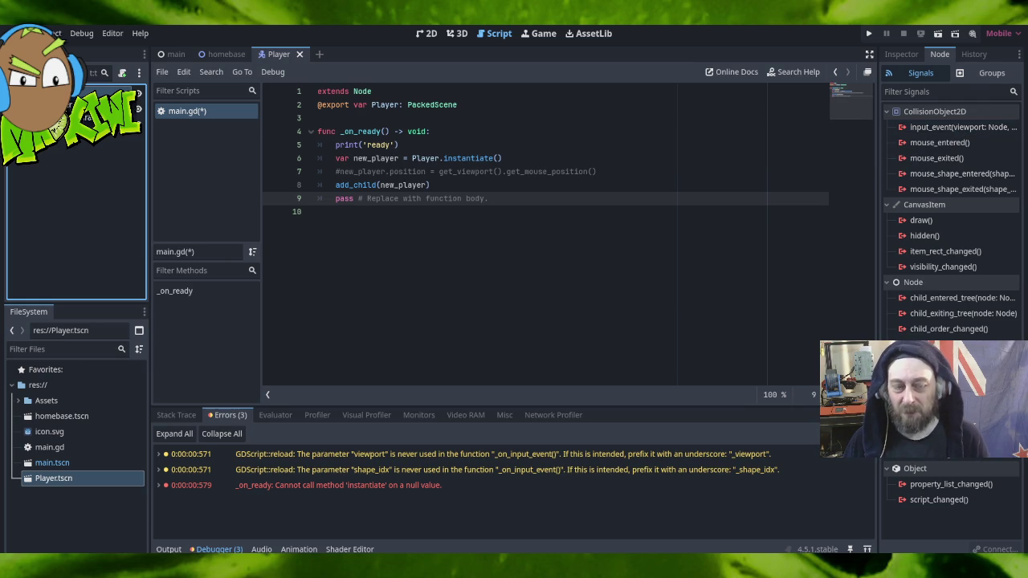
mouse_move(675, 572)
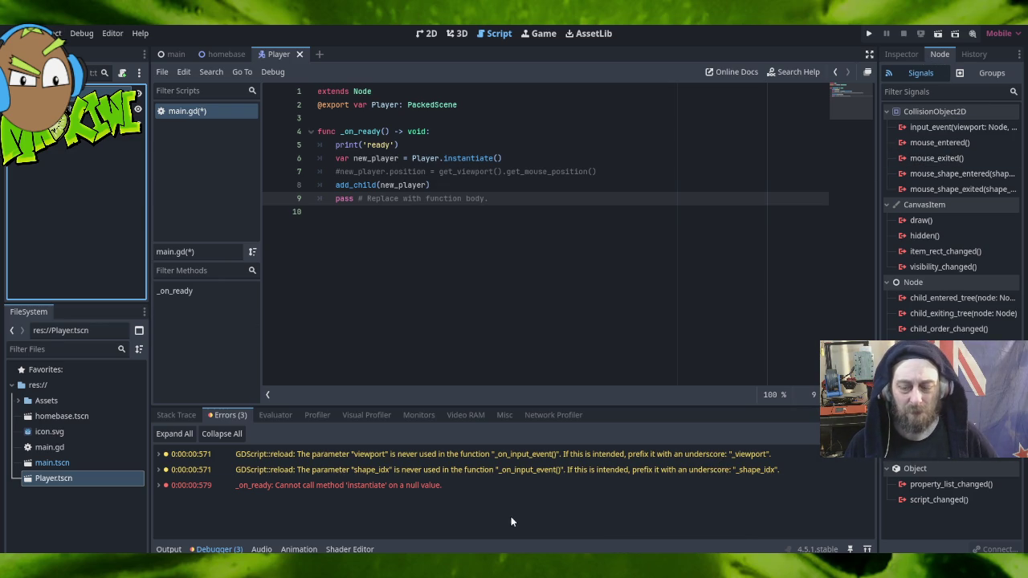
key(alt+Tab)
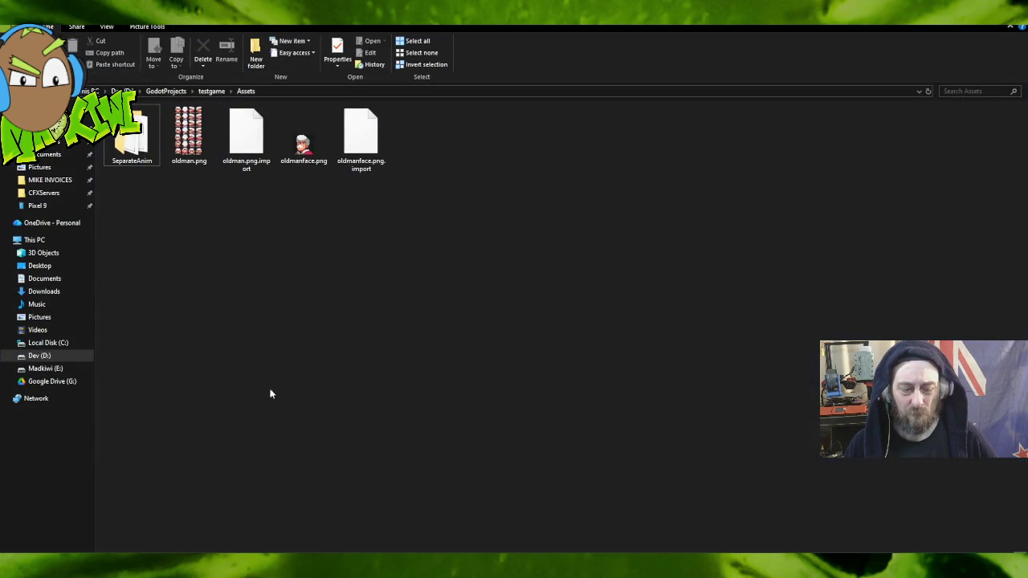
Launch Godot_v4.5.1-stable_win64.exe from Dev (D:) and open the instancing project
click(165, 91)
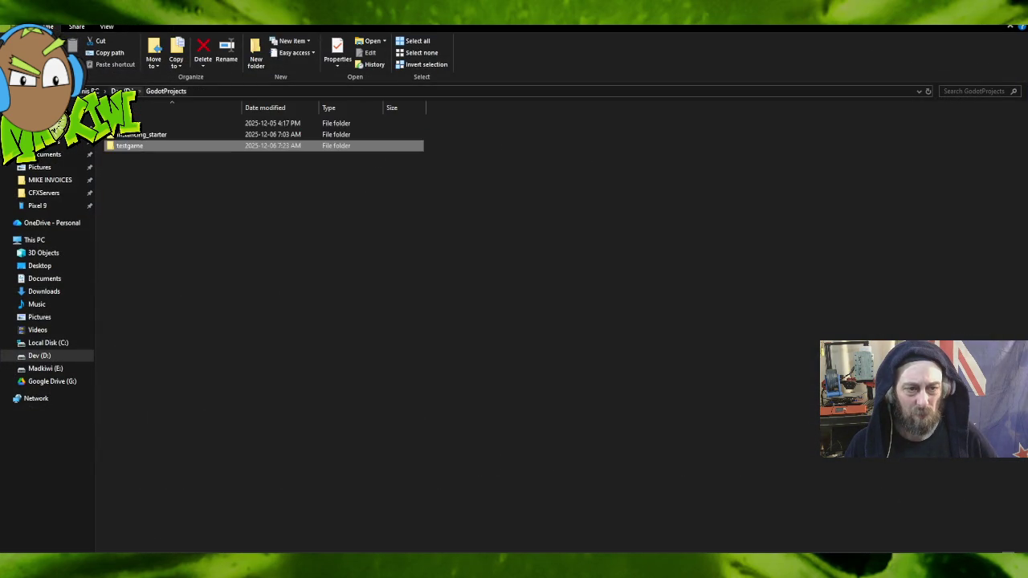
click(122, 91)
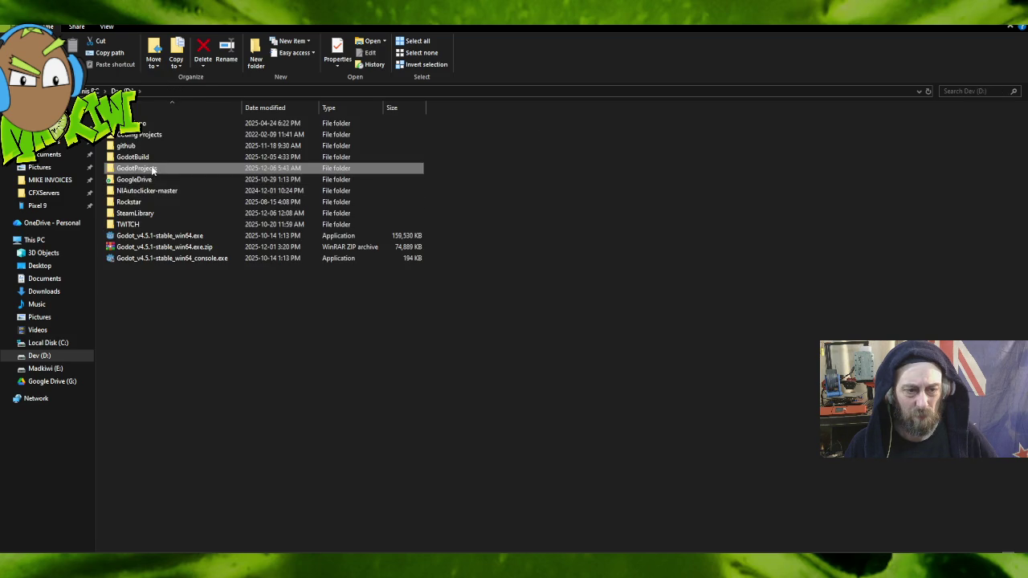
double_click(152, 168)
click(122, 91)
click(181, 236)
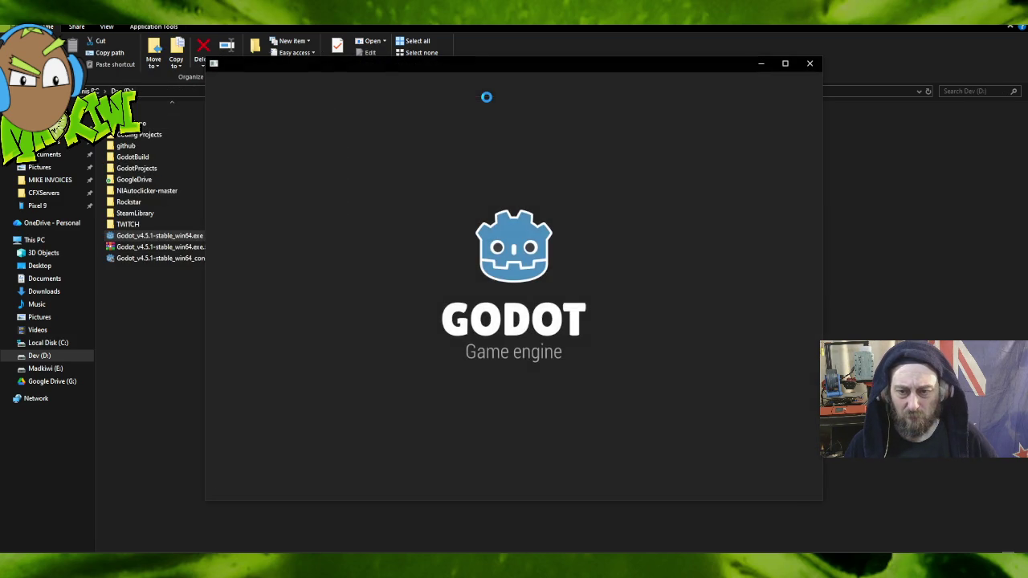
double_click(351, 185)
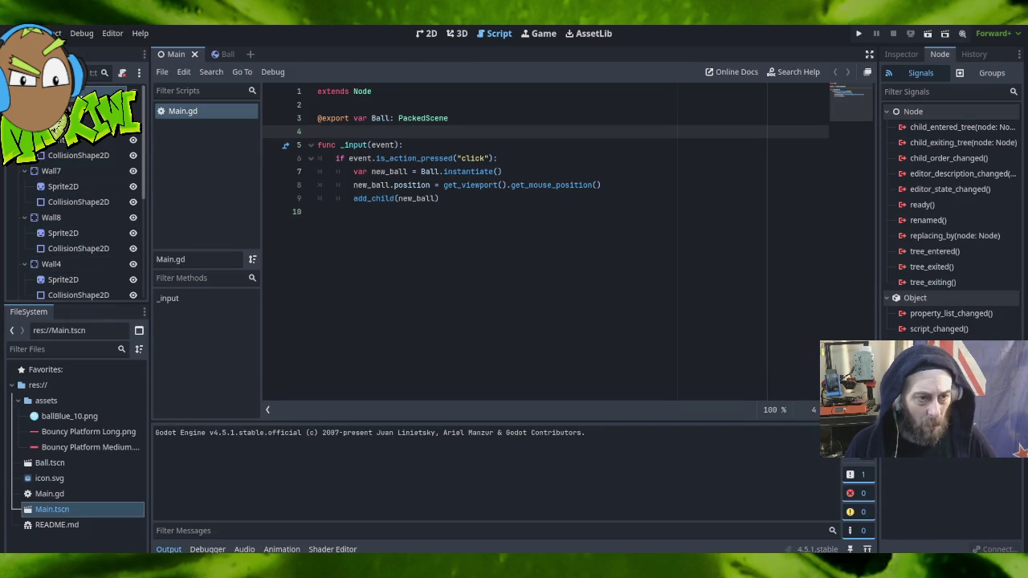
Open Ball.tscn and check its RigidBody2D properties: mass 1.0 kg, gravity scale 4.0
click(71, 466)
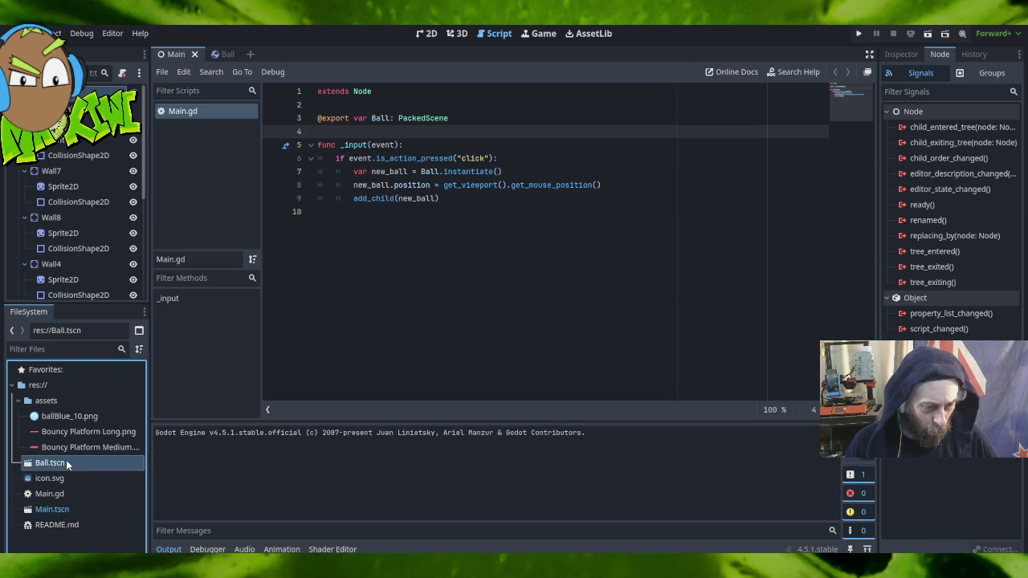
click(214, 53)
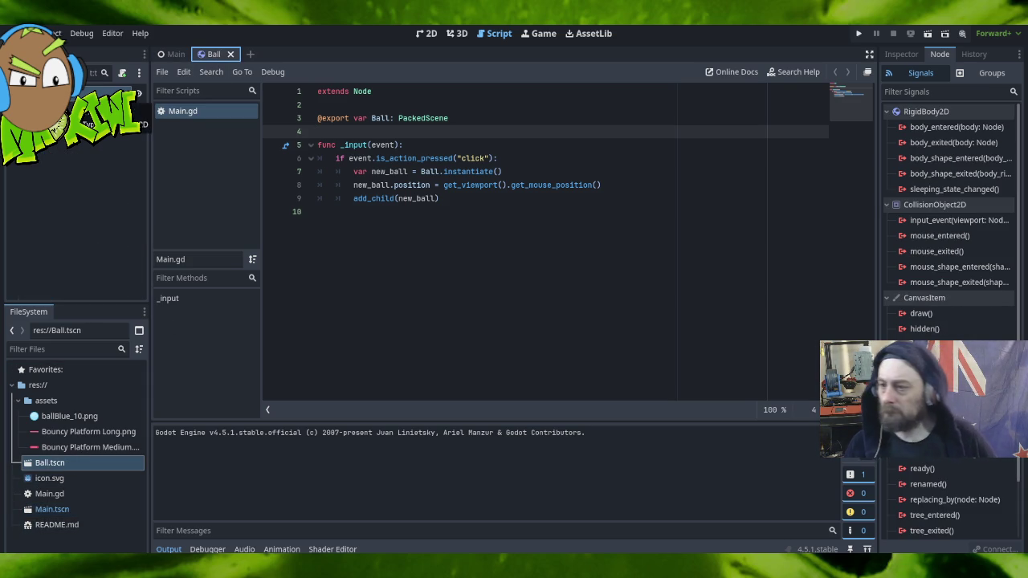
click(893, 54)
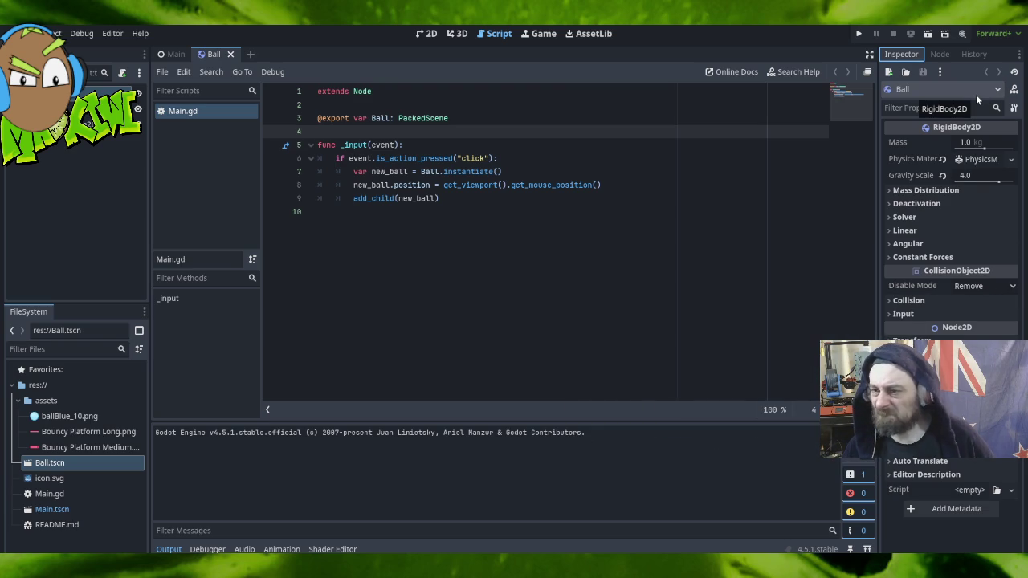
Browse the Ball body's signal list in the Node tab
click(939, 54)
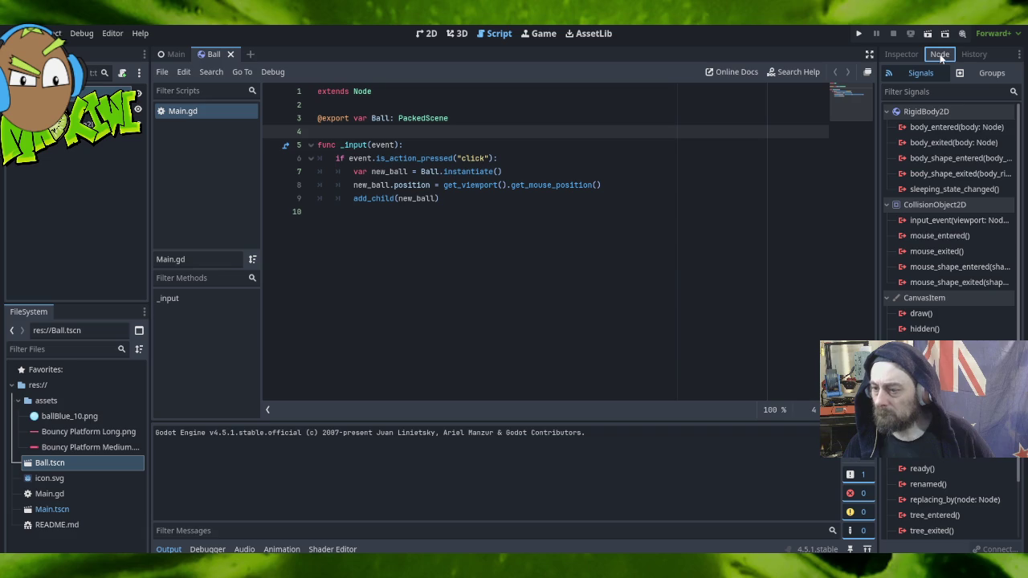
mouse_move(944, 254)
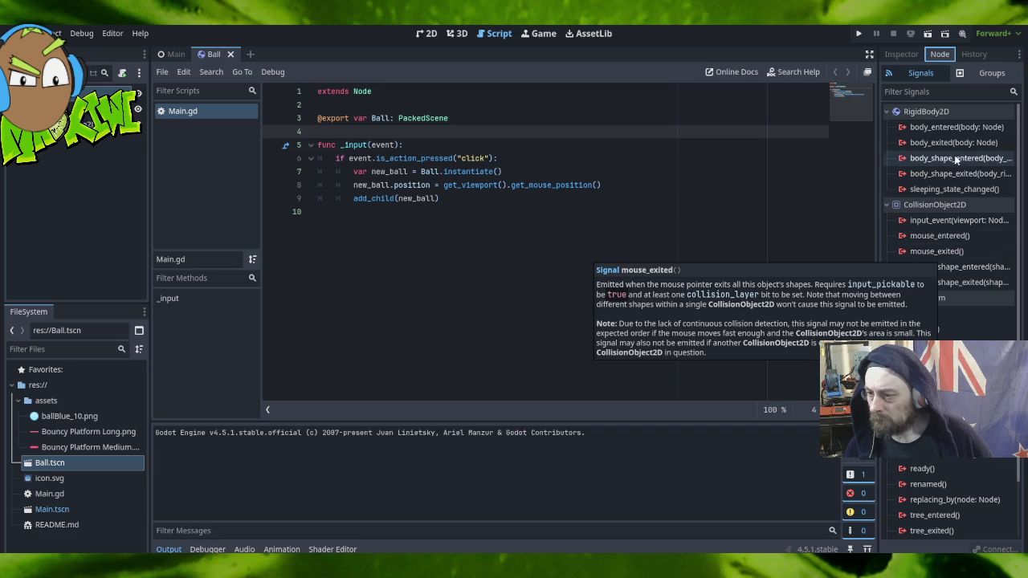
scroll(955, 201, down, 2)
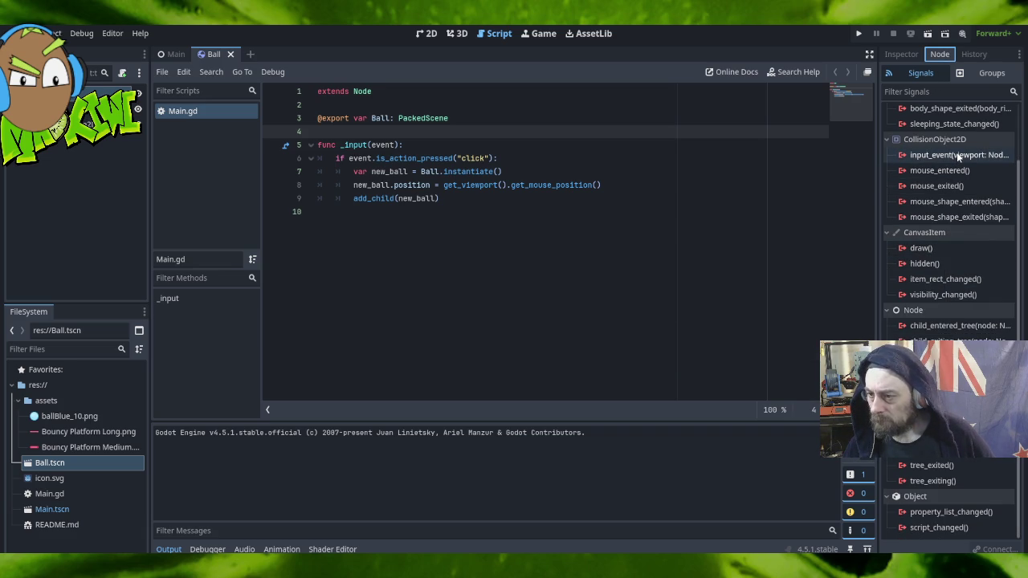
mouse_move(957, 157)
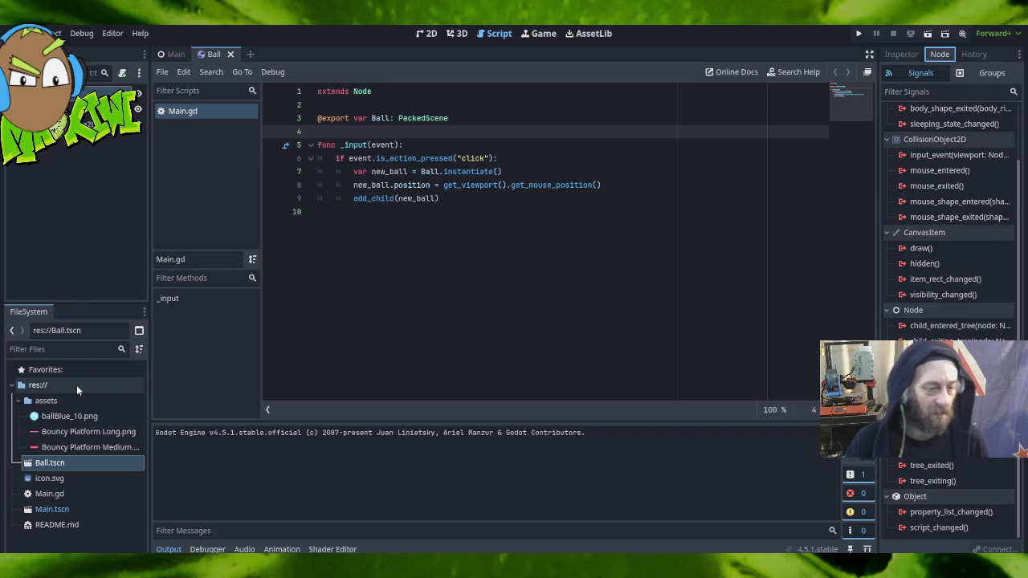
click(78, 509)
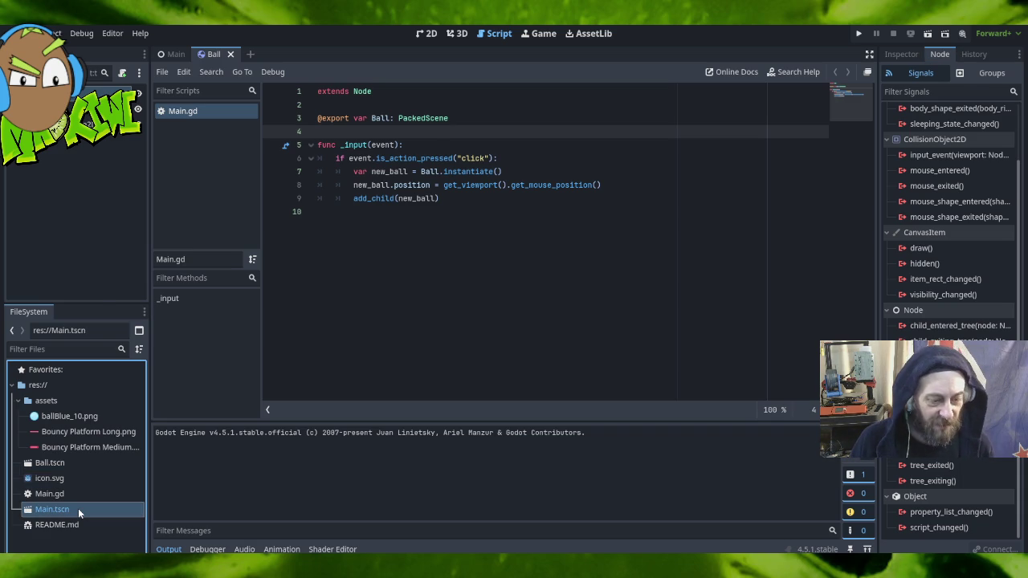
Copy Main.gd's _input function (lines 4–10) and open a blank line 3 in testgame's main.gd
double_click(78, 508)
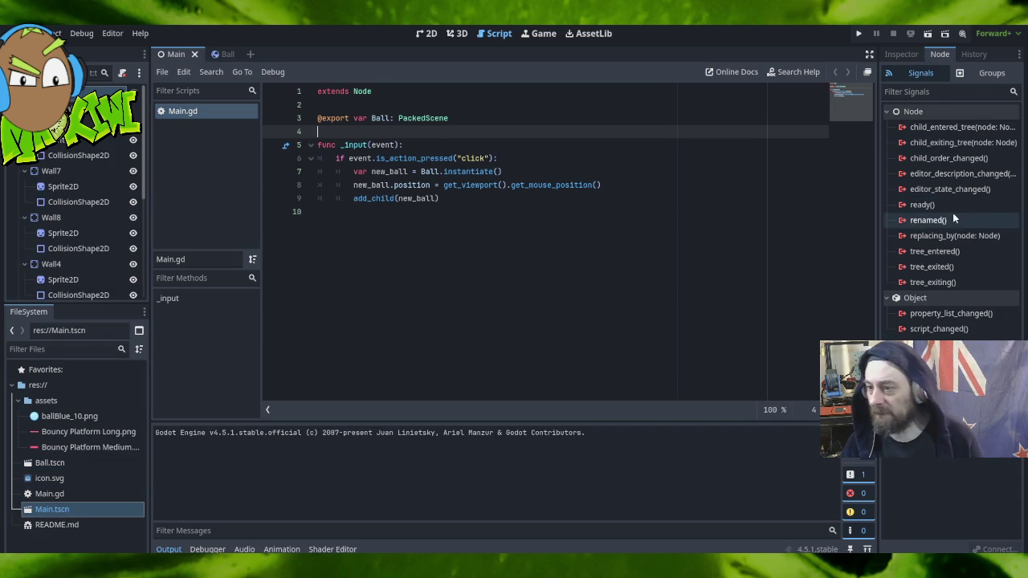
mouse_move(951, 314)
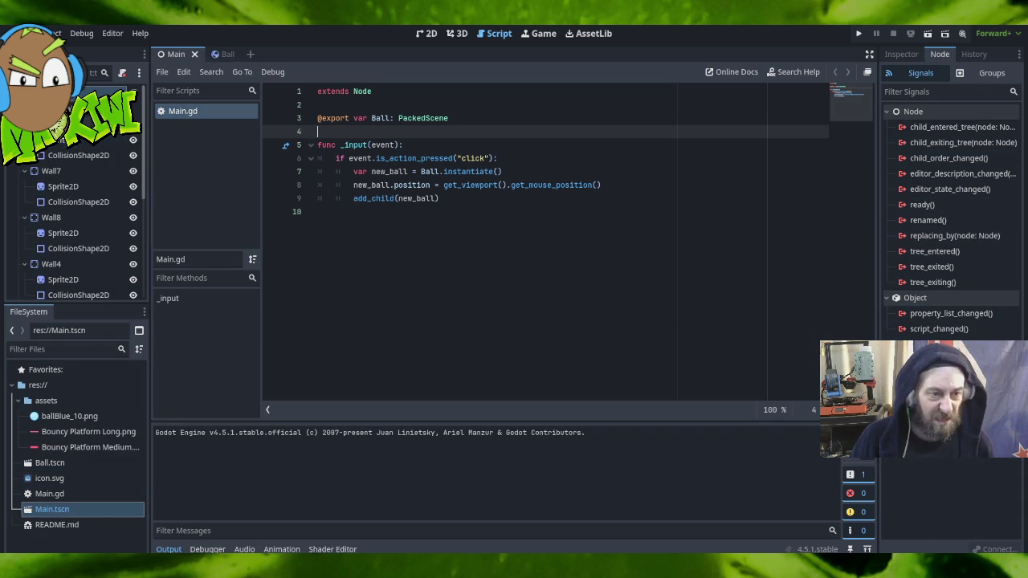
click(81, 139)
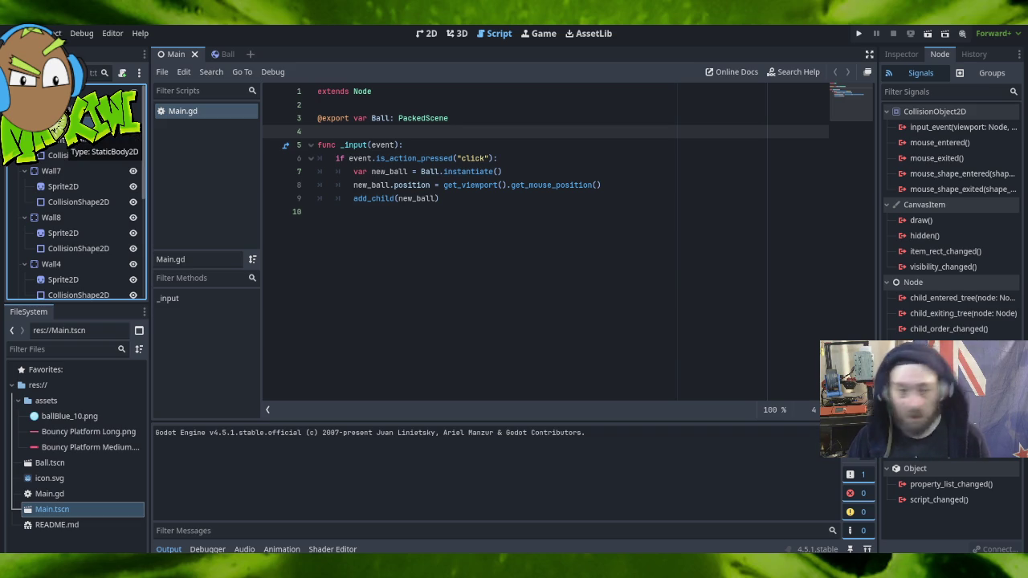
click(80, 109)
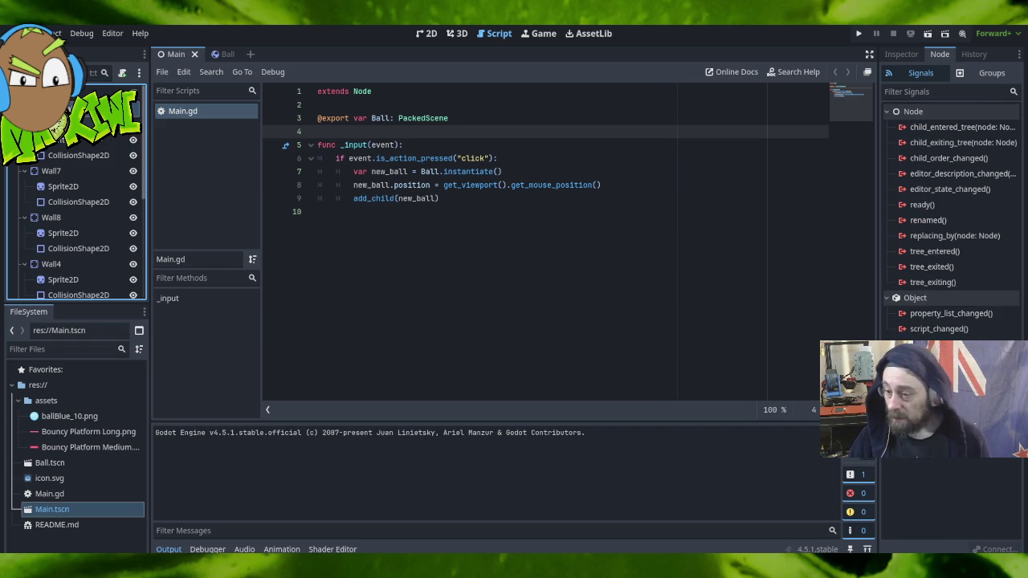
scroll(71, 197, down, 5)
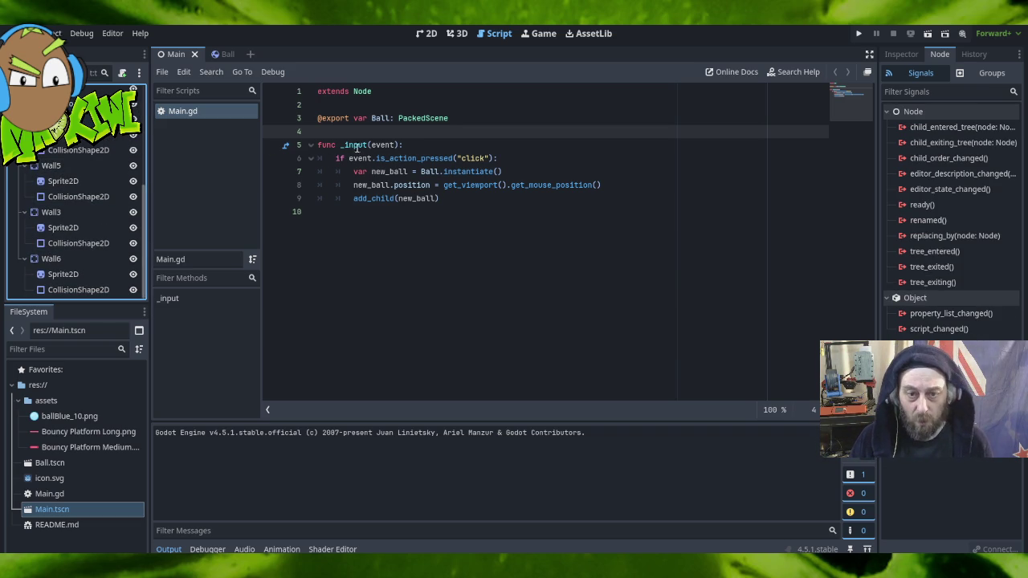
mouse_move(350, 143)
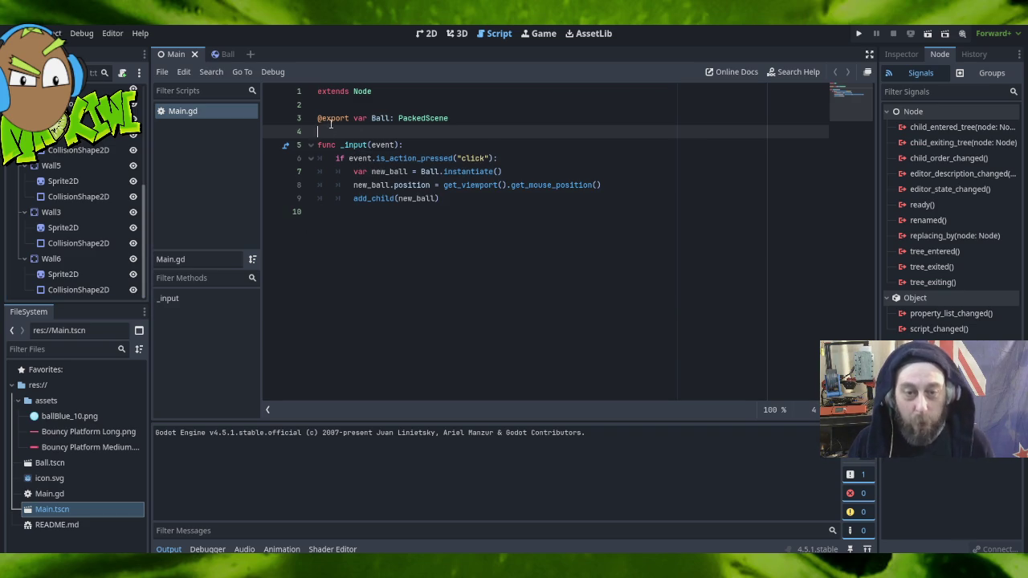
mouse_move(331, 131)
mouse_down()
mouse_move(408, 226)
mouse_move(453, 198)
mouse_up()
key(ctrl+c)
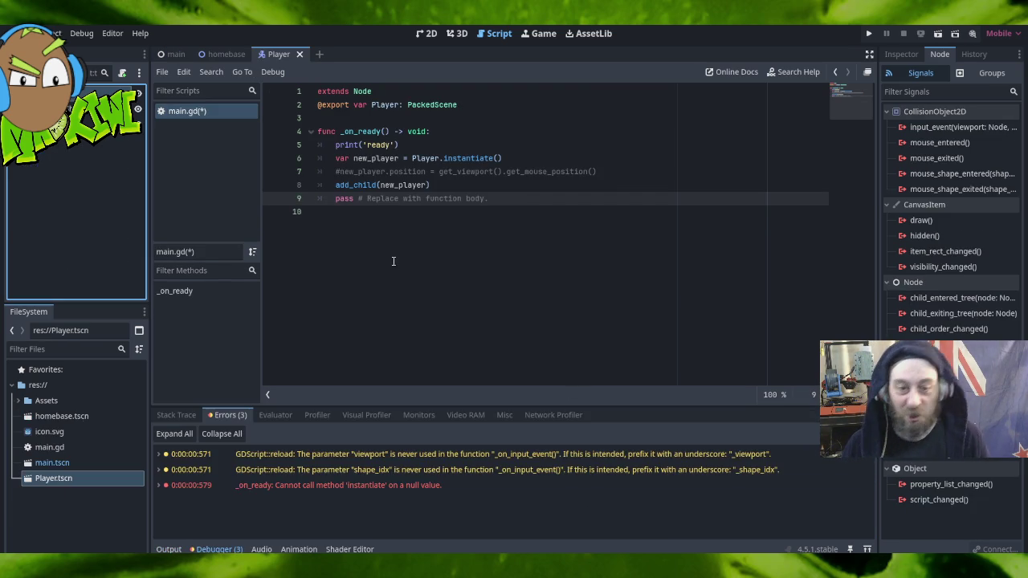
click(346, 117)
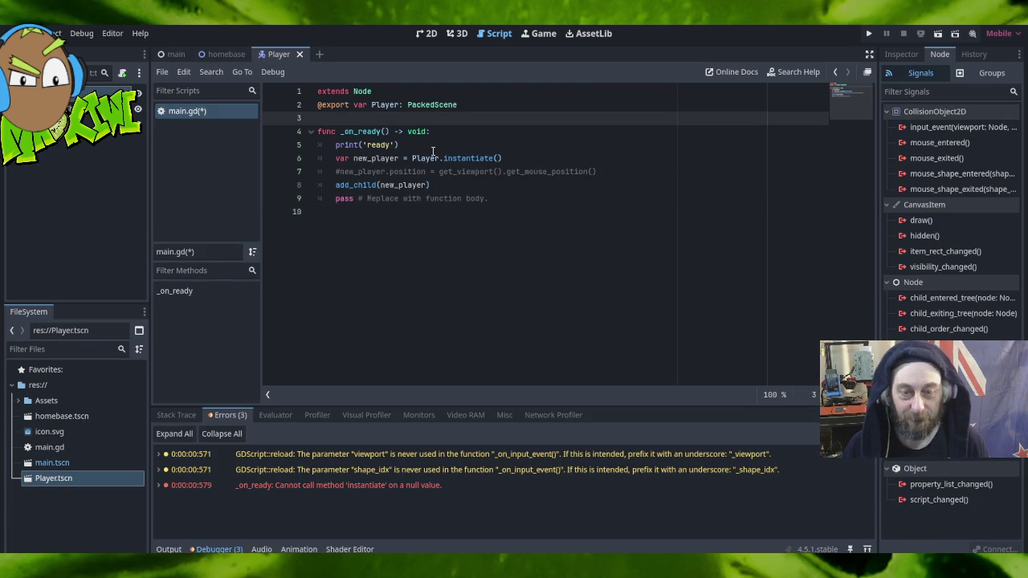
key(Return)
key(Return)
key(Return)
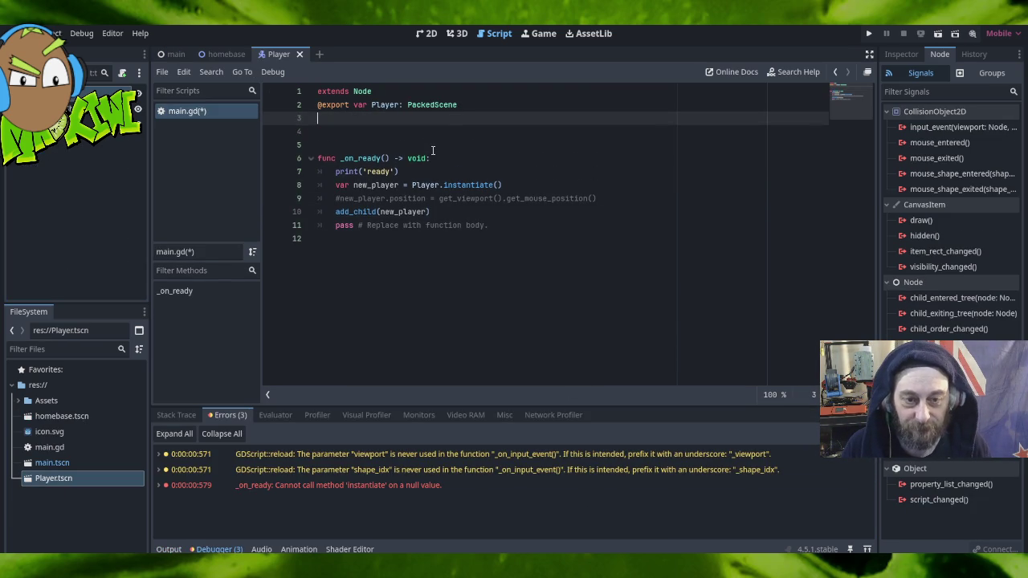
Paste the _input function, replacing its ball-spawning lines with print('what the actual fucvk')
key(Up)
key(ctrl+v)
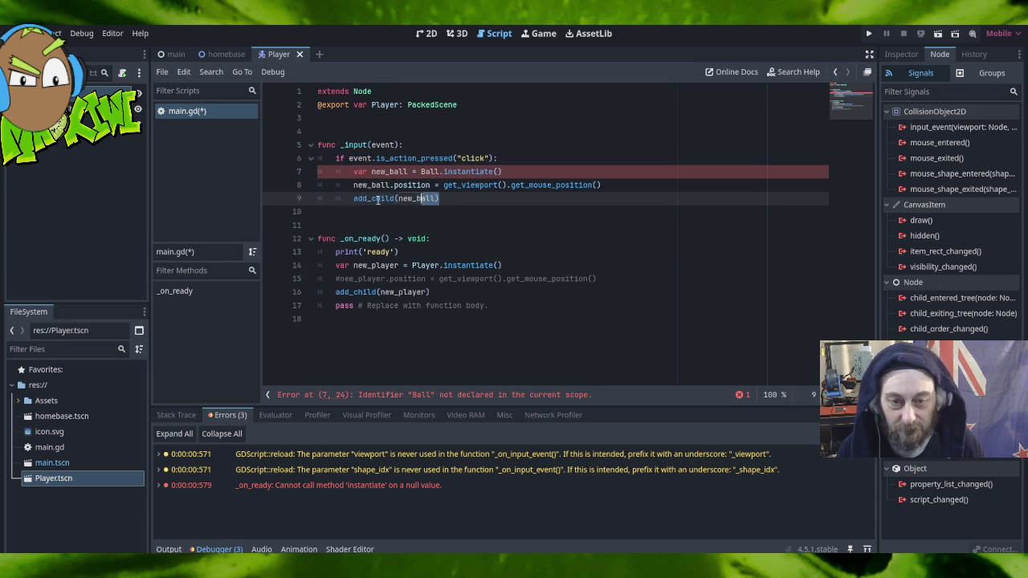
drag(441, 198, 297, 172)
key(Delete)
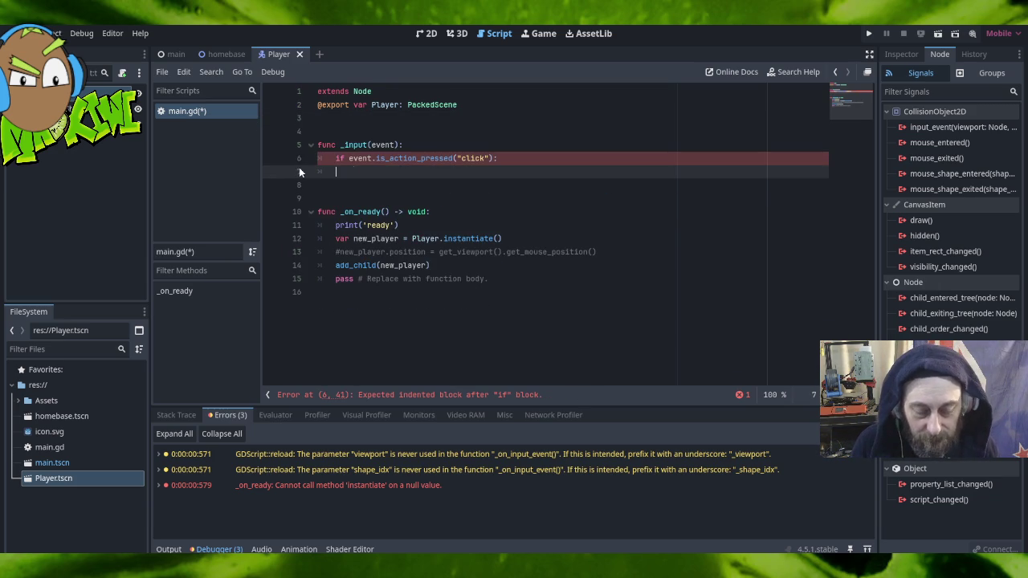
text(print())
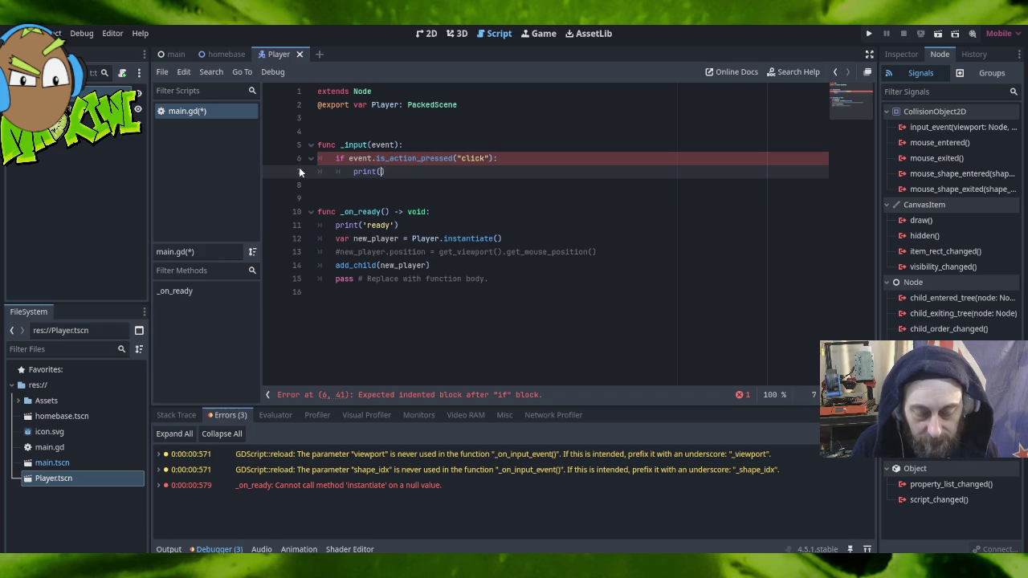
key(Left)
text('what the)
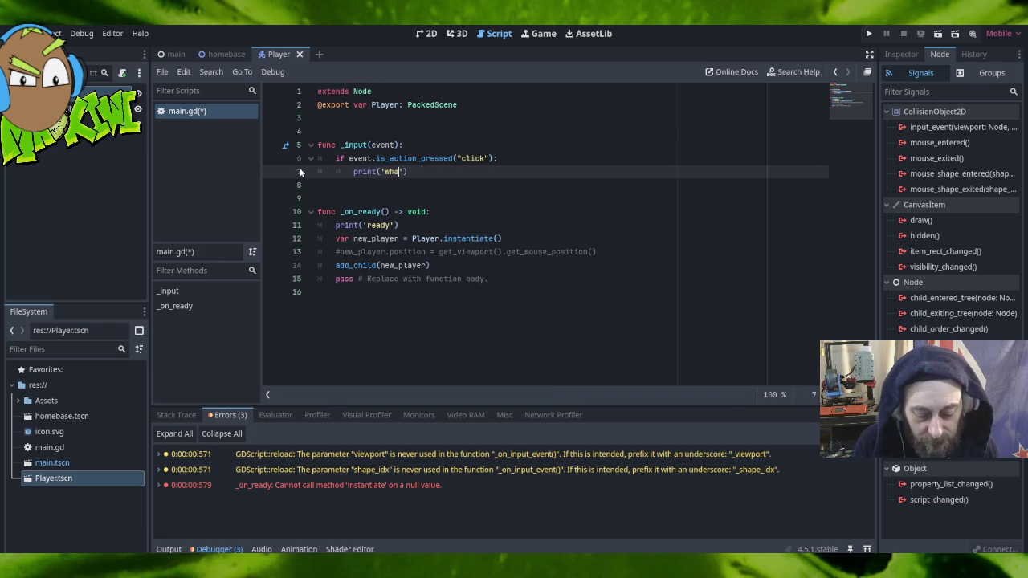
text( actual fucvk)
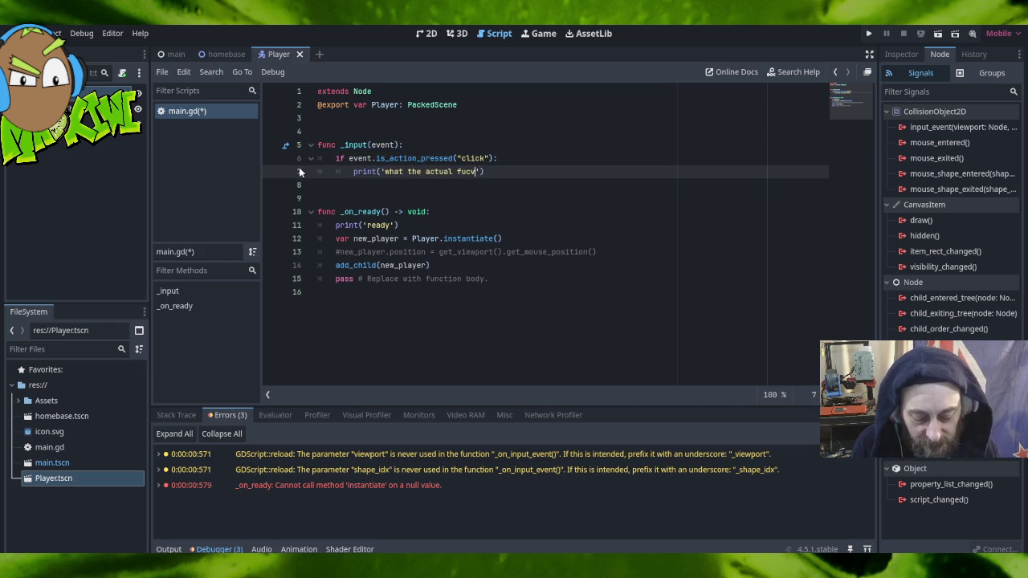
click(629, 129)
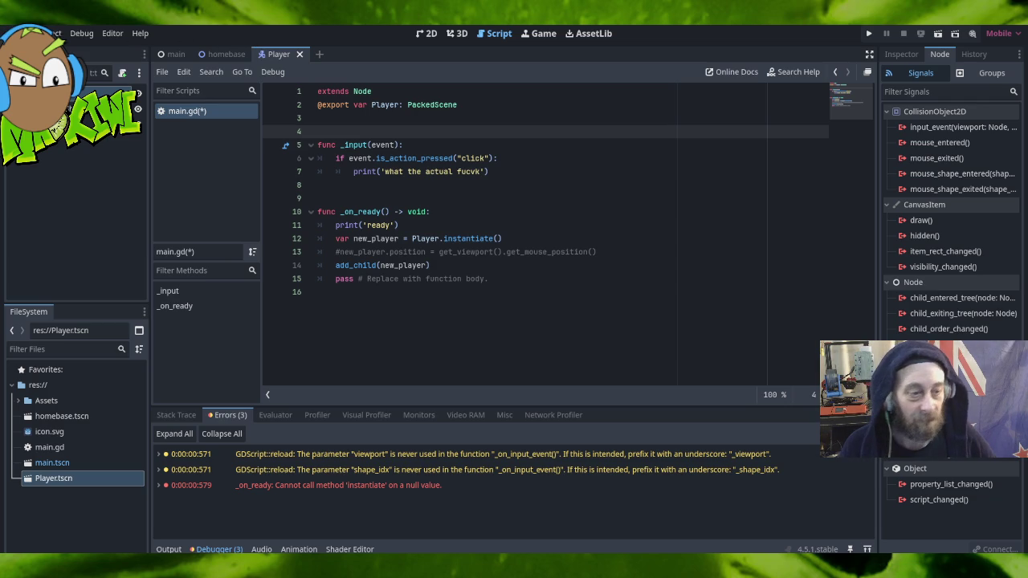
Save main.gd and run the game in the debug window
click(10, 31)
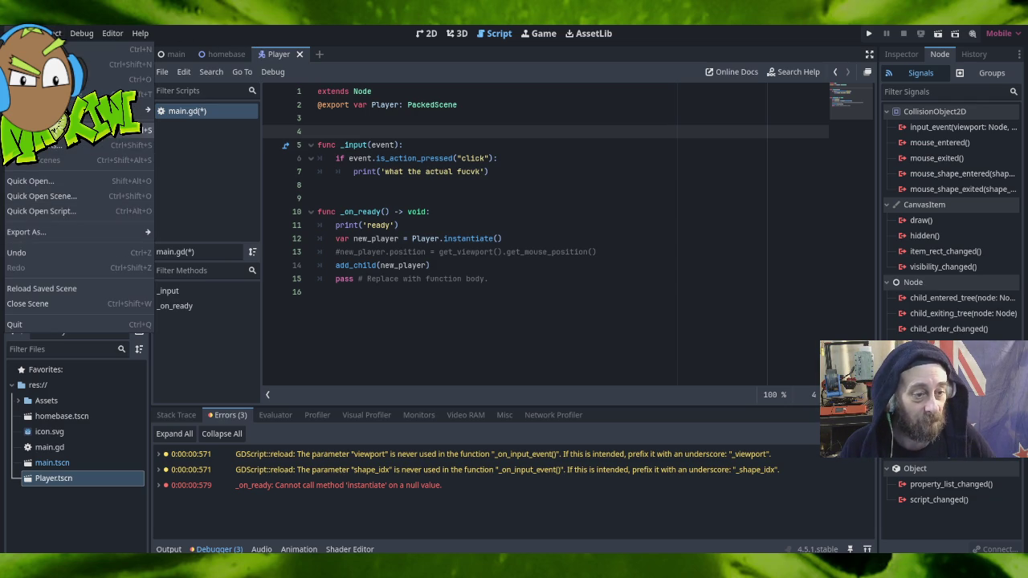
click(48, 129)
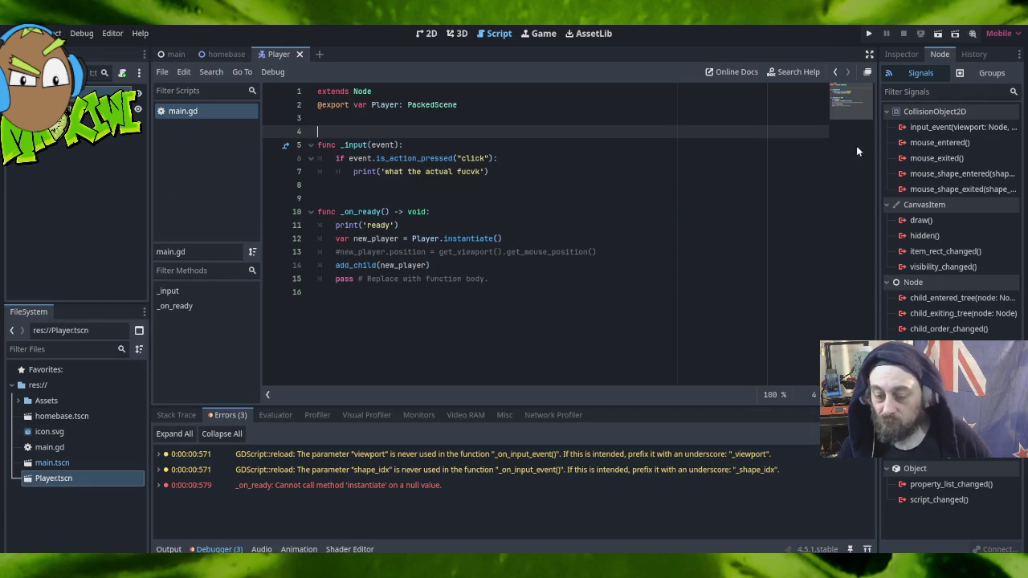
click(868, 33)
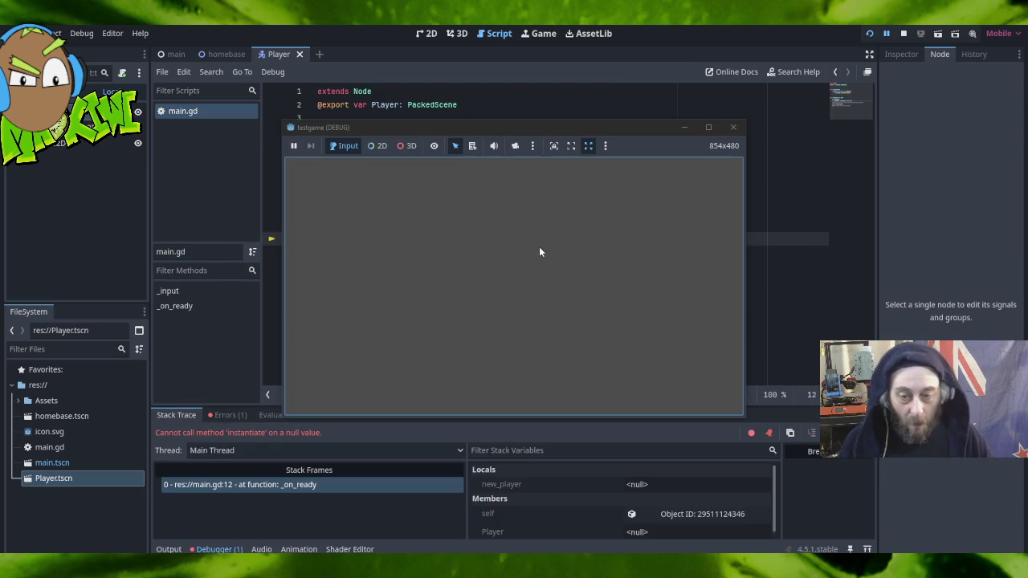
Check the runtime errors list, close the running testgame debug window, and select Player.tscn
click(227, 415)
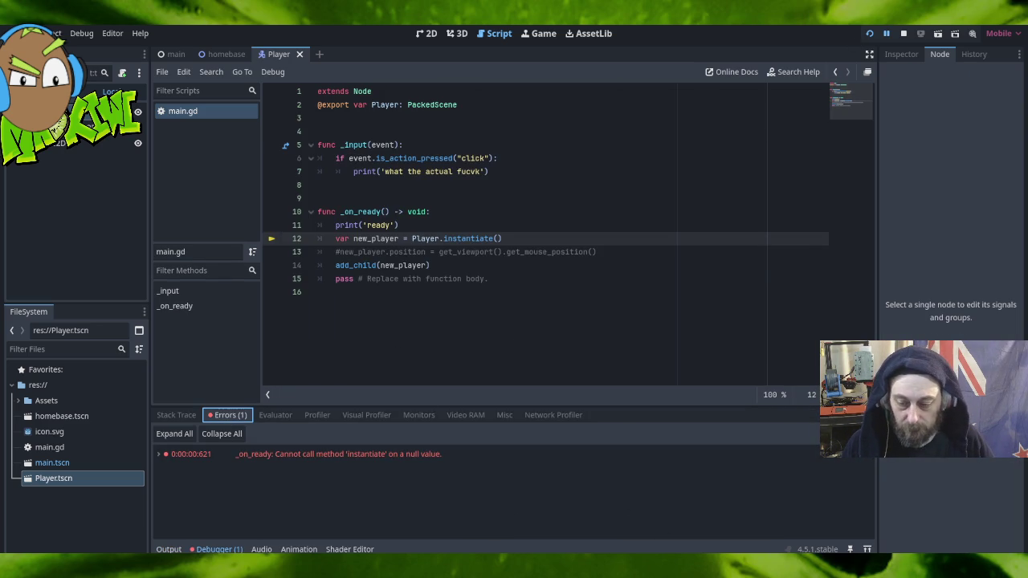
key(alt+Tab)
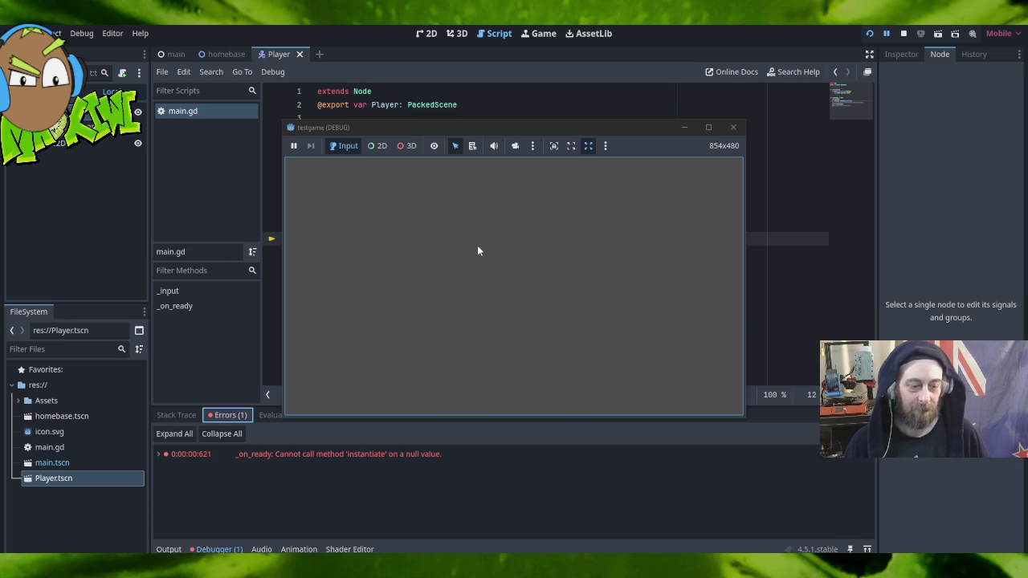
click(733, 127)
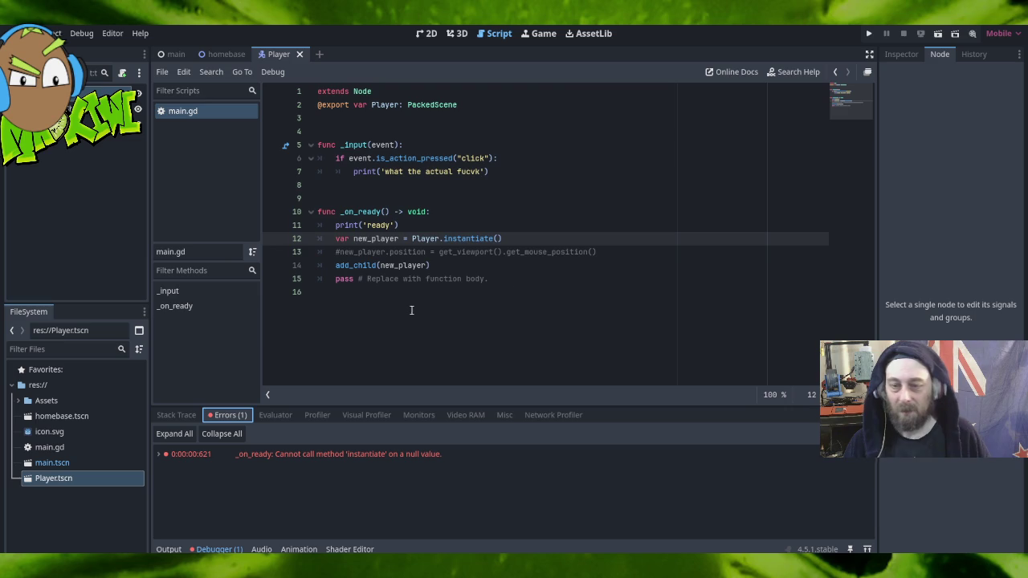
click(42, 481)
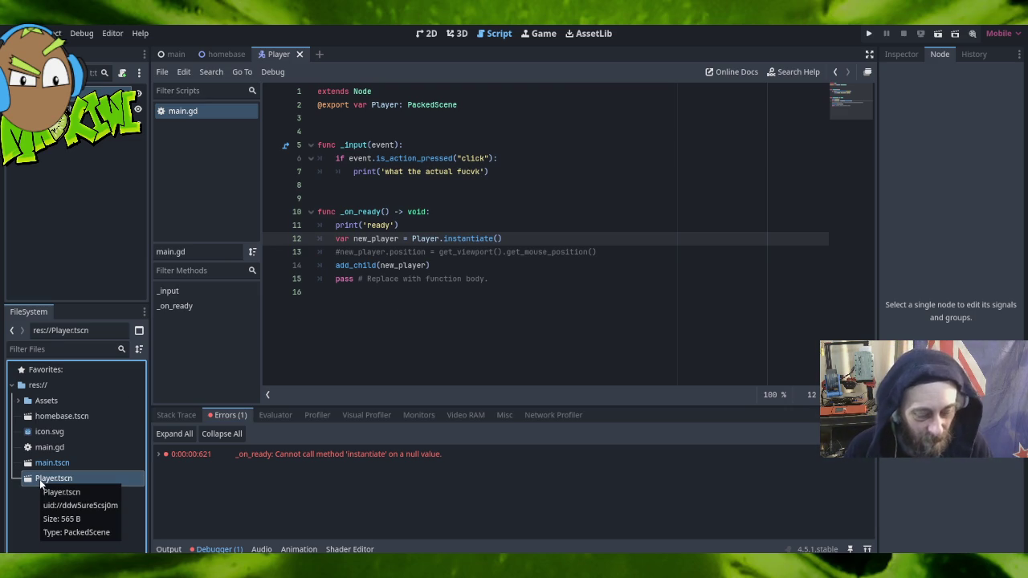
Rename the Player.tscn scene file to player.tscn
key(F2)
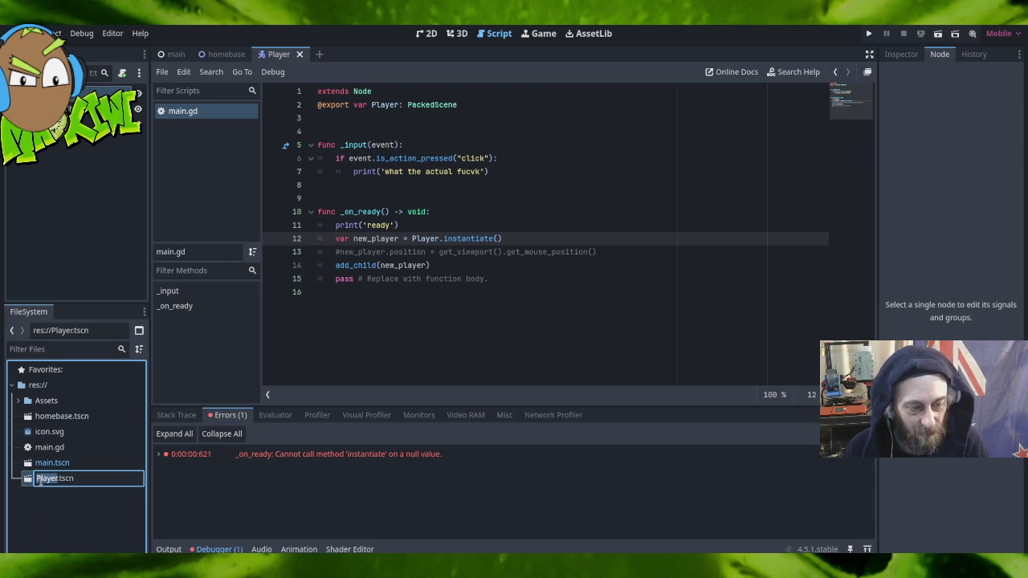
key(BackSpace)
text(player)
key(Return)
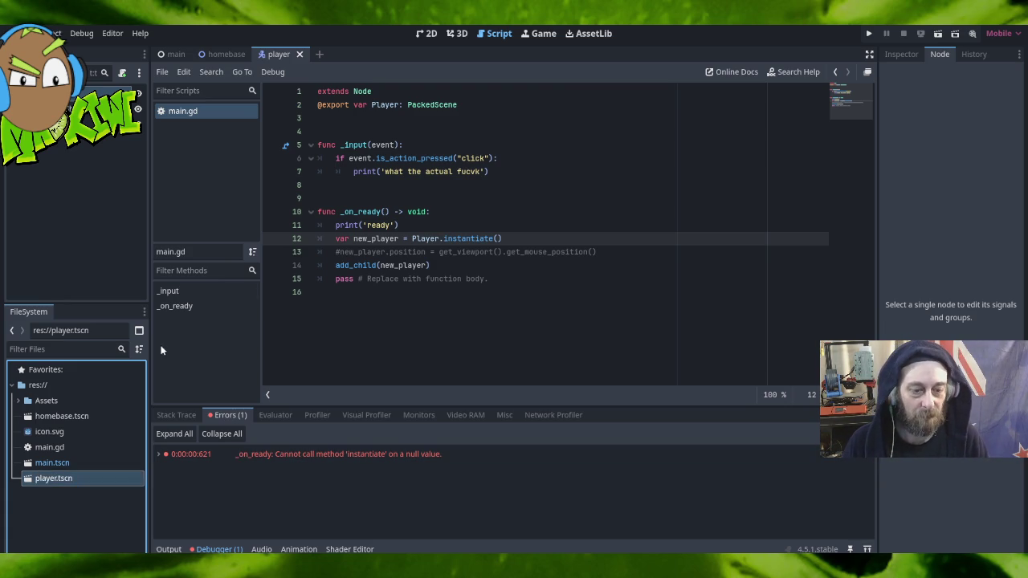
Jump between _on_ready and _input, toggling main.gd between Inspector properties and Node signals
click(171, 306)
click(167, 294)
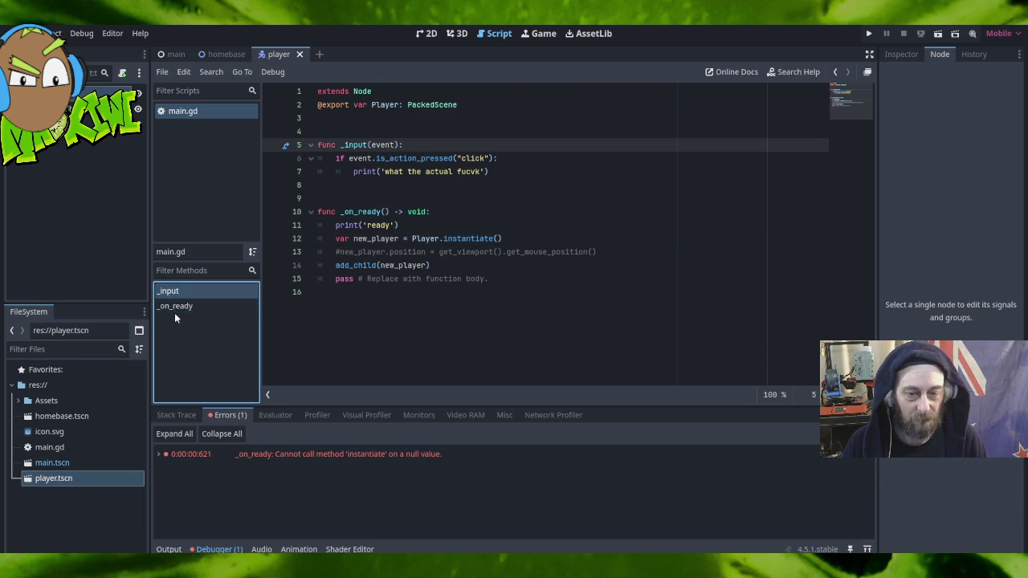
click(179, 306)
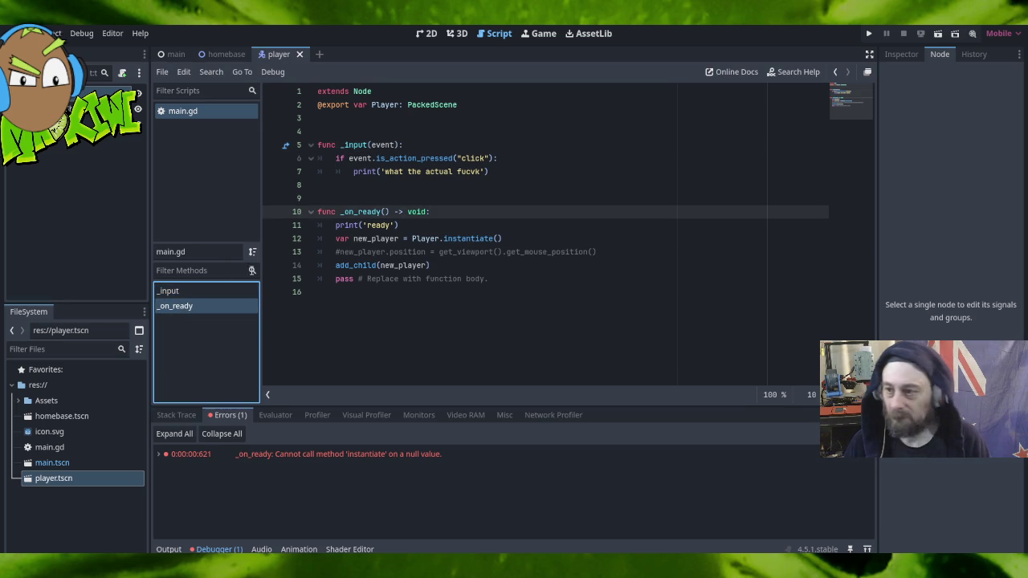
click(891, 56)
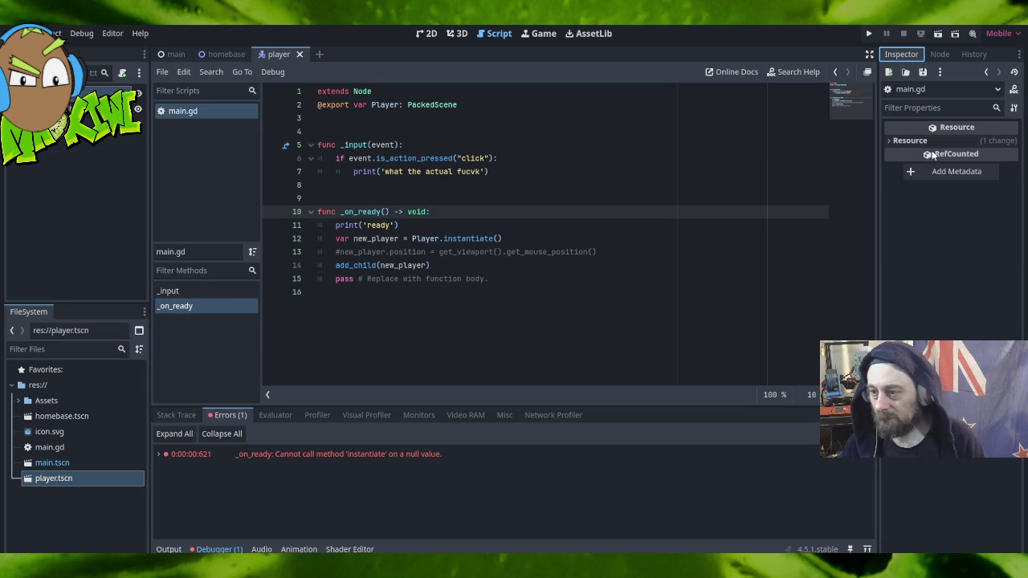
click(940, 54)
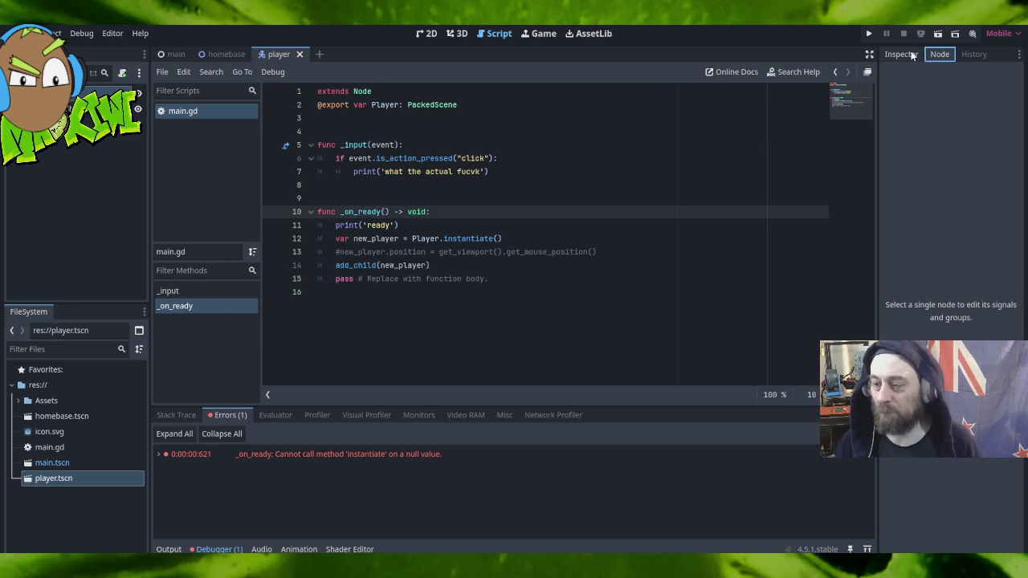
click(911, 55)
click(941, 55)
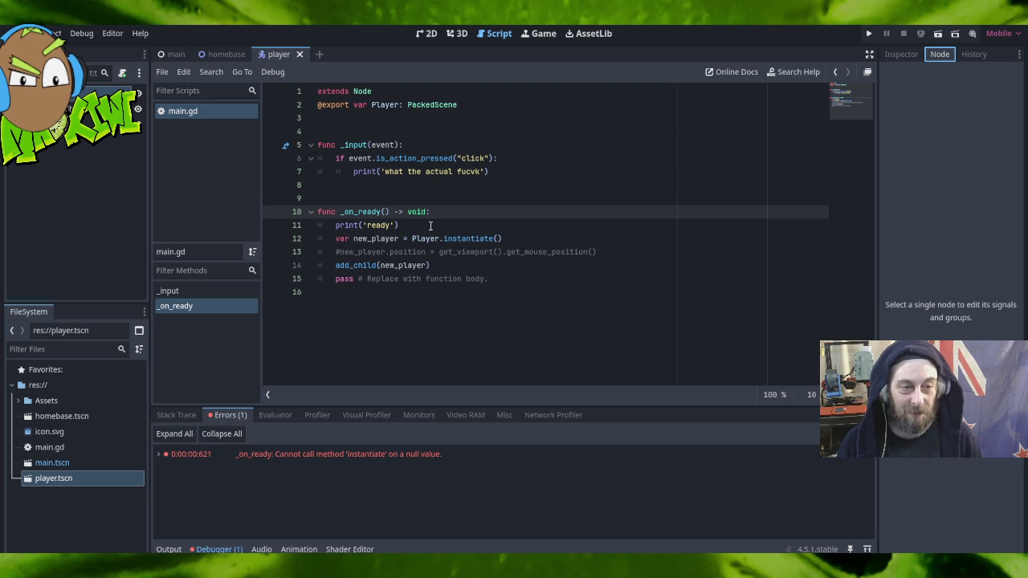
Delete the player instantiate, position and add_child lines from _on_ready
mouse_move(406, 226)
mouse_down()
mouse_move(551, 245)
mouse_move(577, 238)
mouse_up()
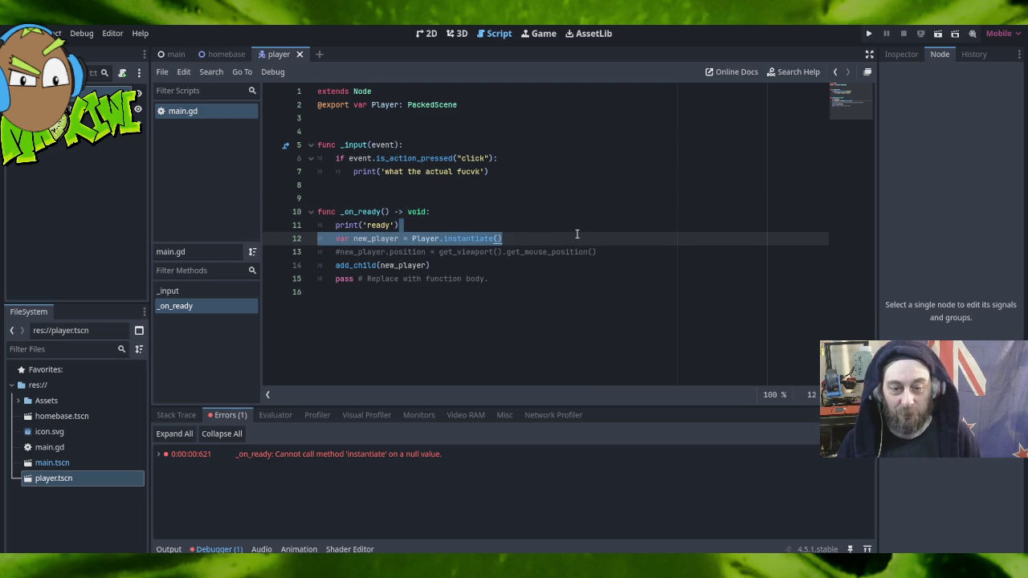
key(Delete)
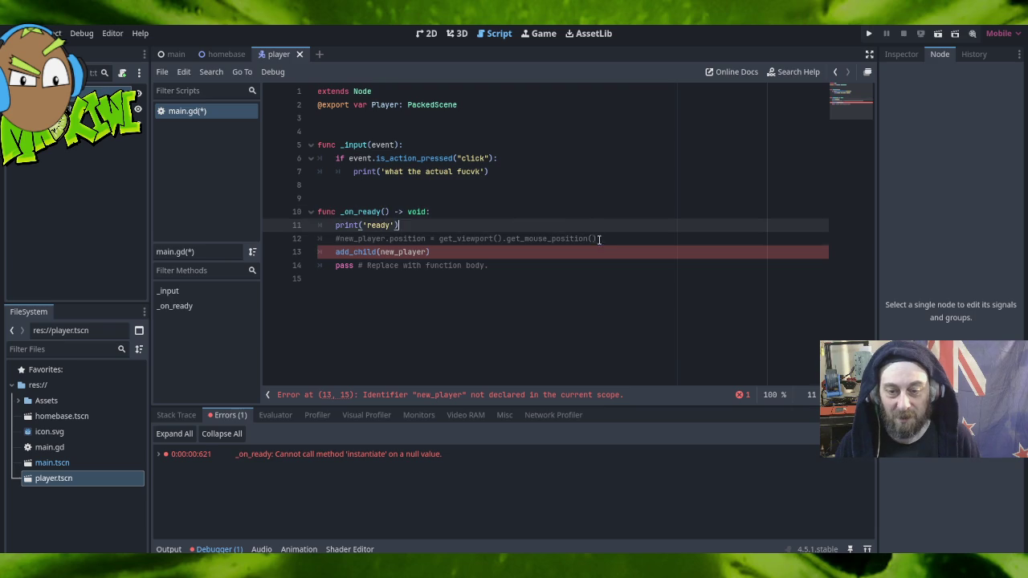
shift+click(627, 257)
key(Delete)
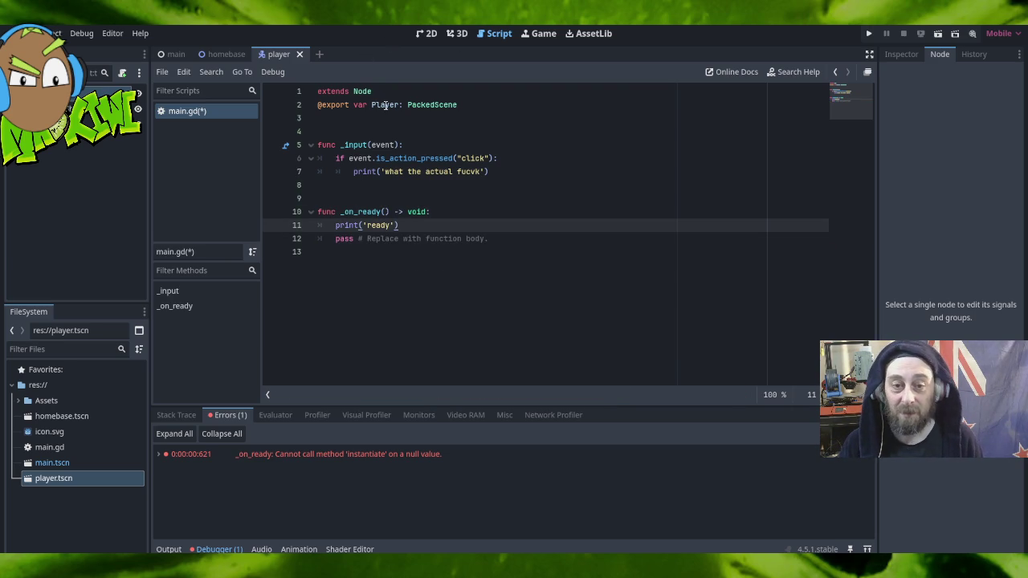
Read the PackedScene documentation tooltip, then show the physics body node's signals in the Node tab
mouse_move(444, 104)
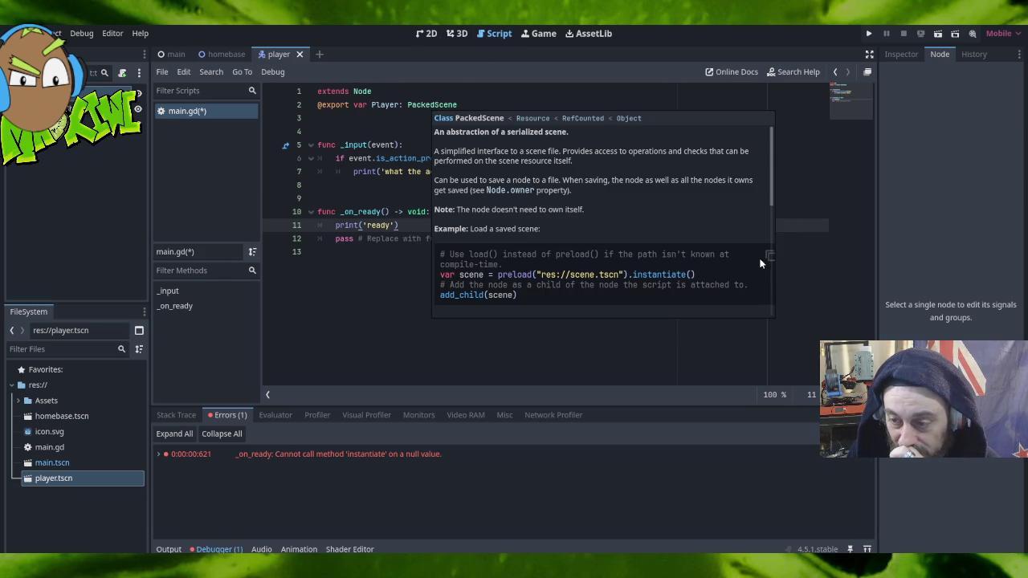
scroll(732, 237, down, 1)
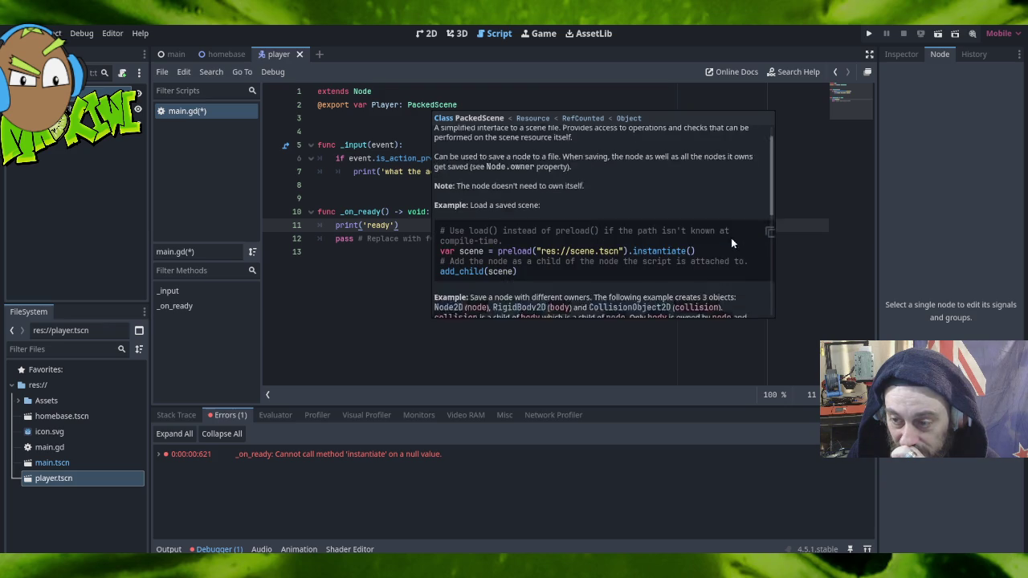
scroll(727, 240, down, 1)
scroll(688, 241, down, 4)
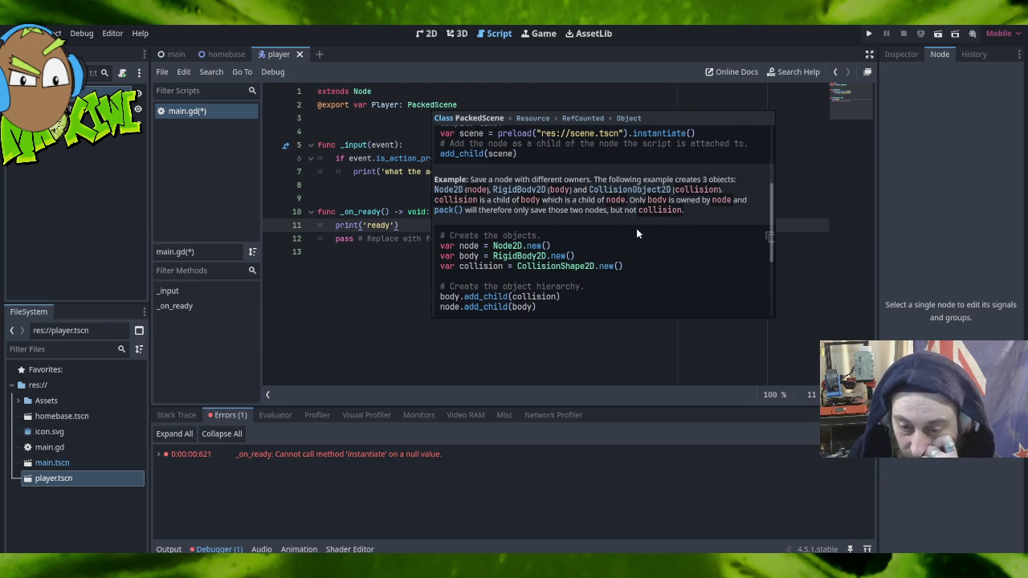
scroll(637, 231, down, 2)
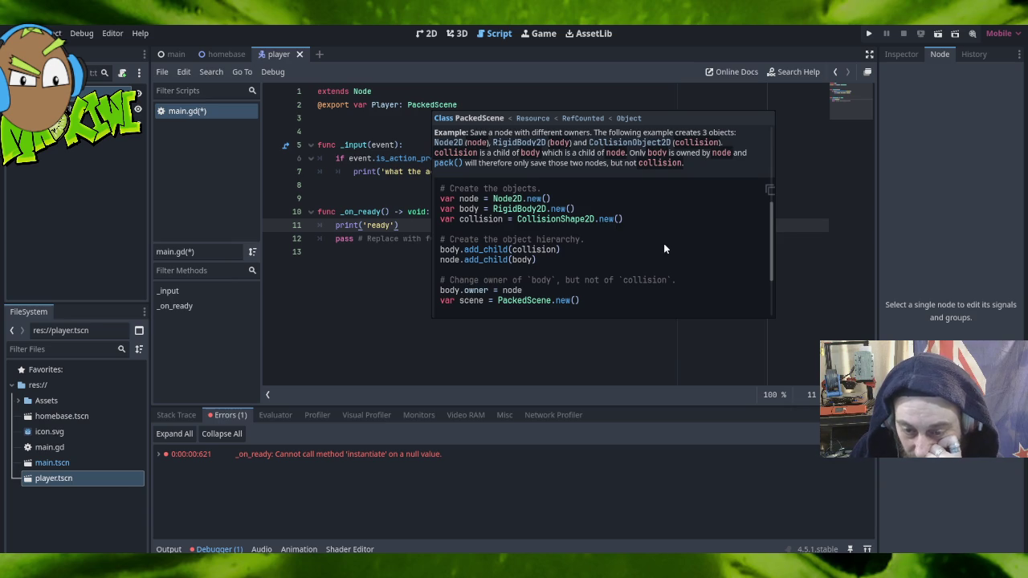
scroll(664, 248, down, 2)
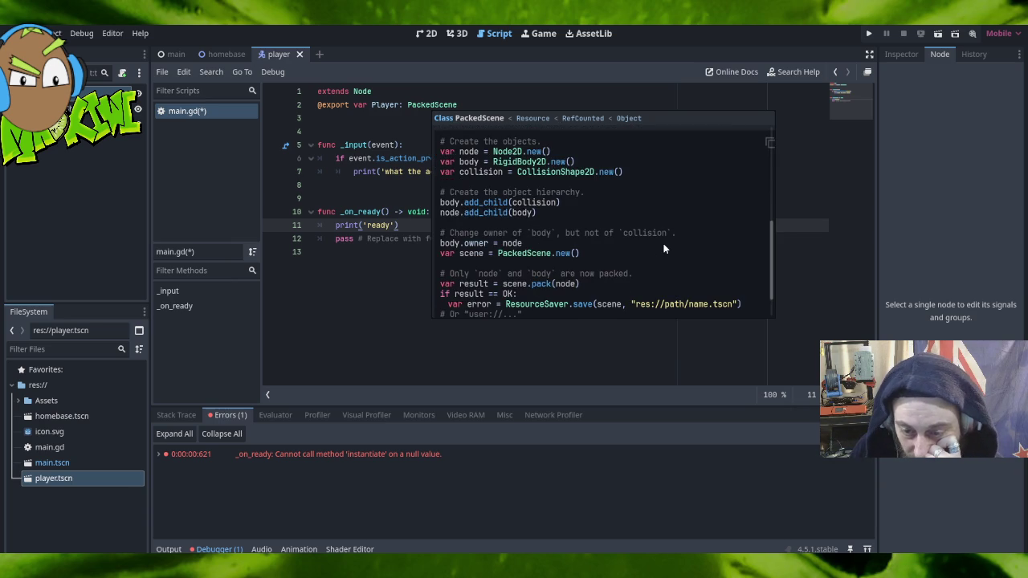
scroll(665, 248, down, 2)
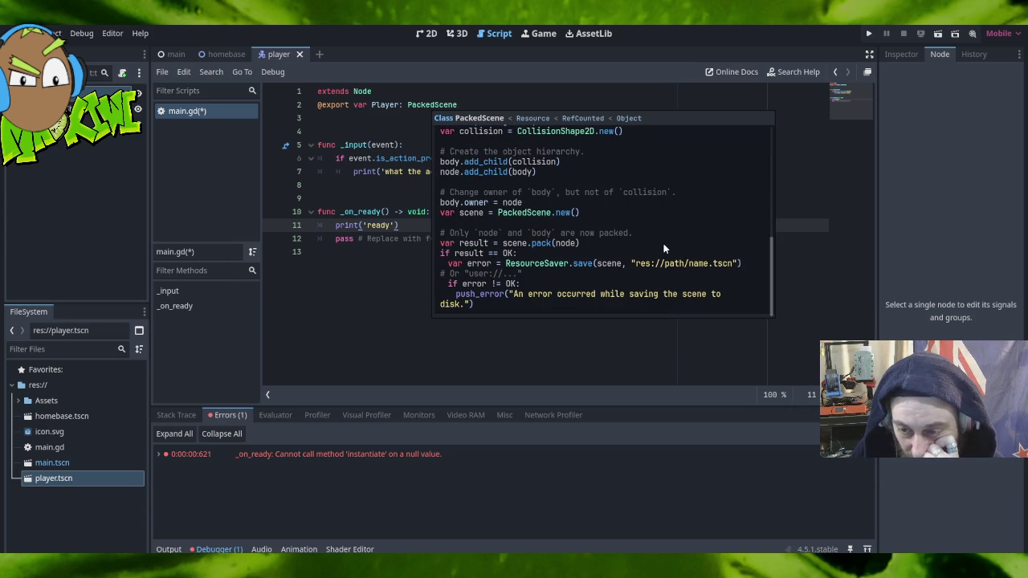
scroll(663, 248, up, 10)
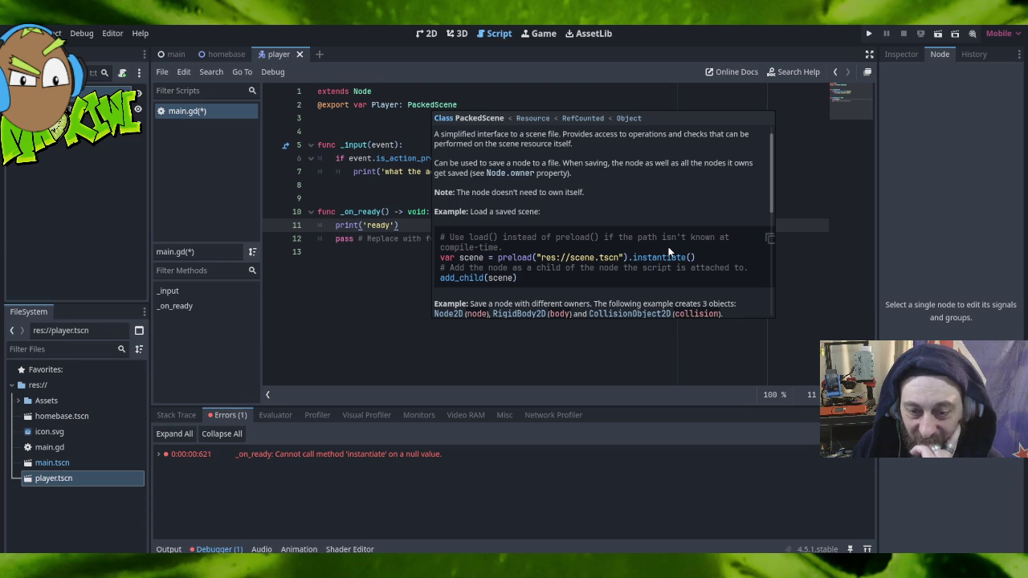
scroll(668, 252, down, 5)
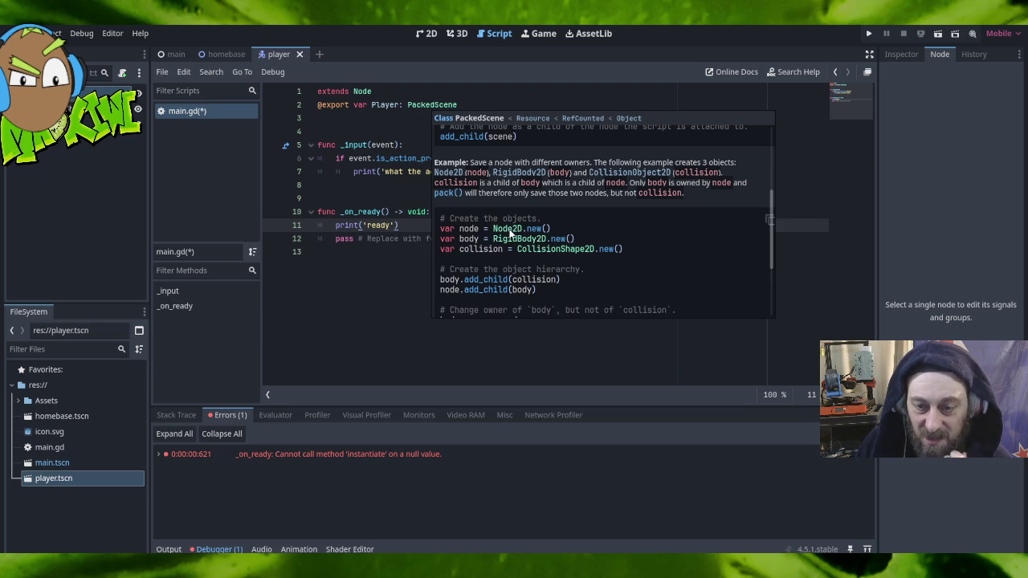
click(80, 94)
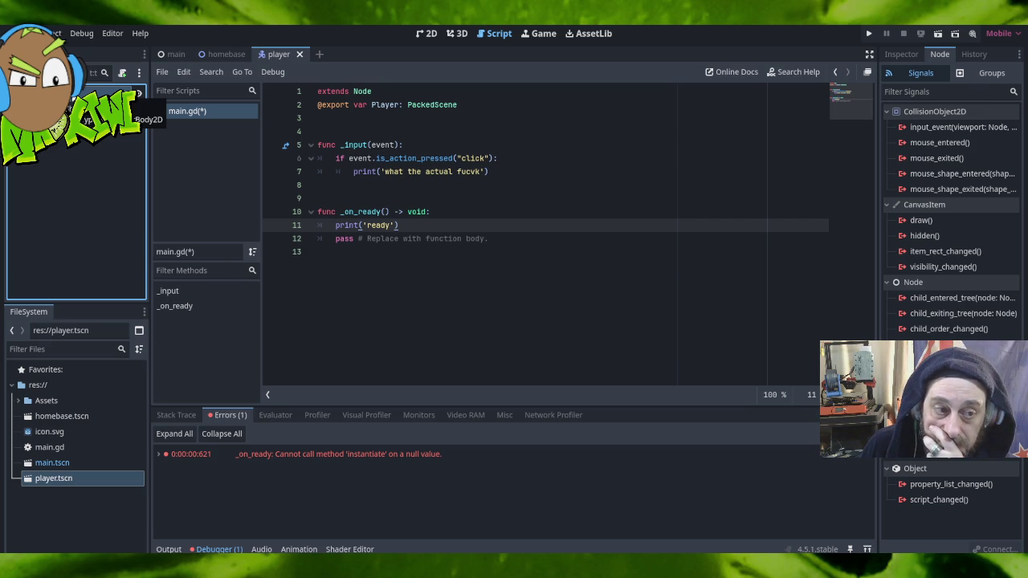
View the Sprite2D node's signals, then open main.tscn and delete the 'pass' placeholder line
click(87, 119)
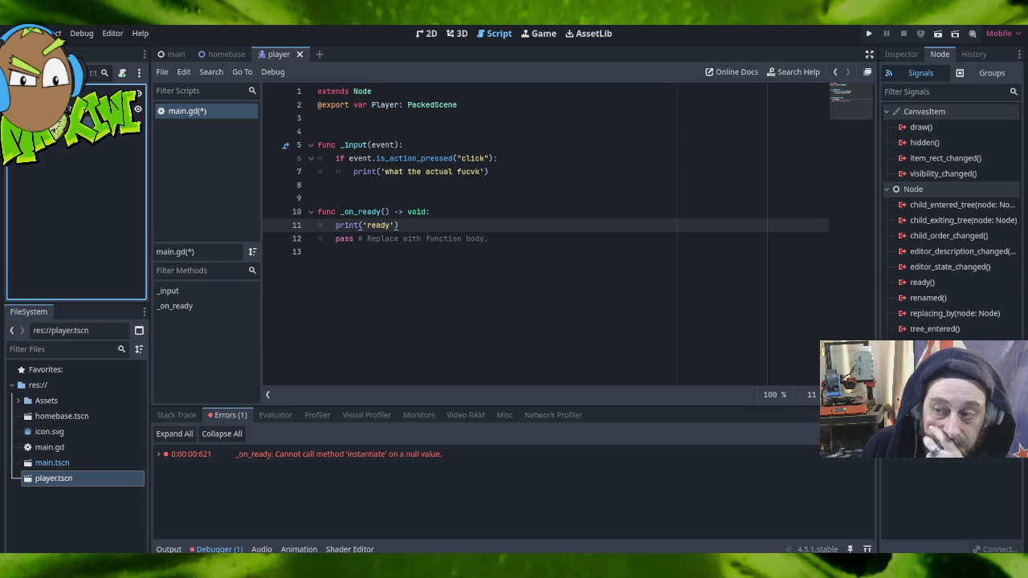
click(85, 134)
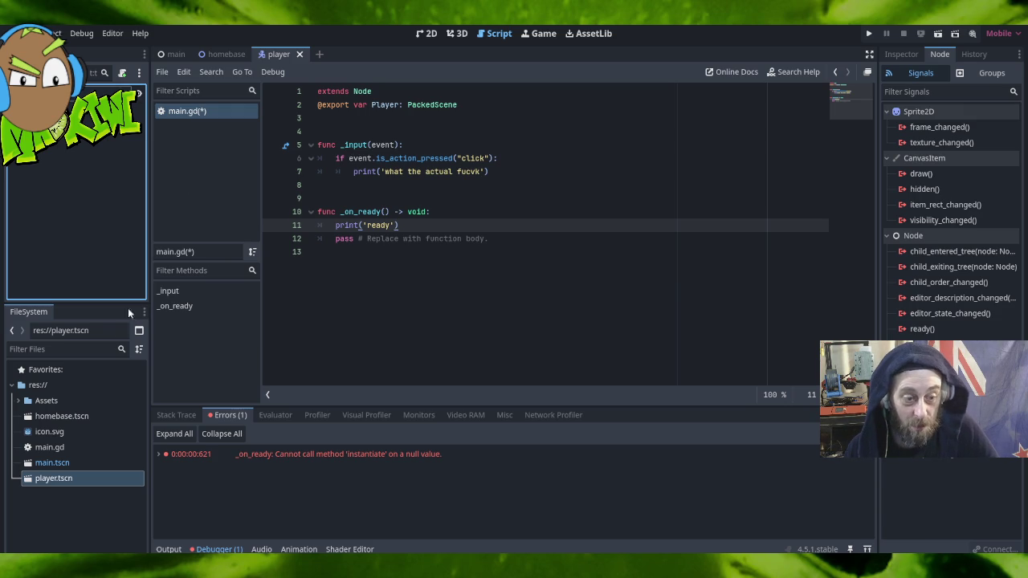
double_click(73, 460)
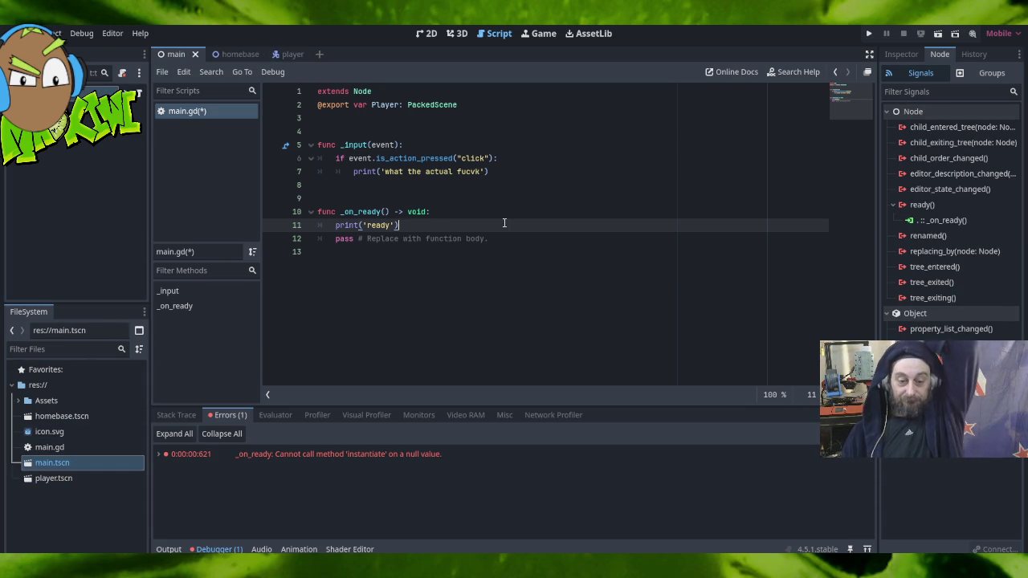
mouse_move(463, 223)
mouse_down()
mouse_move(463, 239)
mouse_move(580, 264)
mouse_up()
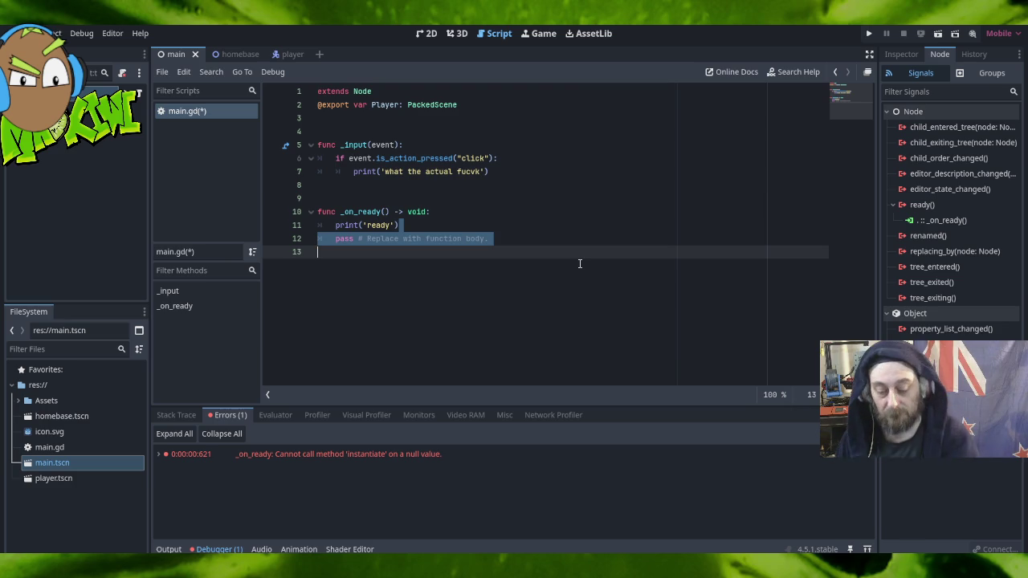
key(BackSpace)
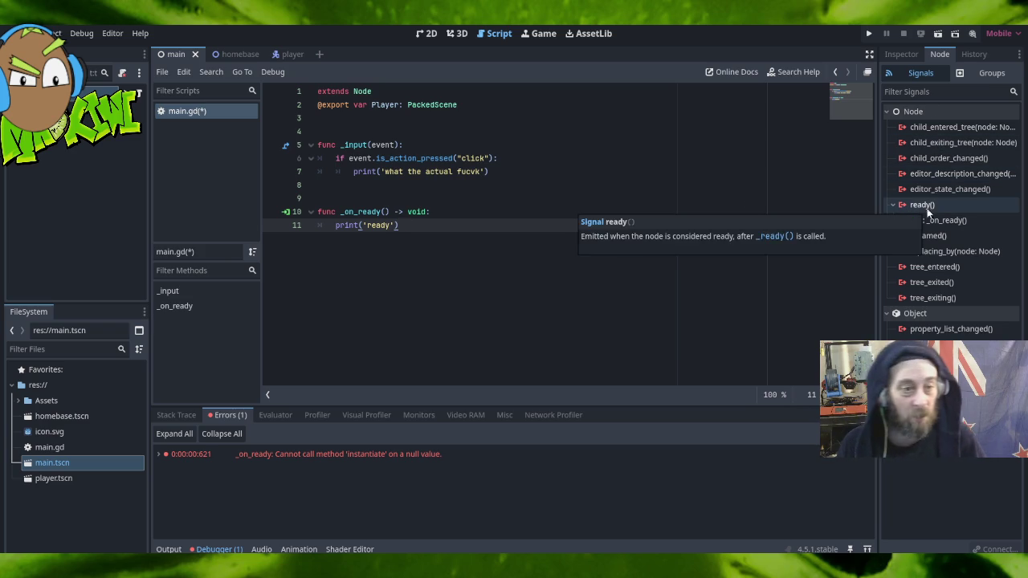
Open Add Child Node on the root node and select the Viewport node type
right_click(71, 97)
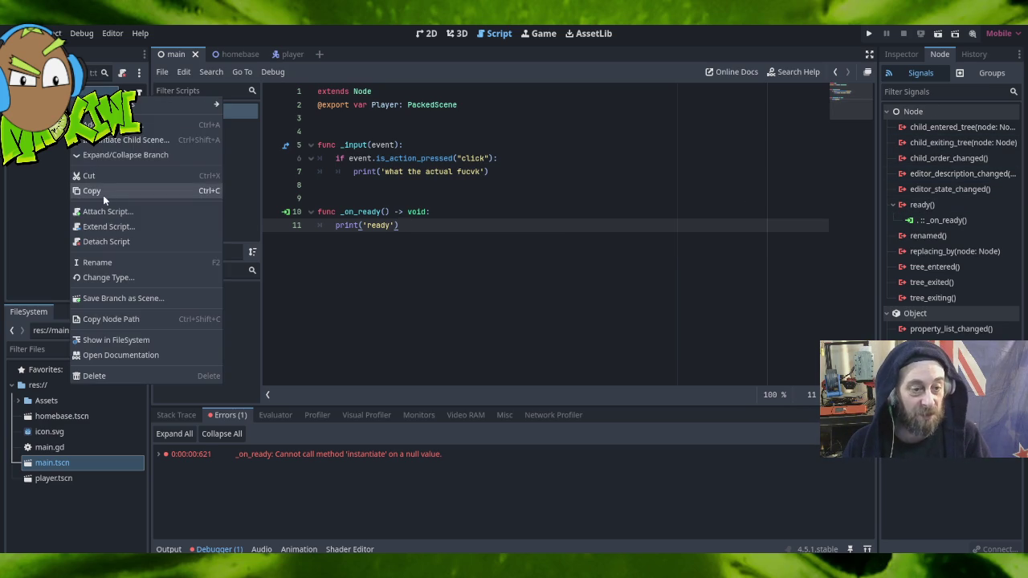
click(88, 125)
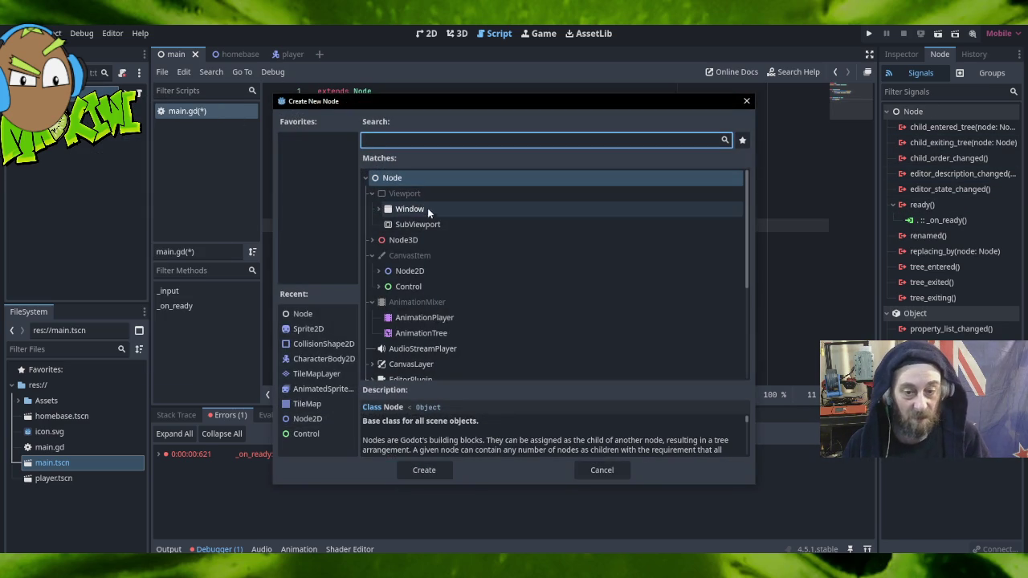
scroll(470, 242, down, 3)
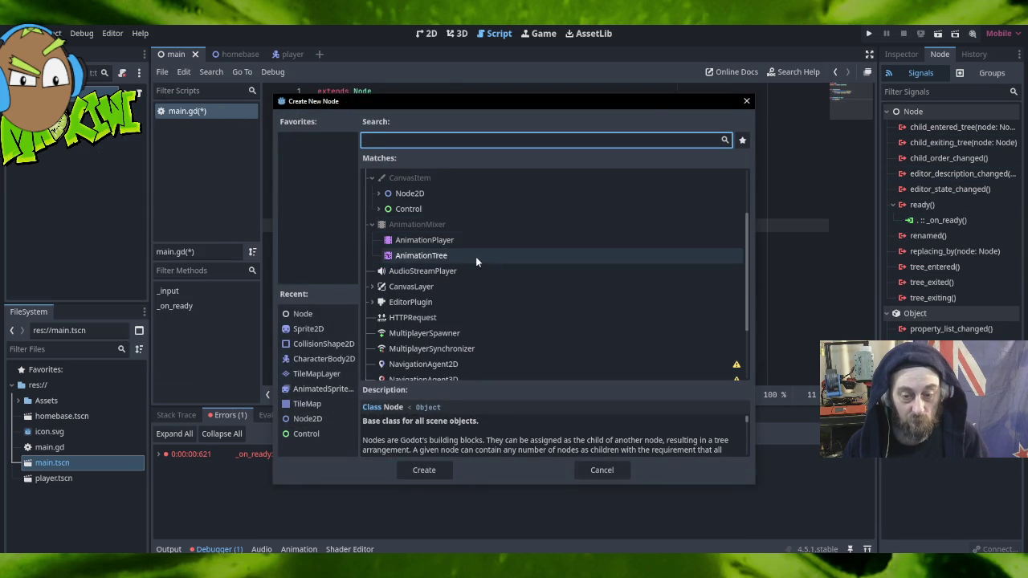
scroll(514, 289, down, 3)
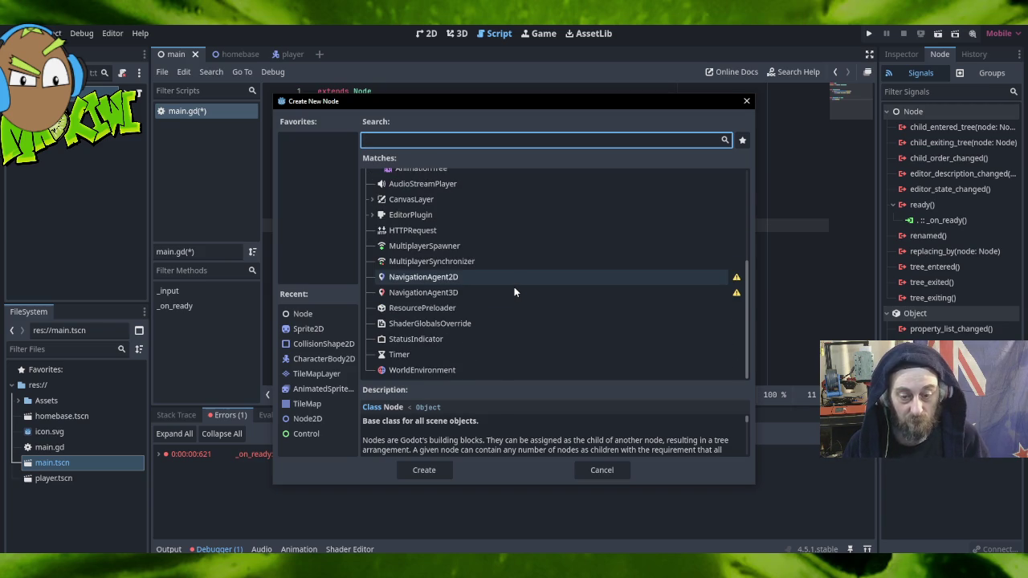
scroll(515, 293, up, 2)
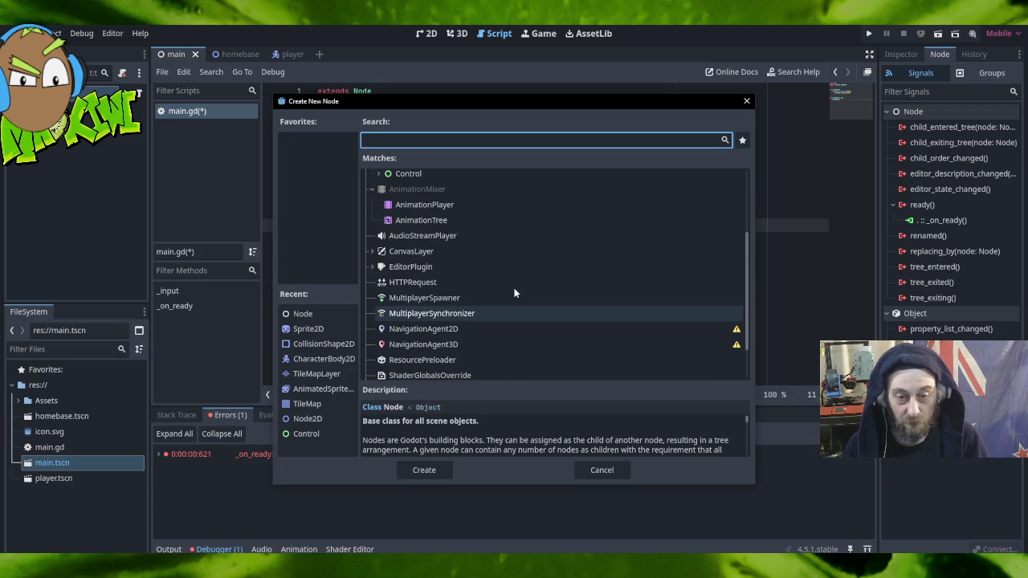
scroll(515, 293, up, 3)
scroll(515, 293, up, 1)
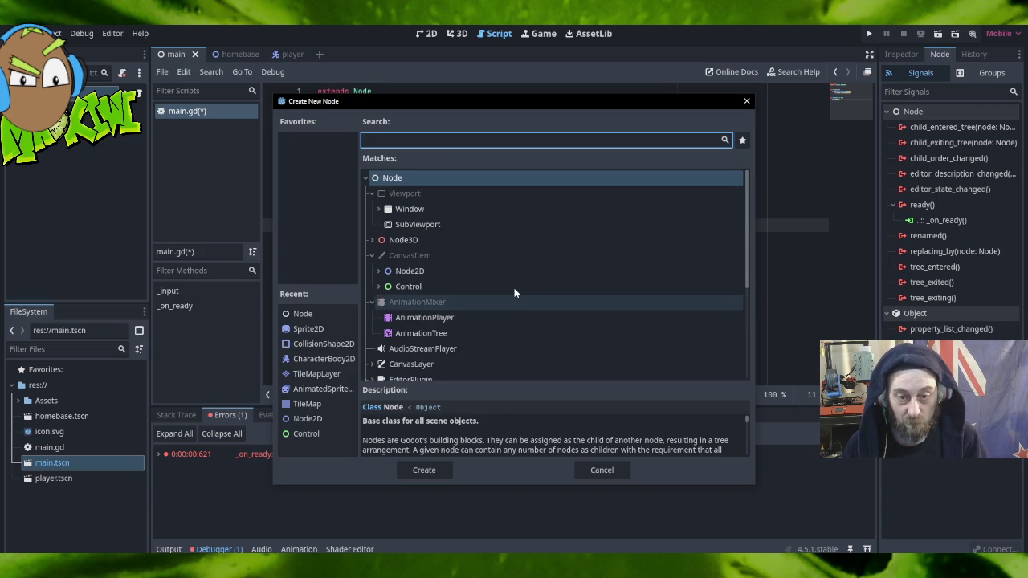
click(400, 200)
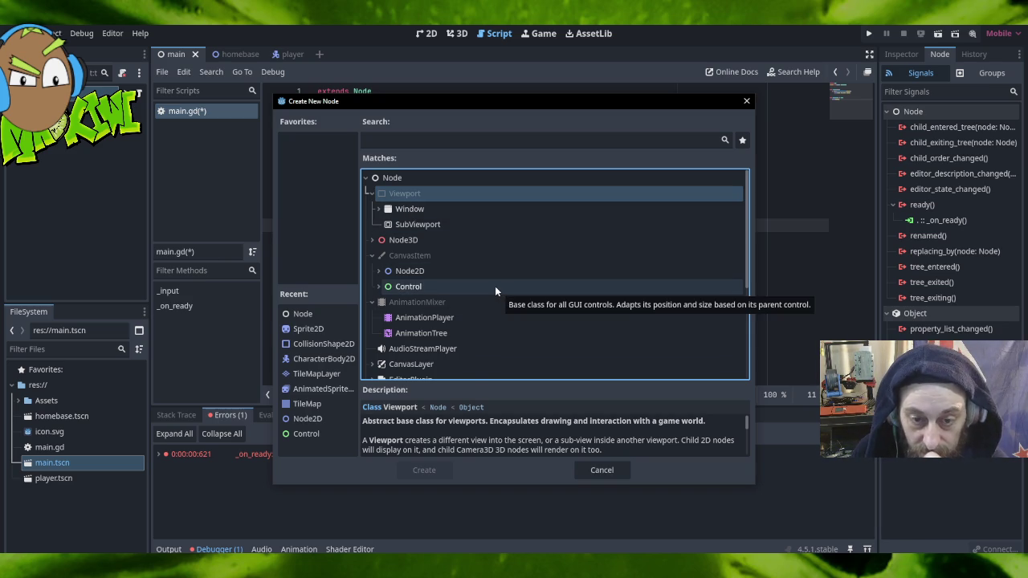
Expand the Viewport group and compare the Window and SubViewport node types
scroll(495, 286, down, 2)
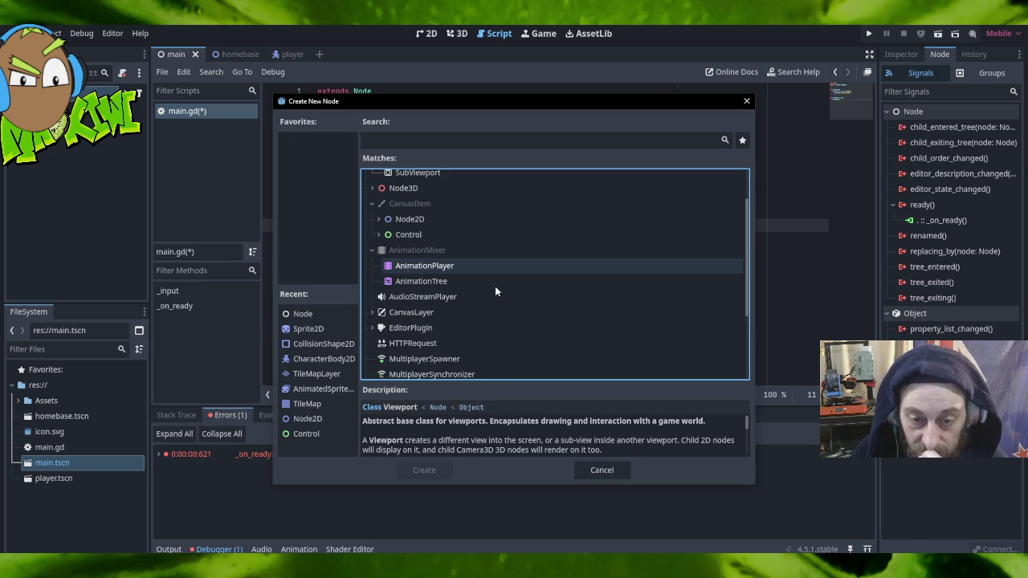
scroll(496, 291, up, 2)
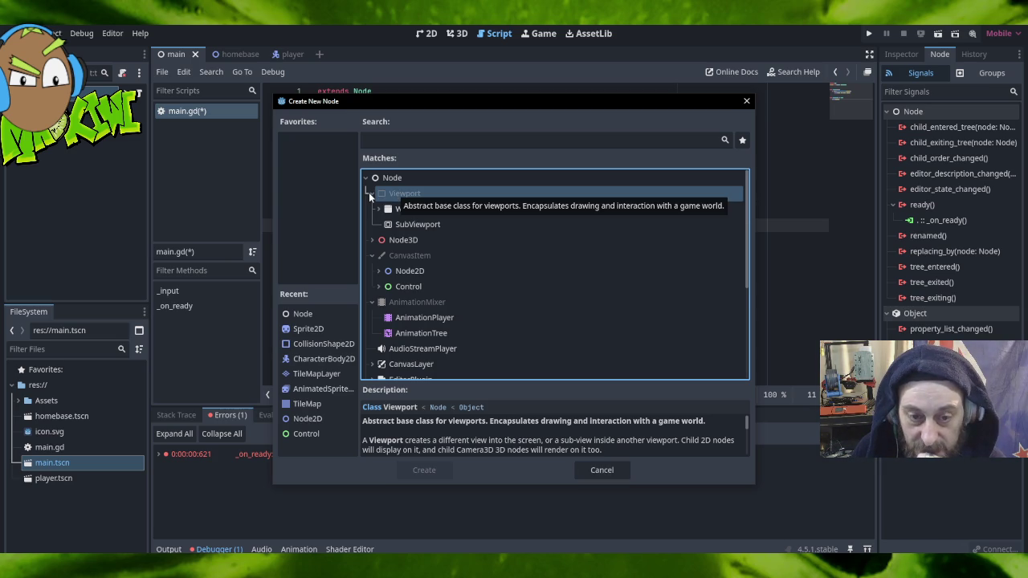
click(373, 193)
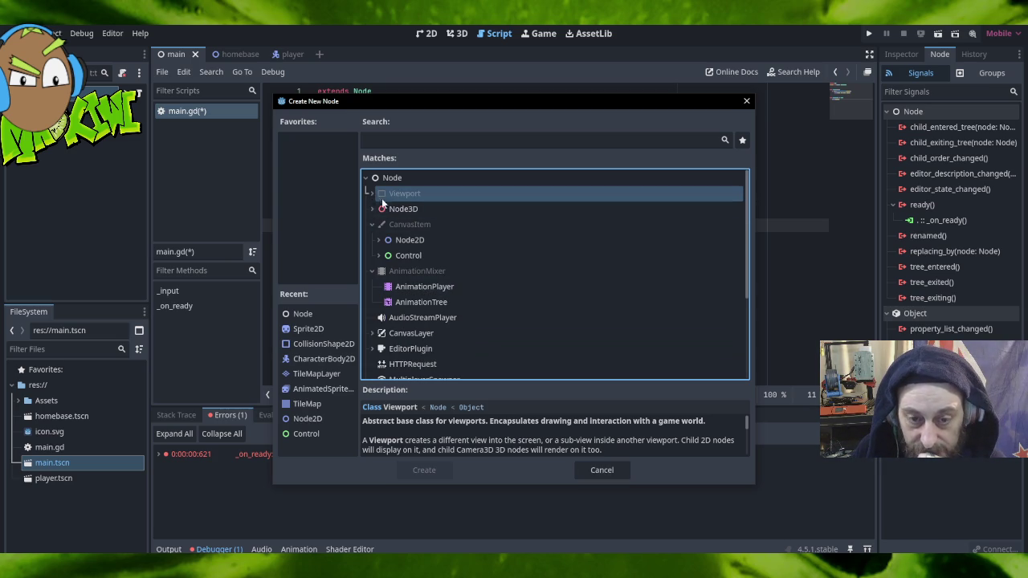
click(372, 193)
click(399, 210)
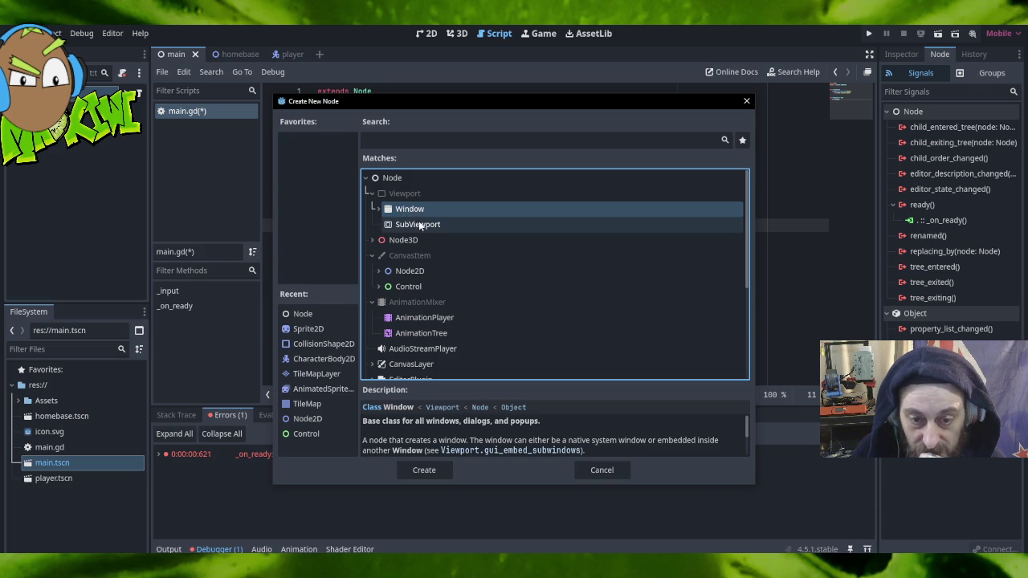
click(420, 226)
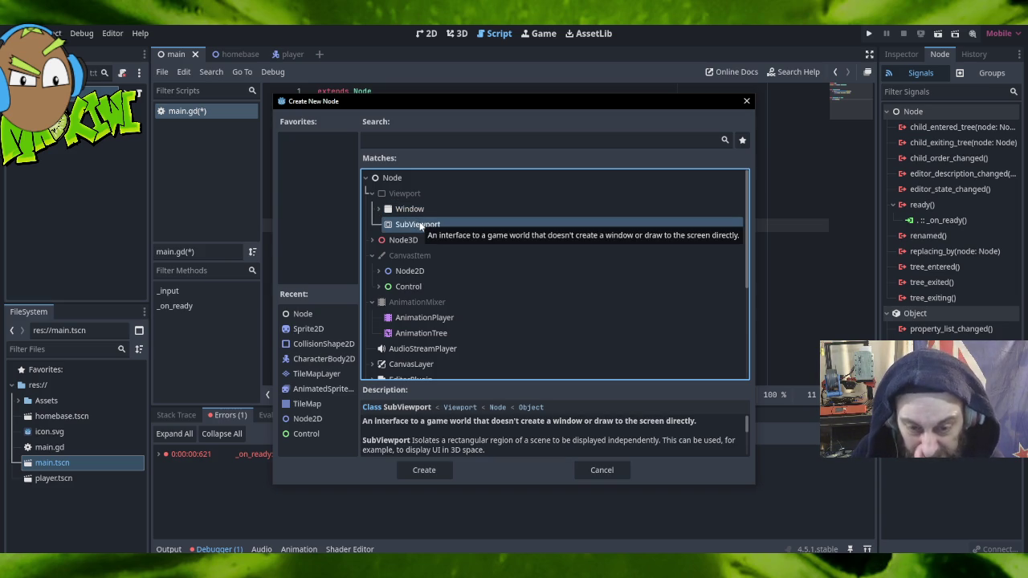
Look at Window and CanvasLayer, return to plain Node, and cancel adding a node
click(417, 210)
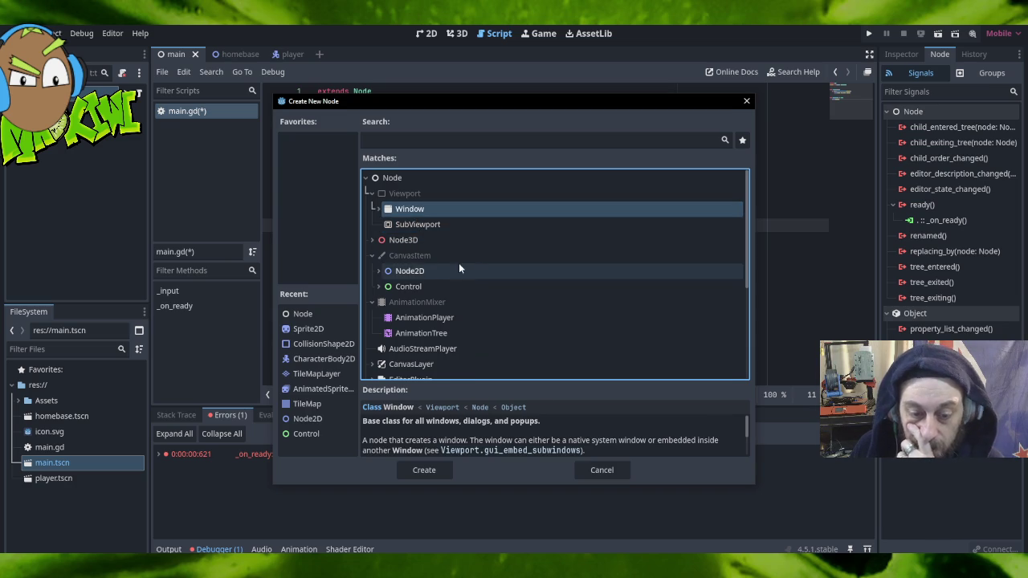
scroll(462, 273, down, 2)
click(442, 312)
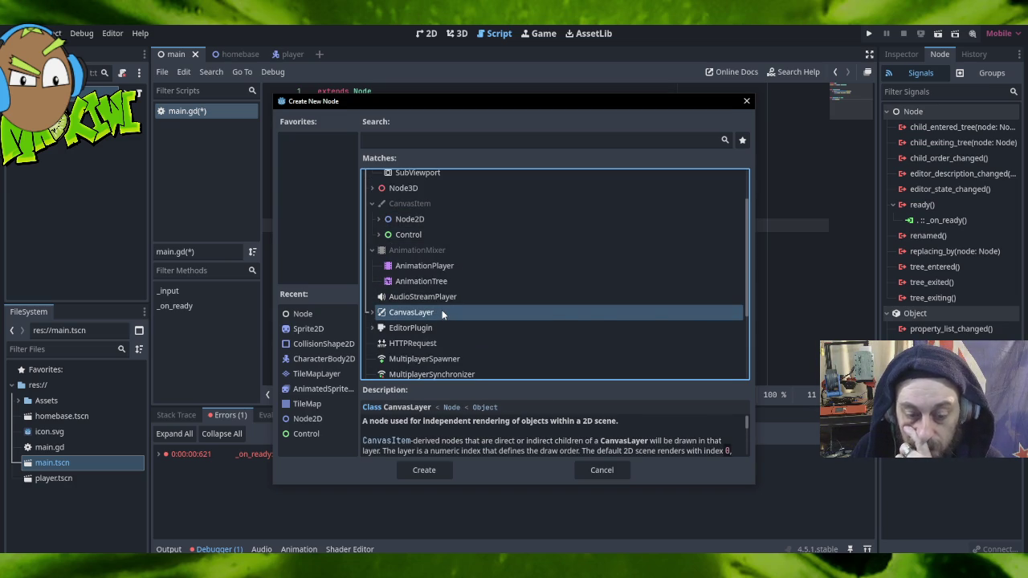
scroll(664, 453, down, 2)
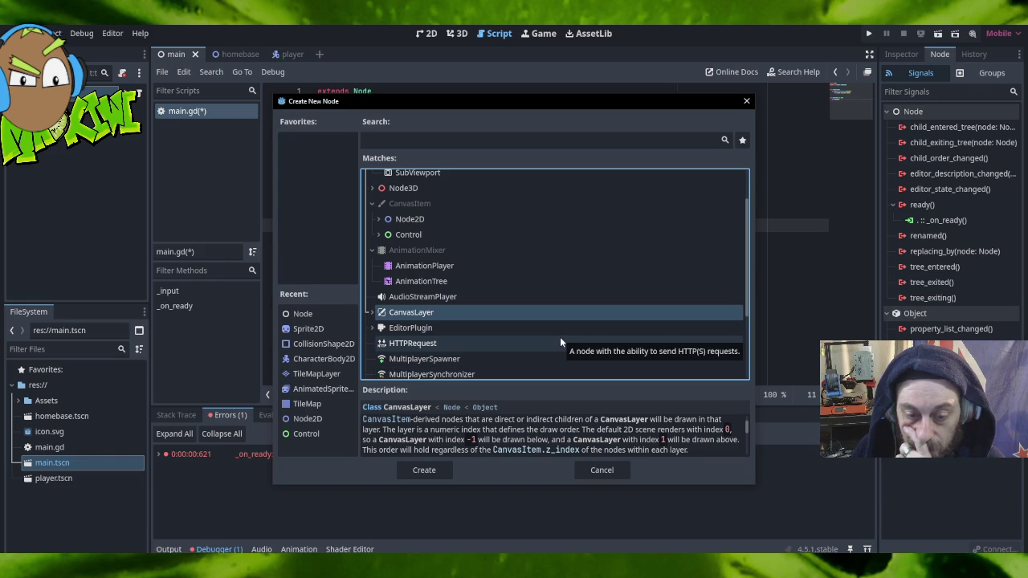
scroll(559, 337, up, 3)
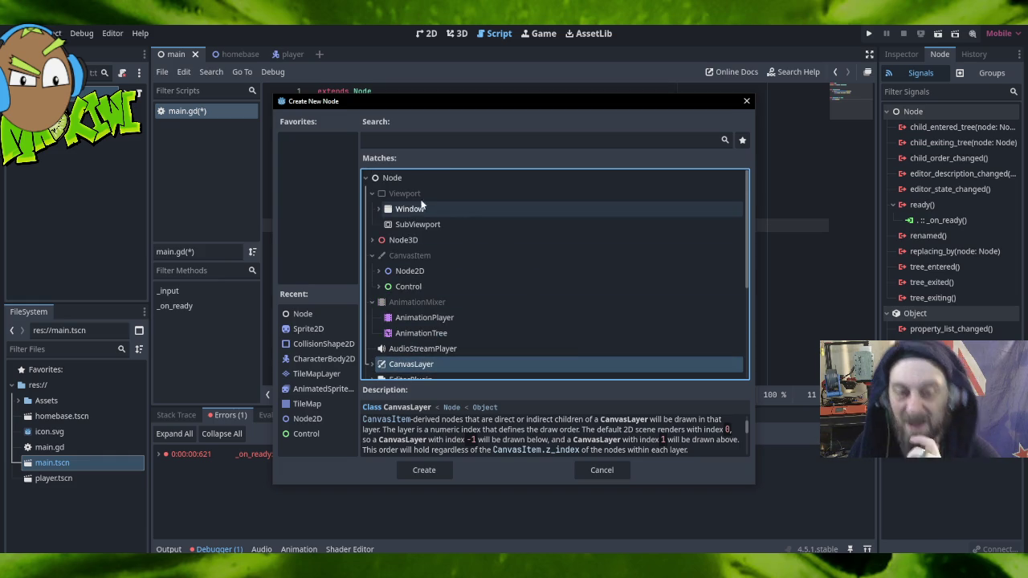
click(401, 178)
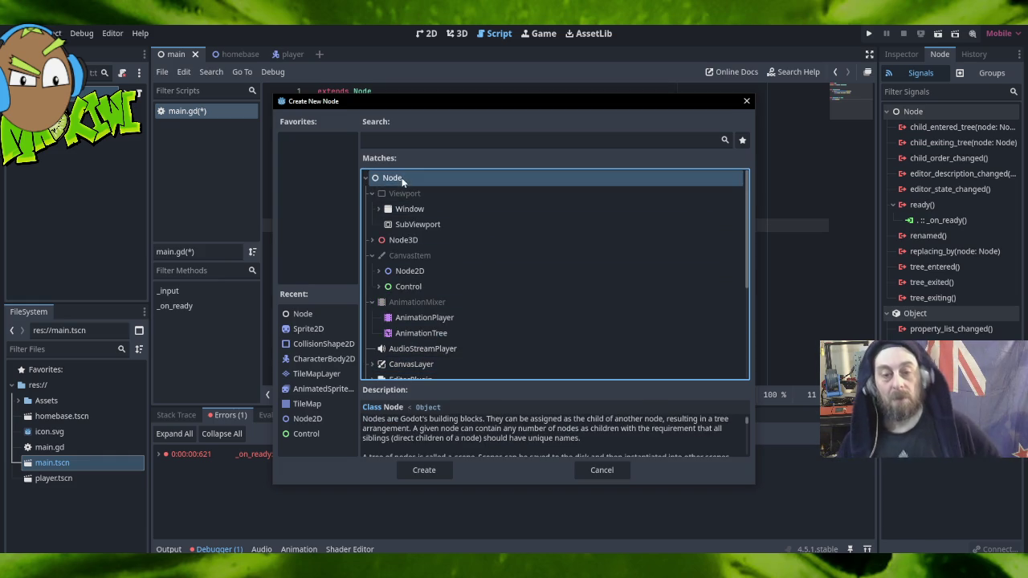
click(602, 470)
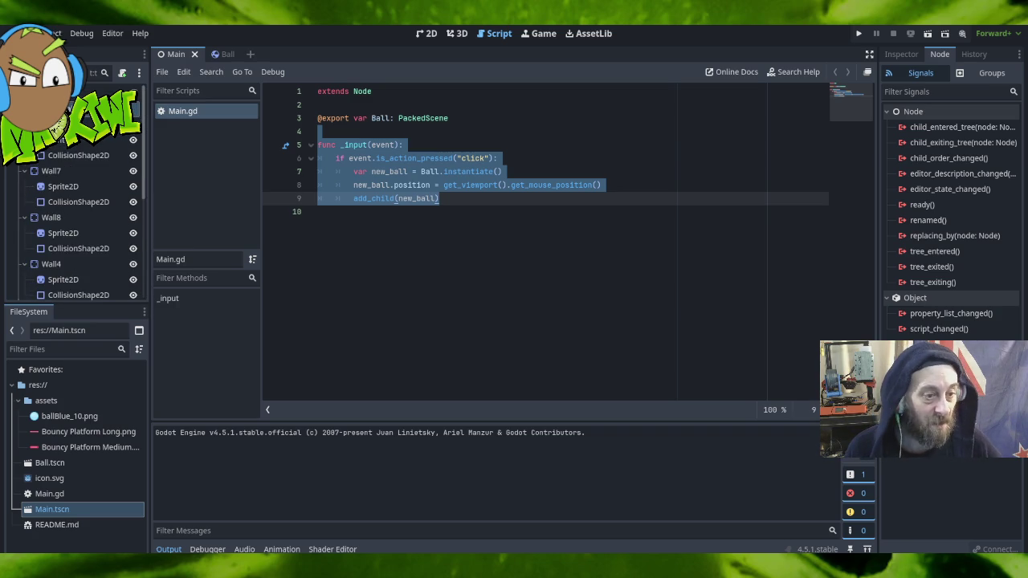
In the ball project, inspect the Main node's properties and its exported Ball scene
click(81, 141)
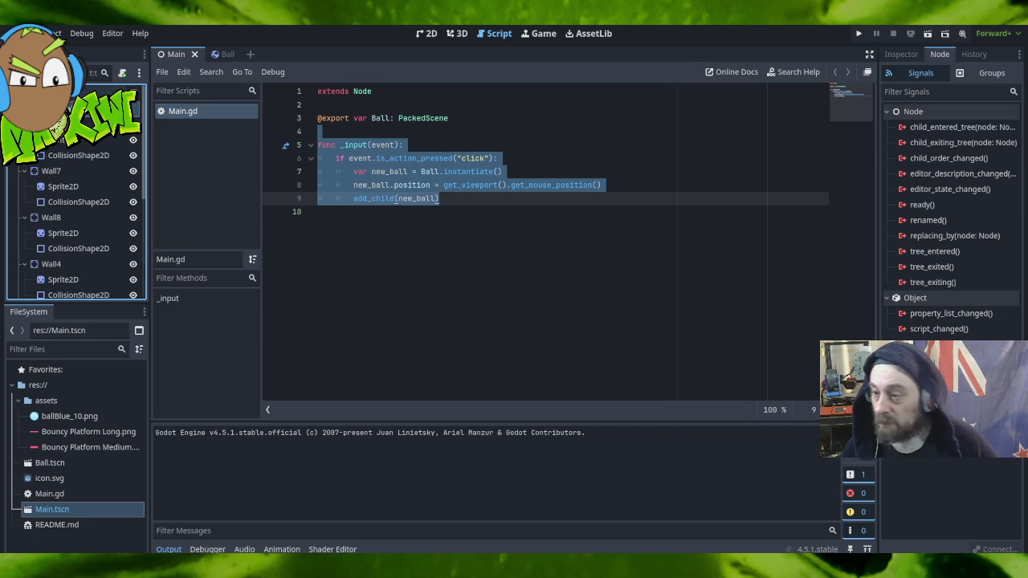
click(897, 51)
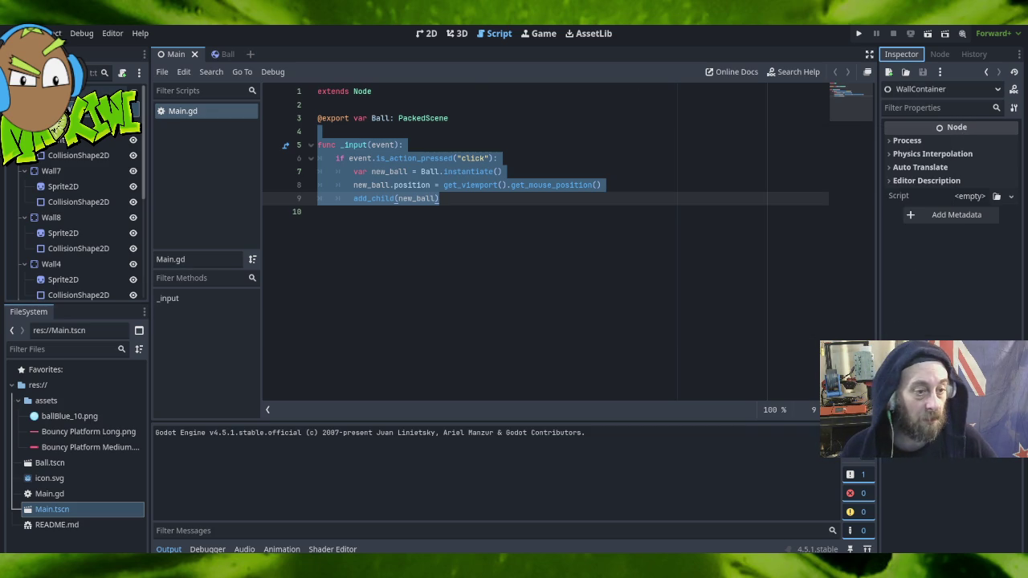
click(48, 94)
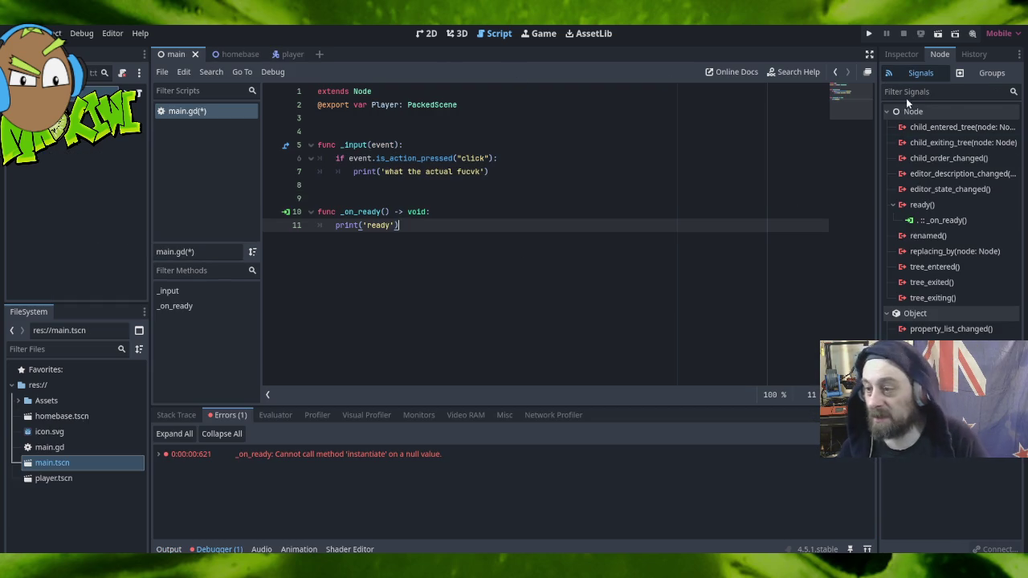
Load player.tscn into the main node's Player property through the Inspector's Load option
click(901, 56)
click(966, 143)
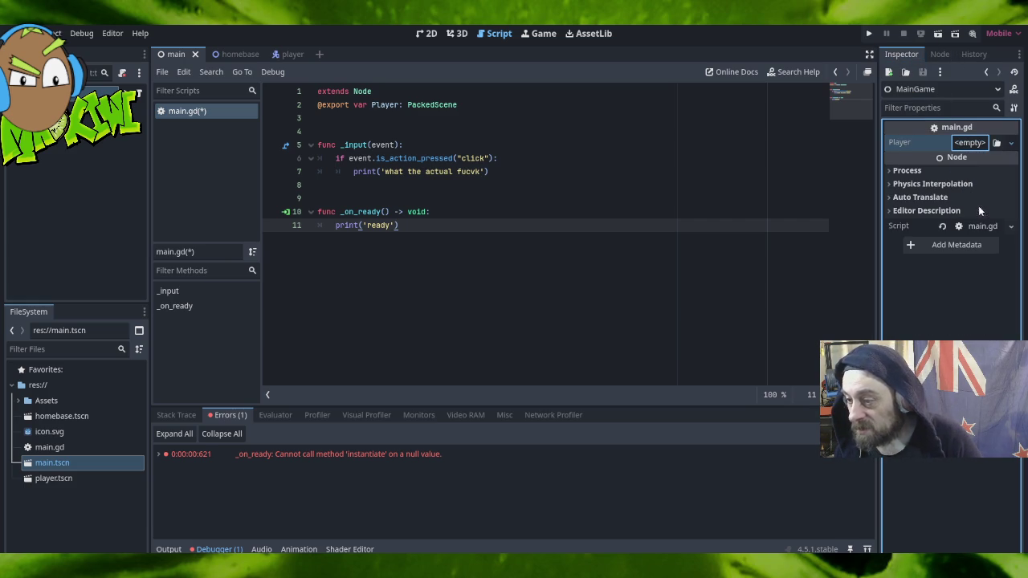
click(975, 211)
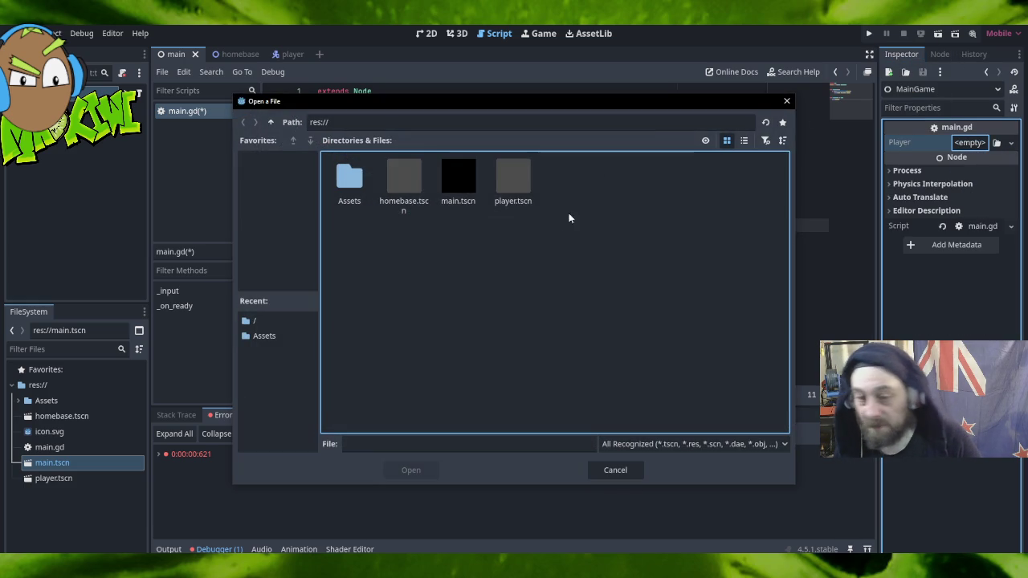
double_click(509, 178)
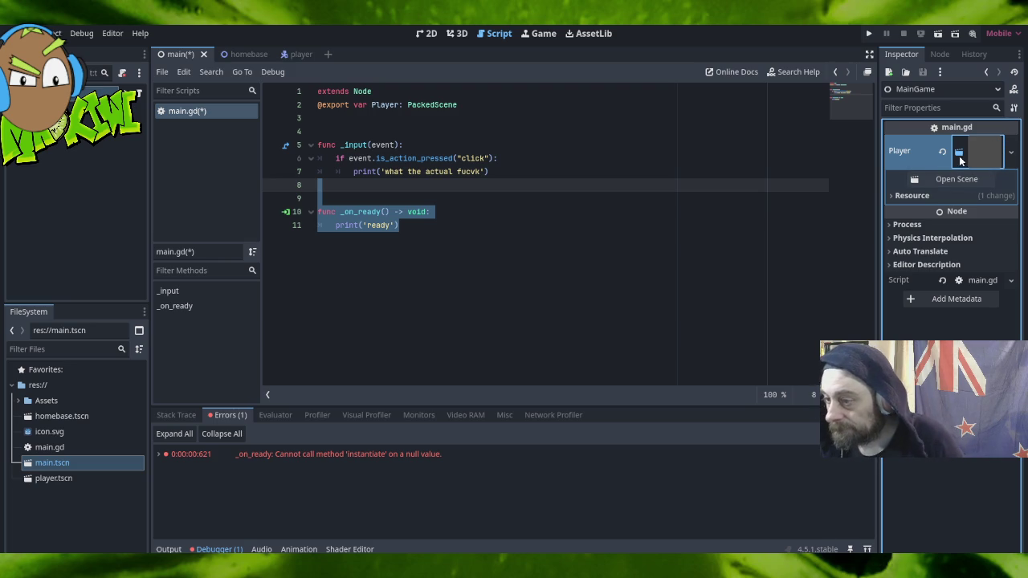
Replace the Player slot with a new empty PackedScene and revert its resource path setting
click(1012, 160)
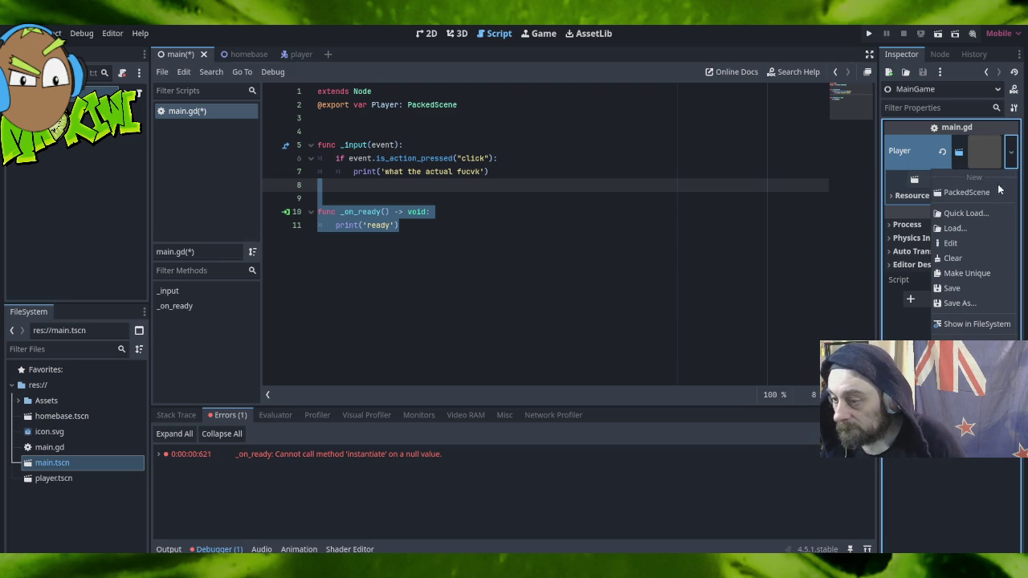
click(972, 193)
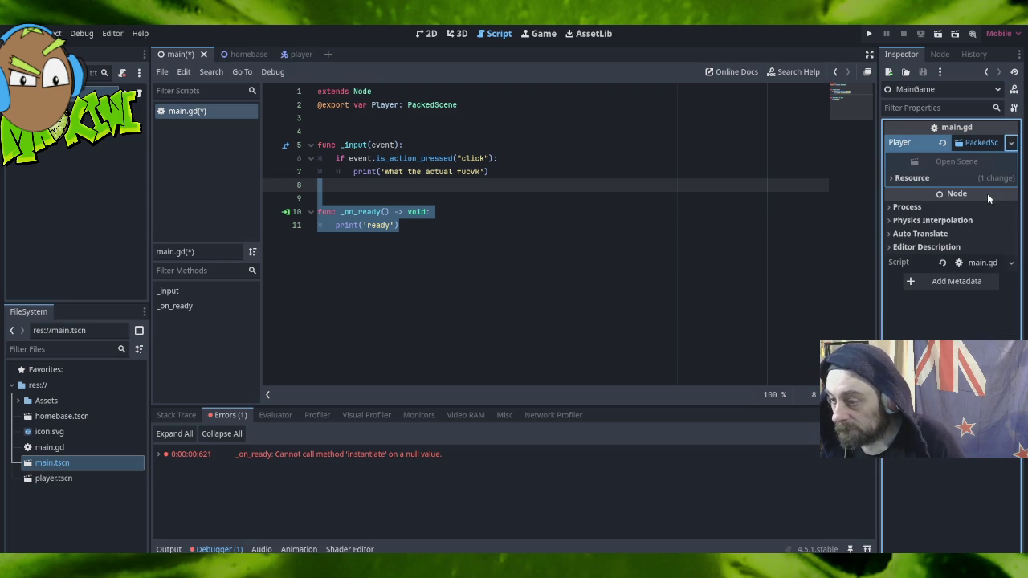
click(968, 142)
click(975, 144)
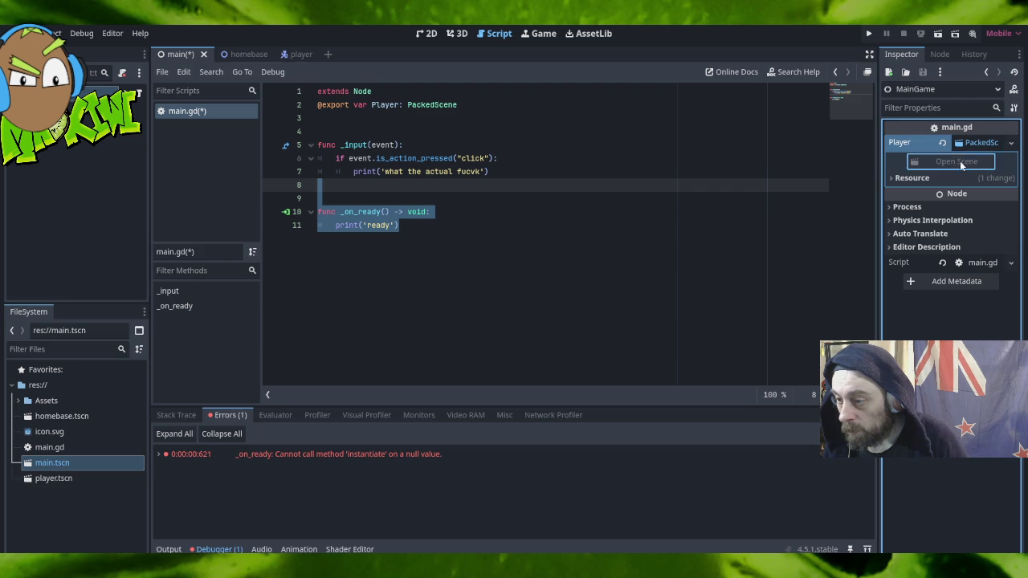
click(894, 177)
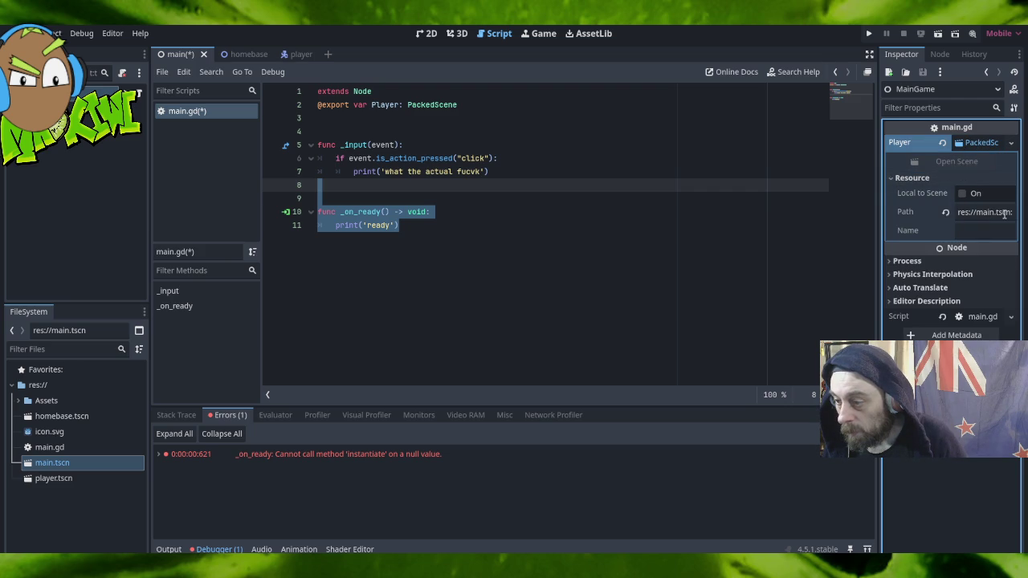
click(946, 214)
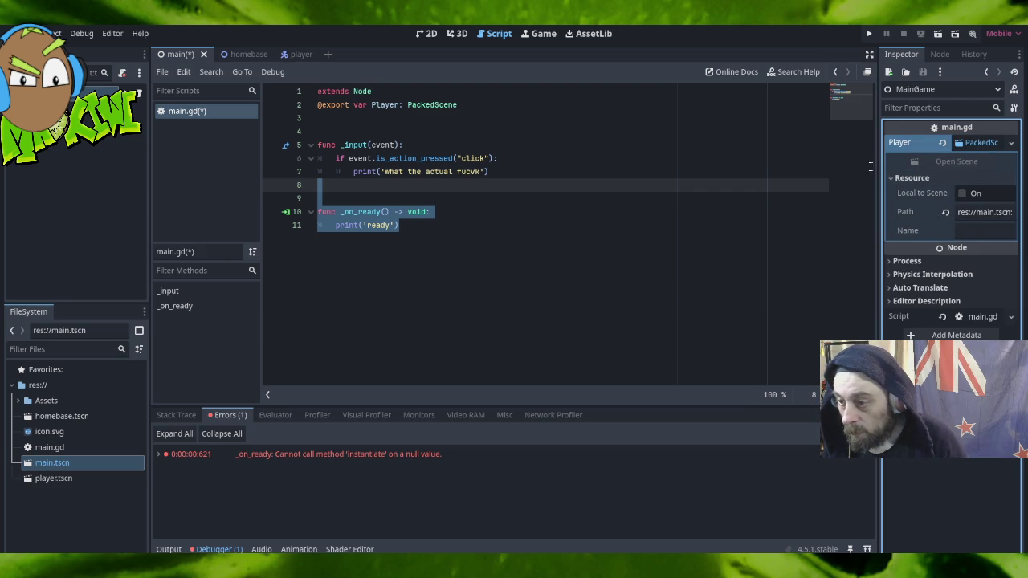
click(910, 179)
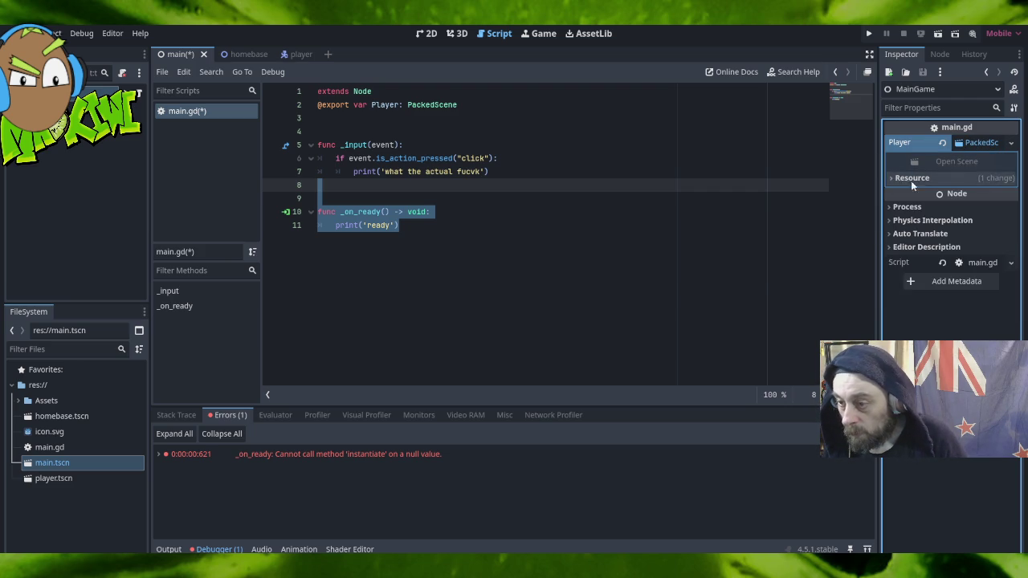
Load player.tscn into the Player property again
click(1011, 143)
click(975, 210)
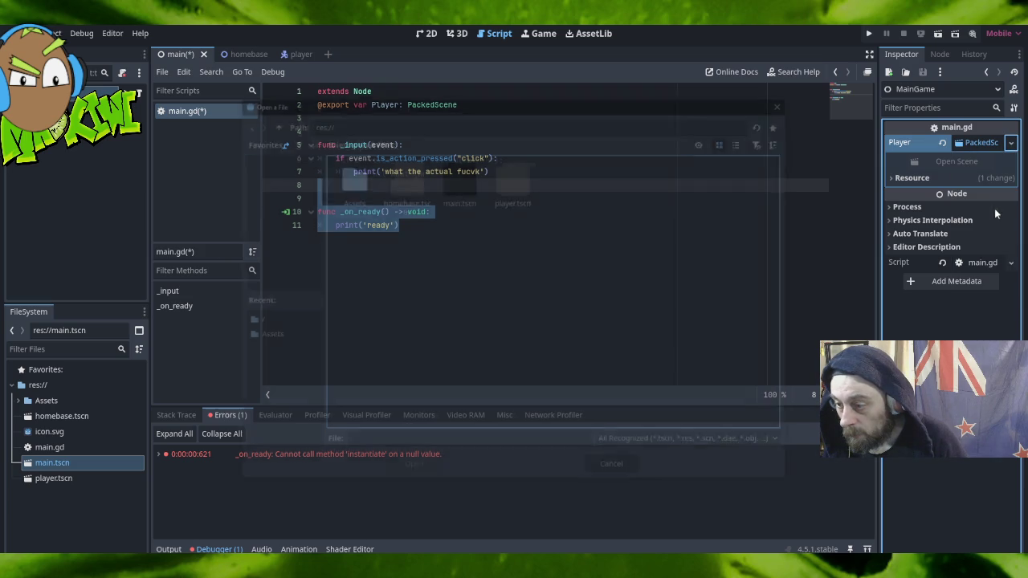
double_click(518, 183)
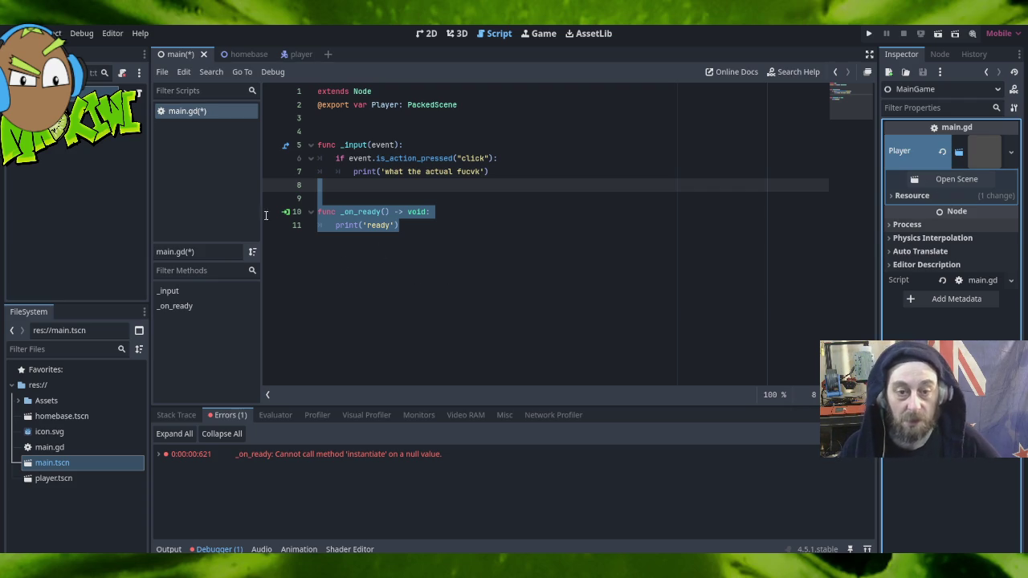
click(40, 33)
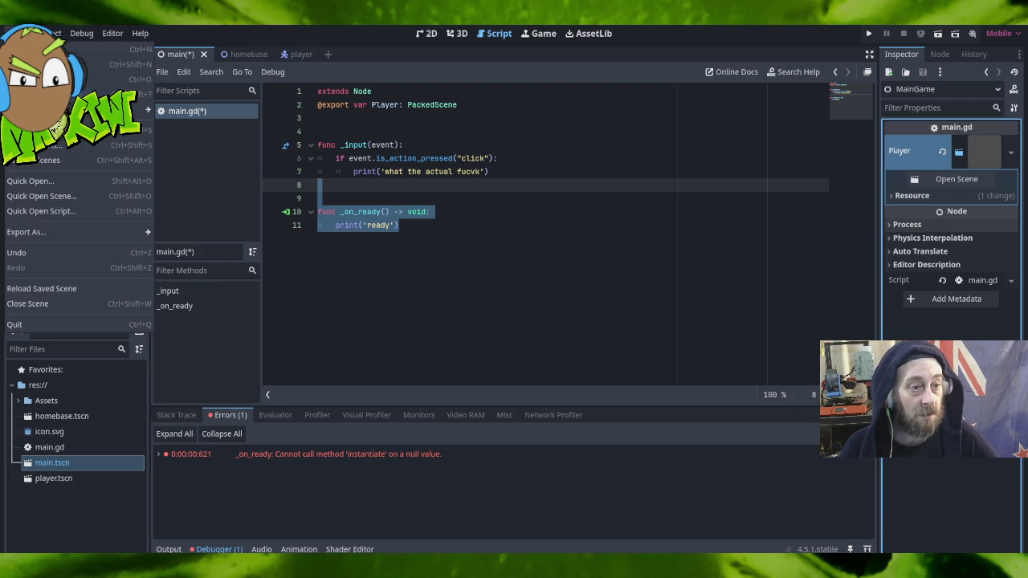
Save the main scene and script, then select player.tscn and main.gd in FileSystem
click(36, 160)
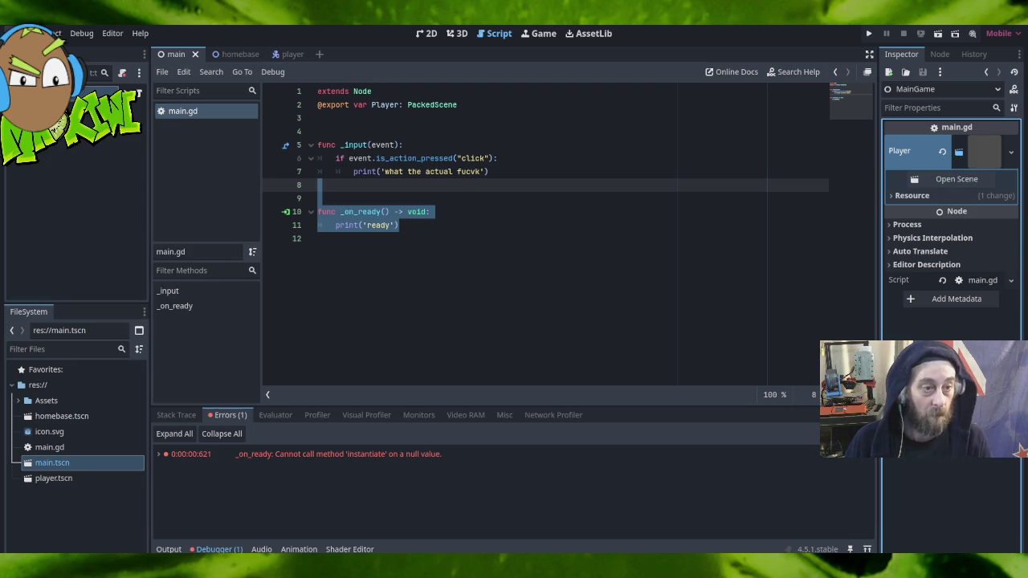
click(92, 475)
click(83, 460)
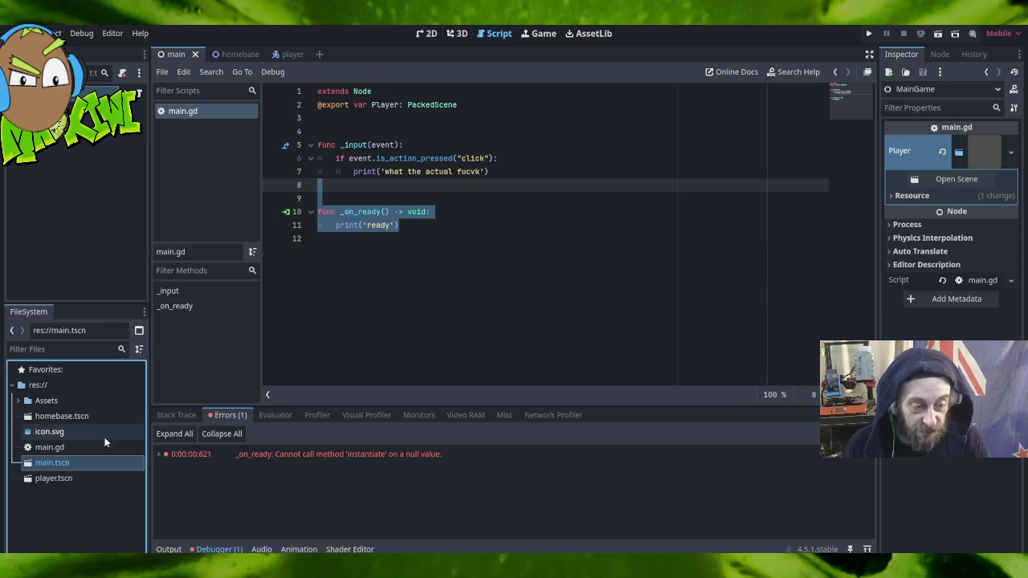
click(102, 443)
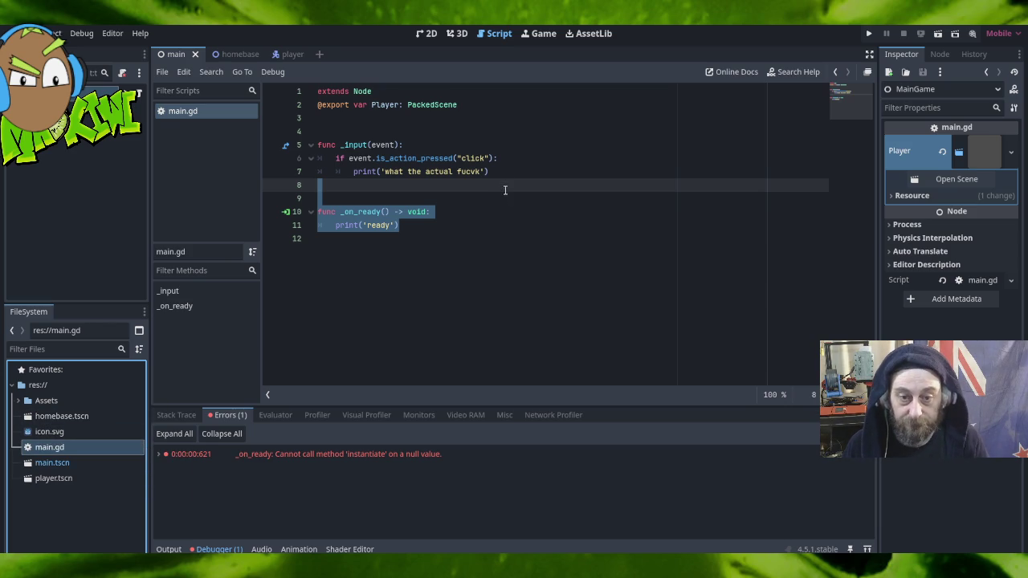
click(526, 241)
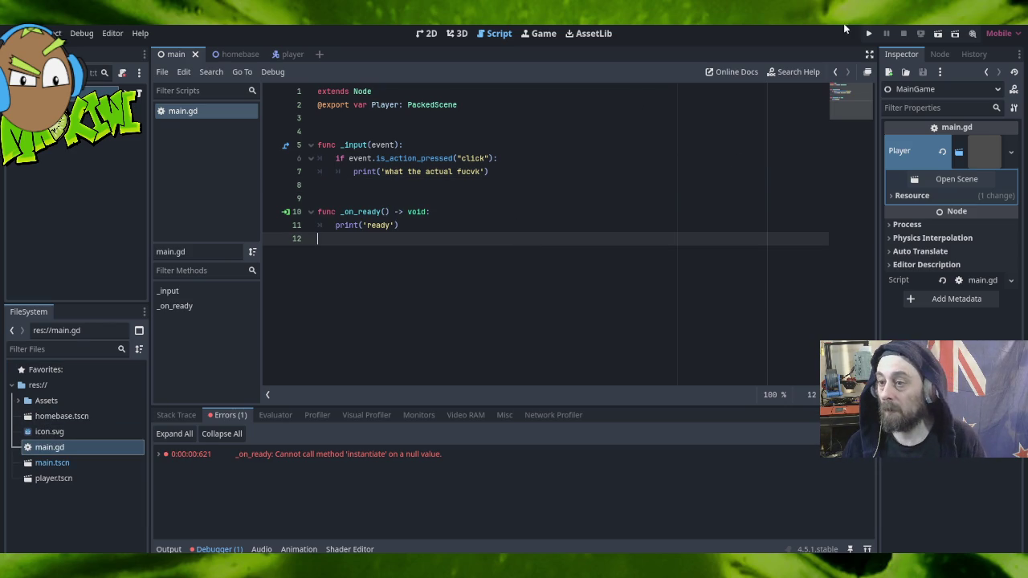
Run the game, review the missing 'click' action errors in the debugger, then close it
click(869, 33)
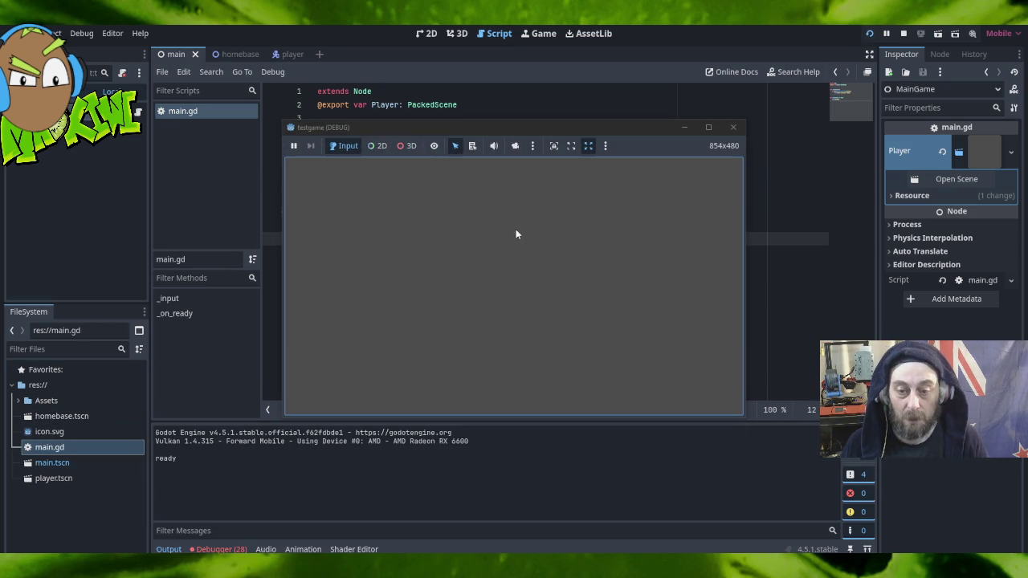
mouse_move(575, 127)
mouse_down()
mouse_move(585, 103)
mouse_move(628, 96)
mouse_up()
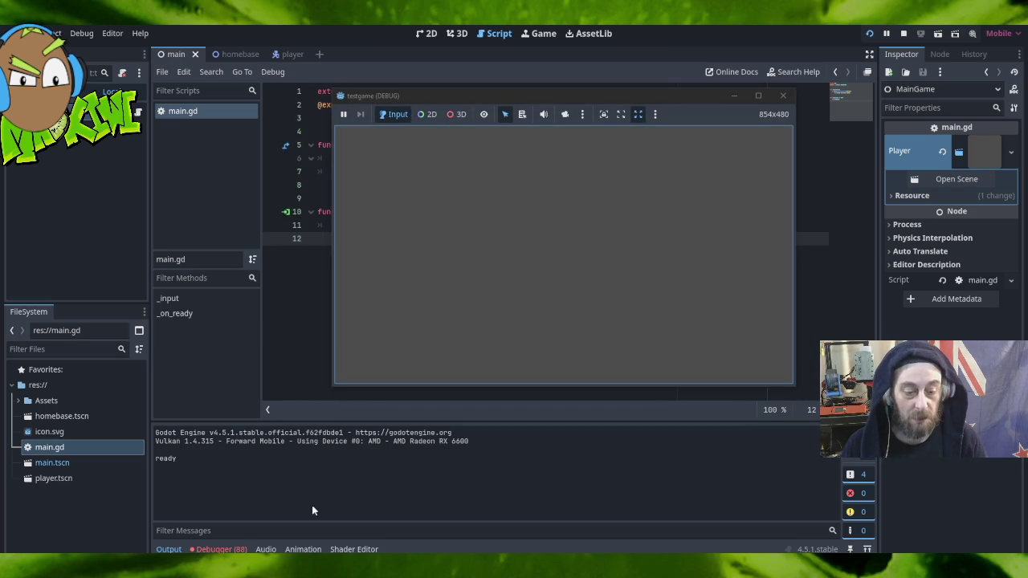
click(216, 549)
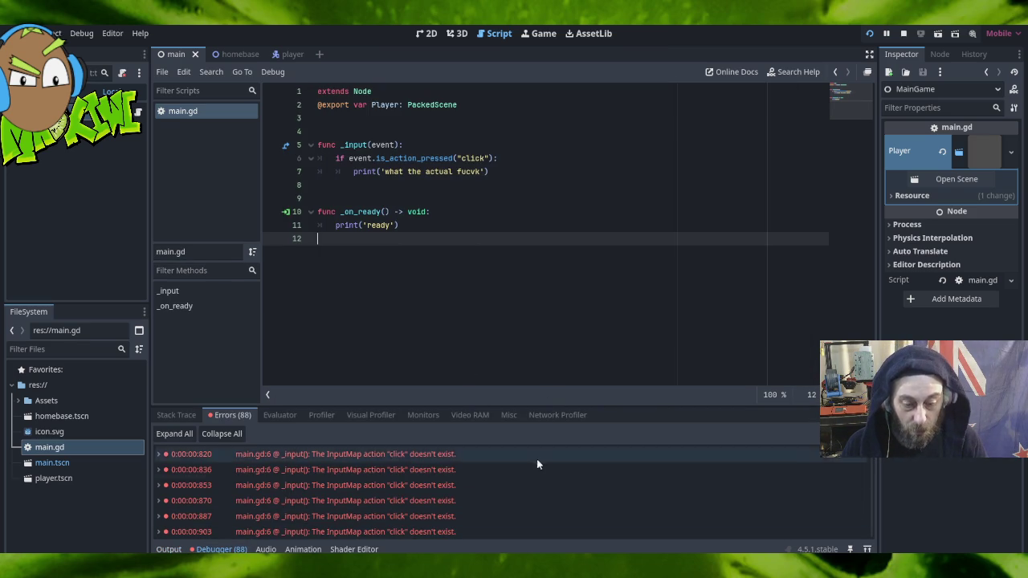
mouse_move(527, 533)
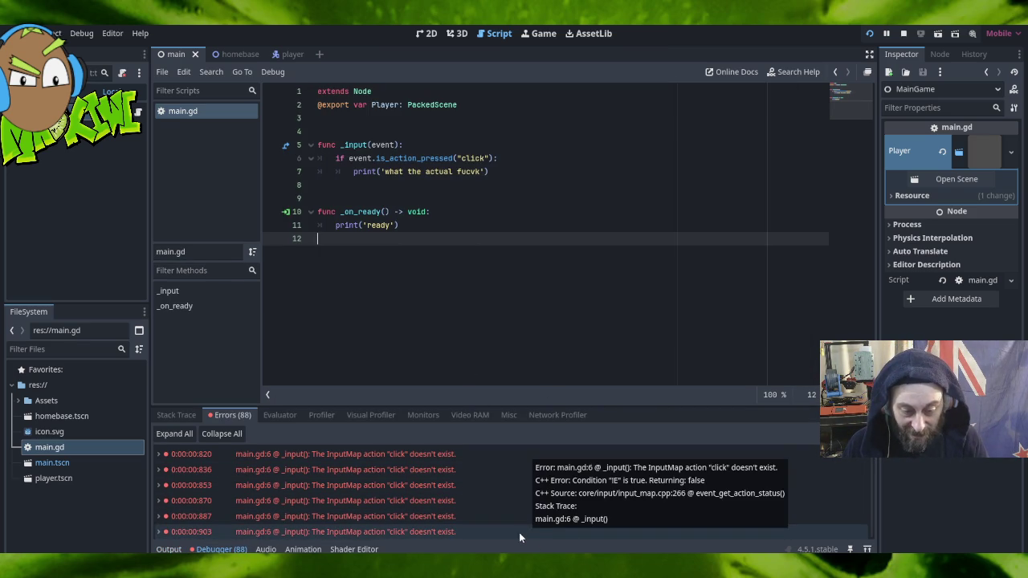
key(alt+Tab)
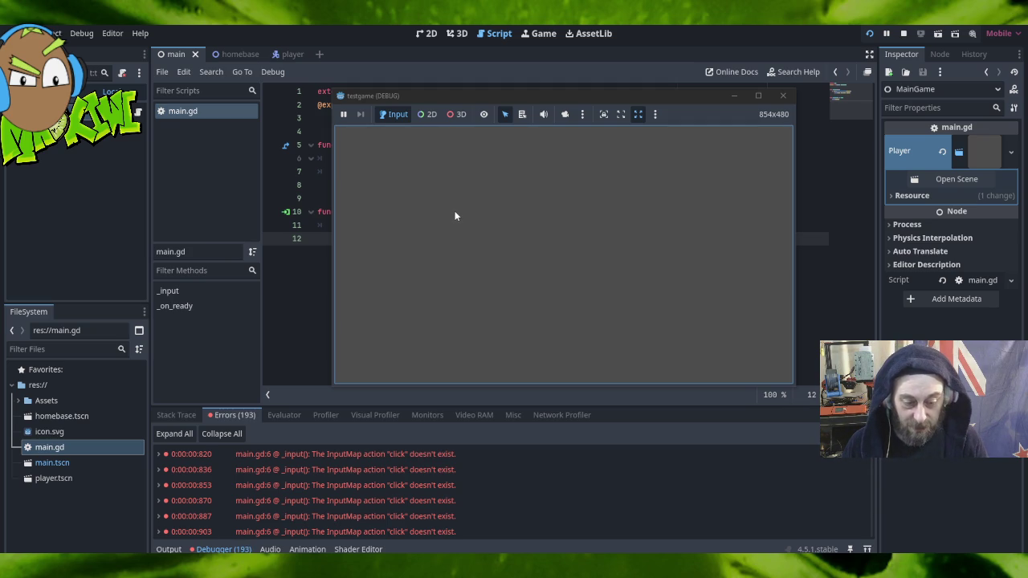
click(782, 95)
Inspect the 'click' action code in _input, then delete the empty line below the Player export
mouse_move(507, 156)
mouse_down()
mouse_move(316, 147)
mouse_move(318, 160)
mouse_up()
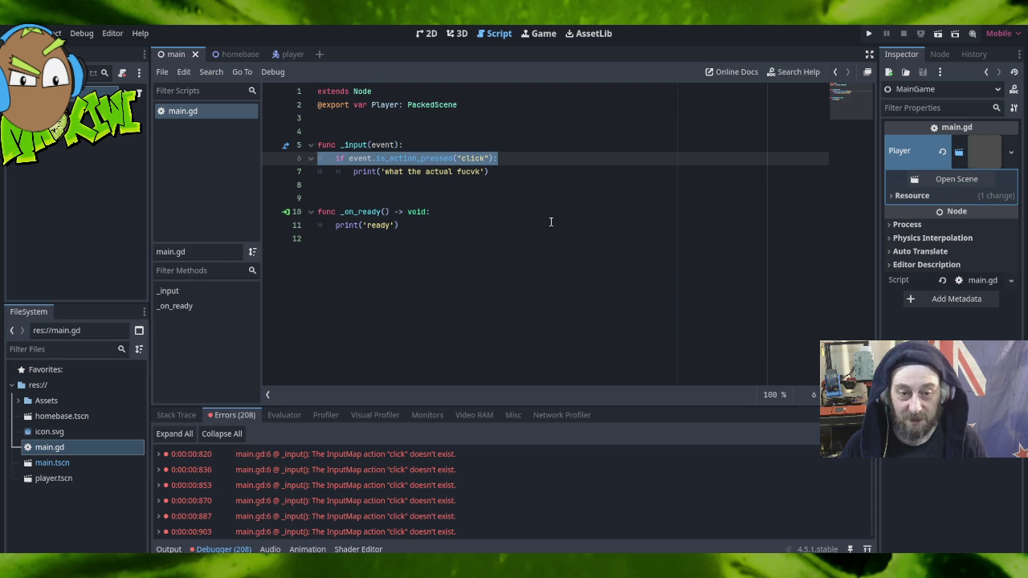
click(533, 162)
drag(519, 154, 455, 159)
double_click(473, 158)
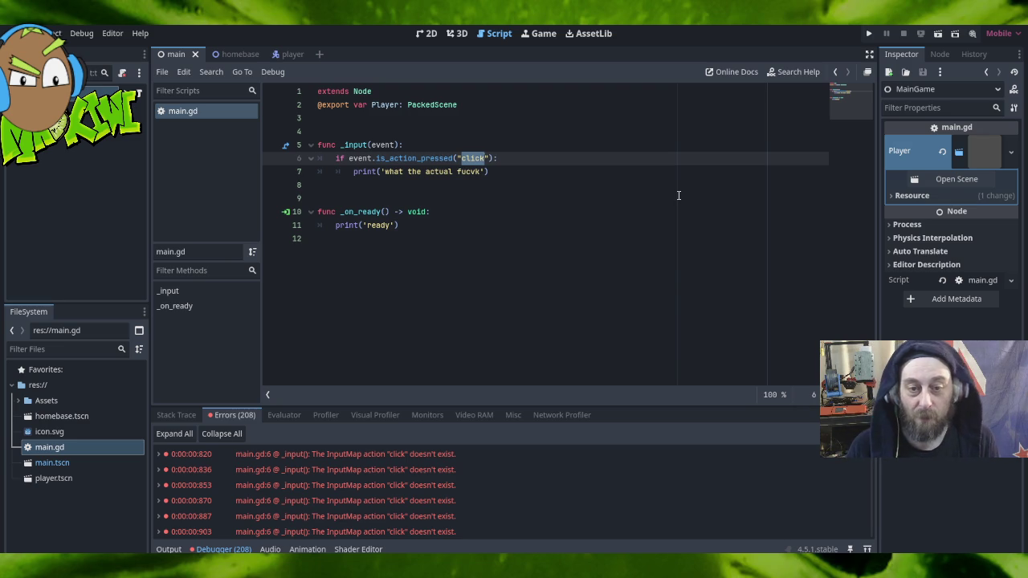
drag(509, 171, 206, 153)
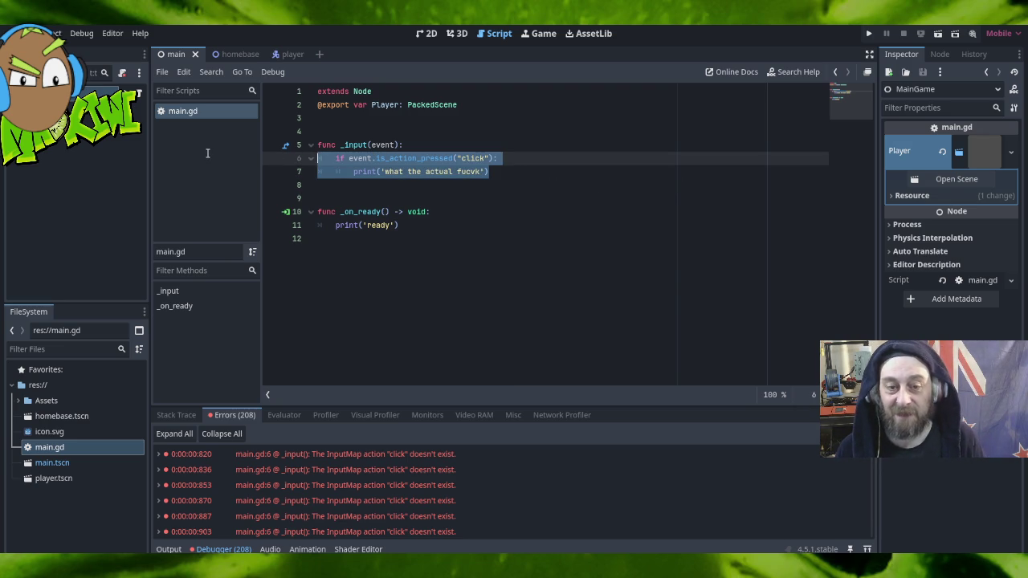
click(473, 106)
click(484, 122)
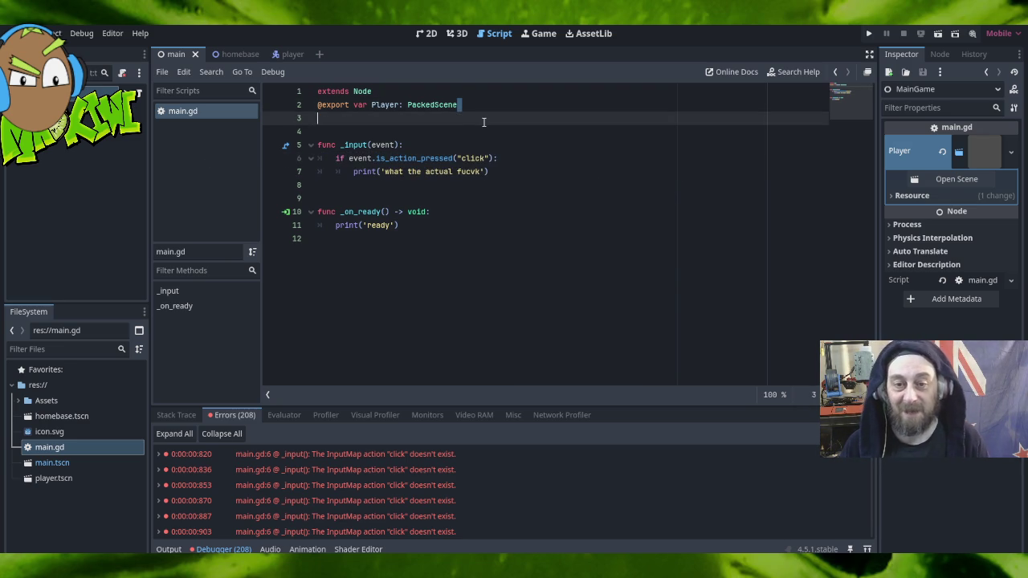
key(BackSpace)
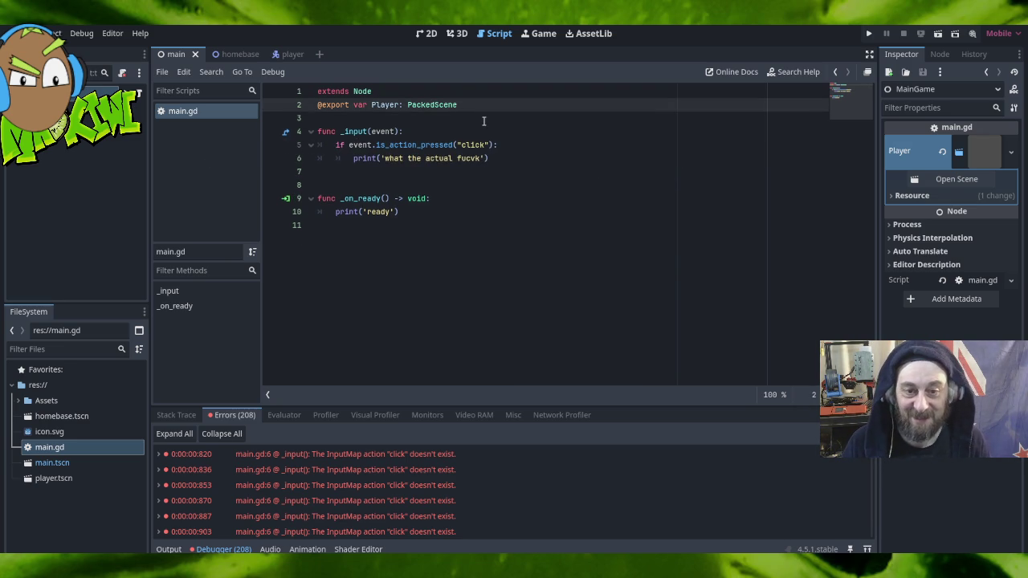
Remove another blank line, select the Ball project's spawning _input code, then select main.gd's old _input lines
key(BackSpace)
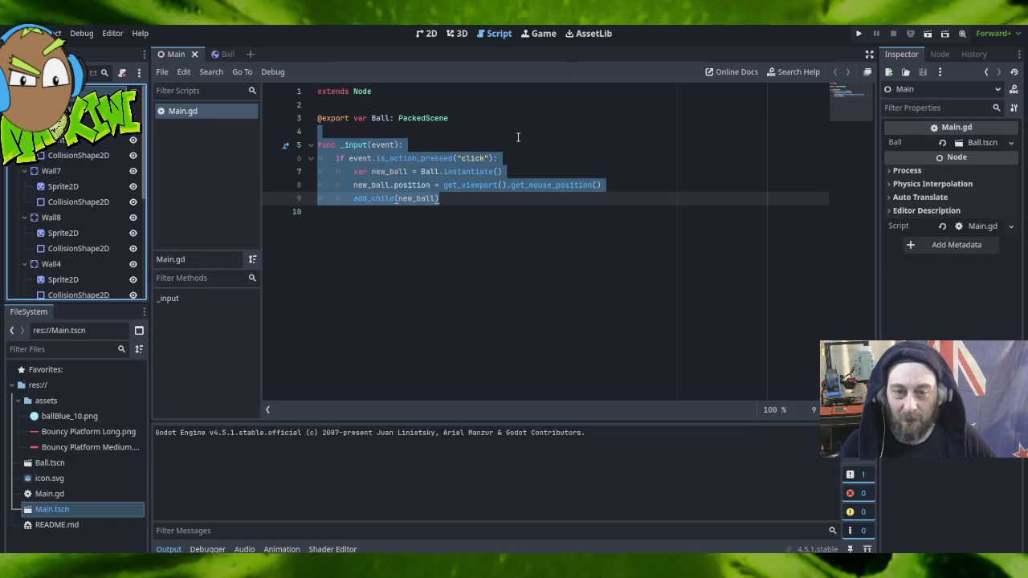
click(536, 144)
drag(318, 146, 478, 195)
key(ctrl+c)
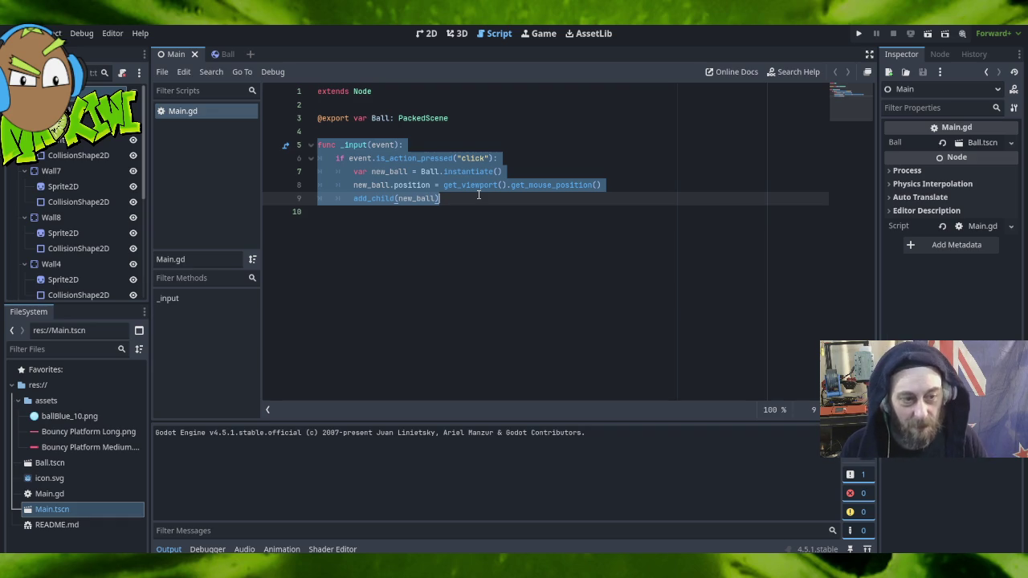
click(939, 54)
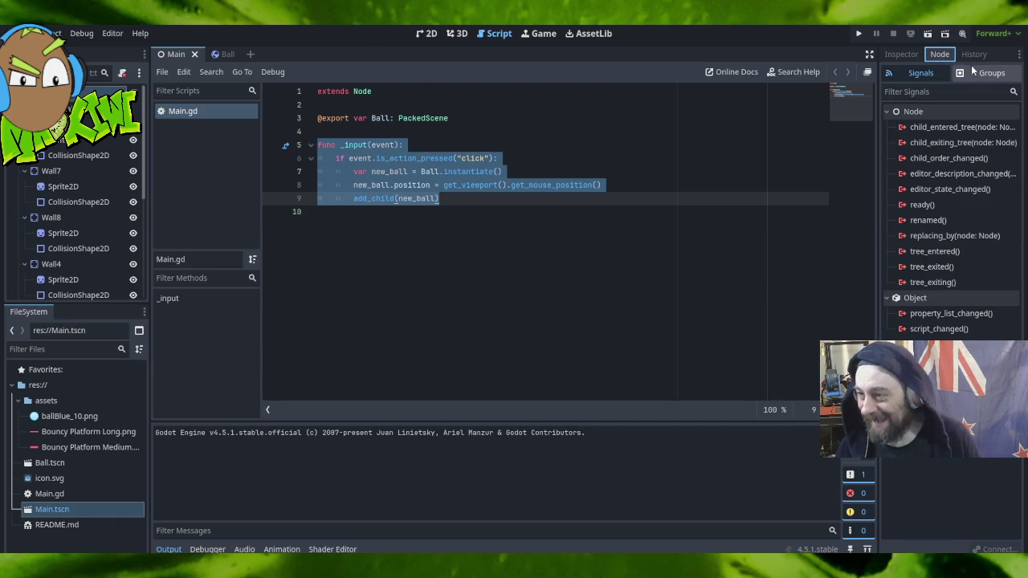
click(968, 55)
click(890, 54)
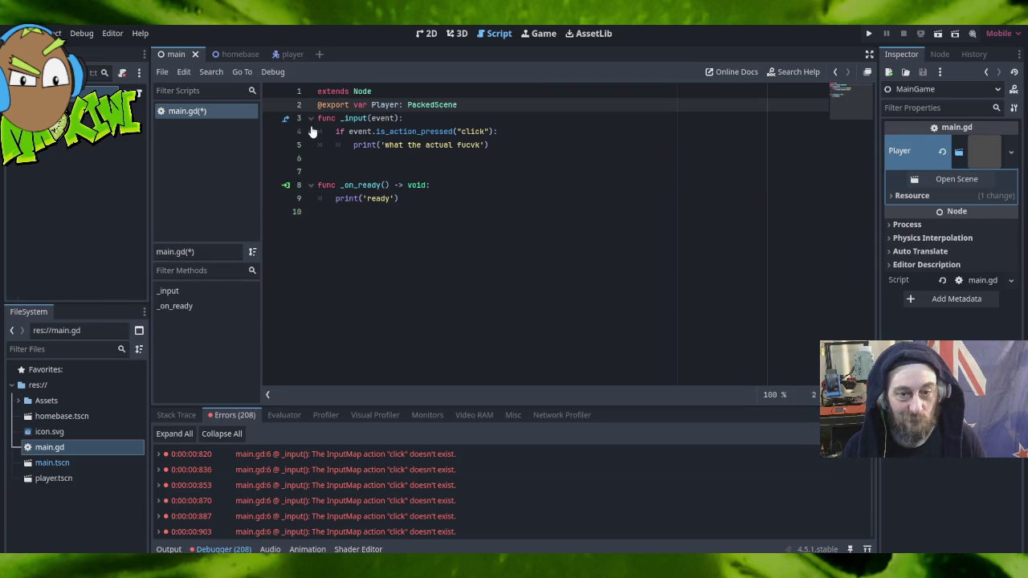
drag(499, 145, 264, 119)
Paste the ball-spawning code into _input and replace Ball with Player
key(ctrl+v)
click(463, 100)
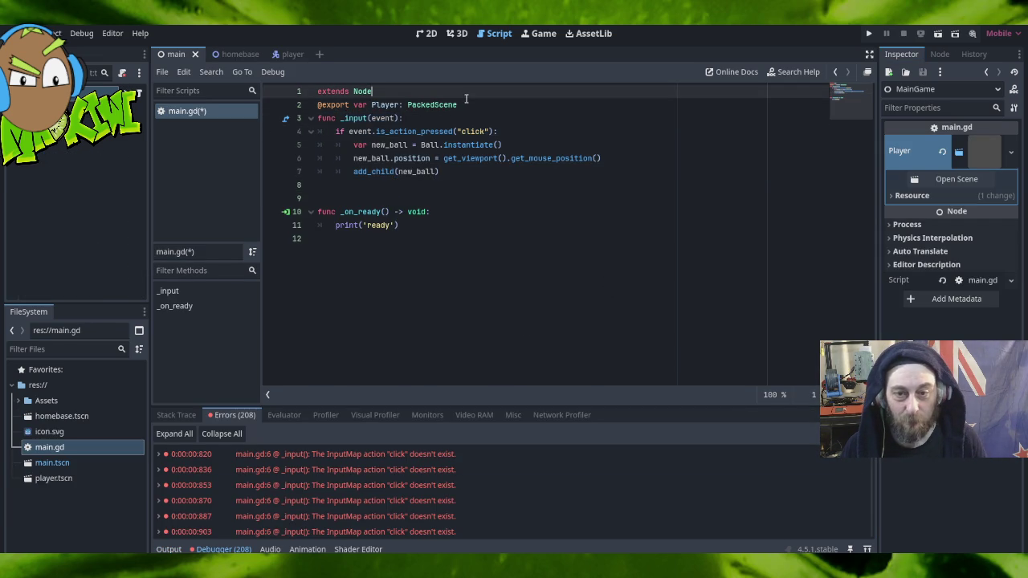
key(Return)
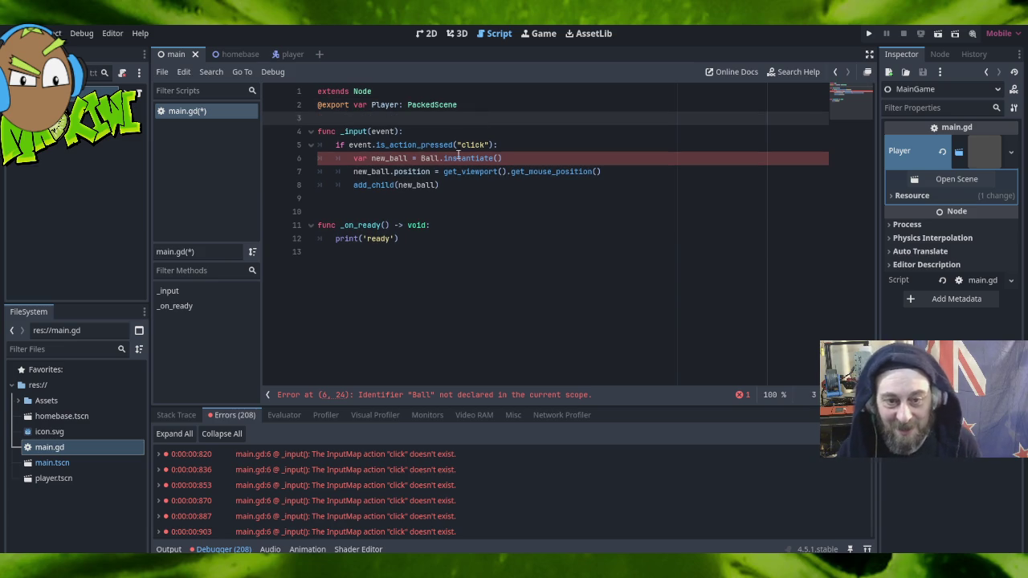
double_click(385, 104)
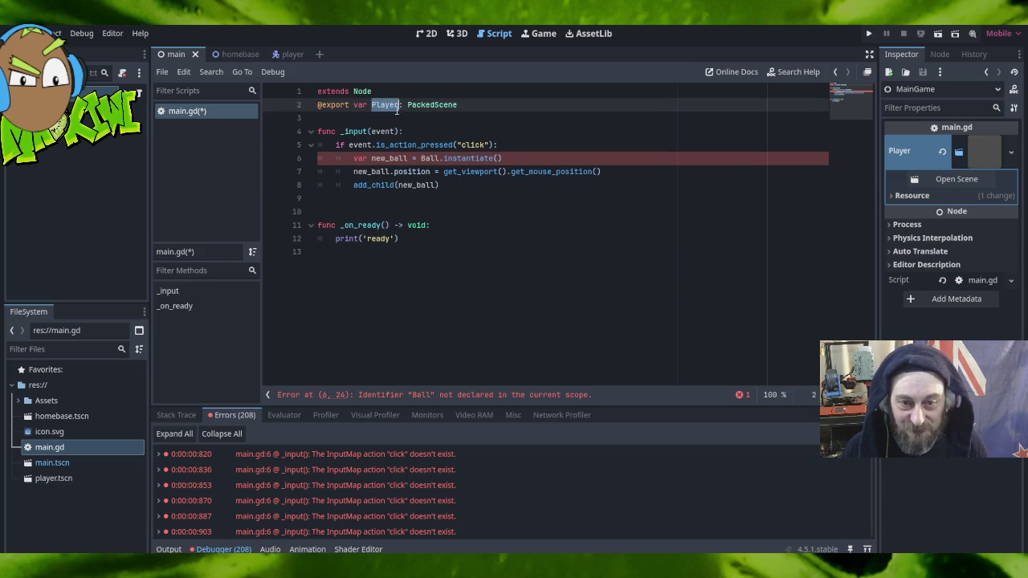
key(ctrl+c)
double_click(431, 158)
key(ctrl+v)
Rename every new_ball occurrence to new_player with a multi-cursor edit
double_click(379, 159)
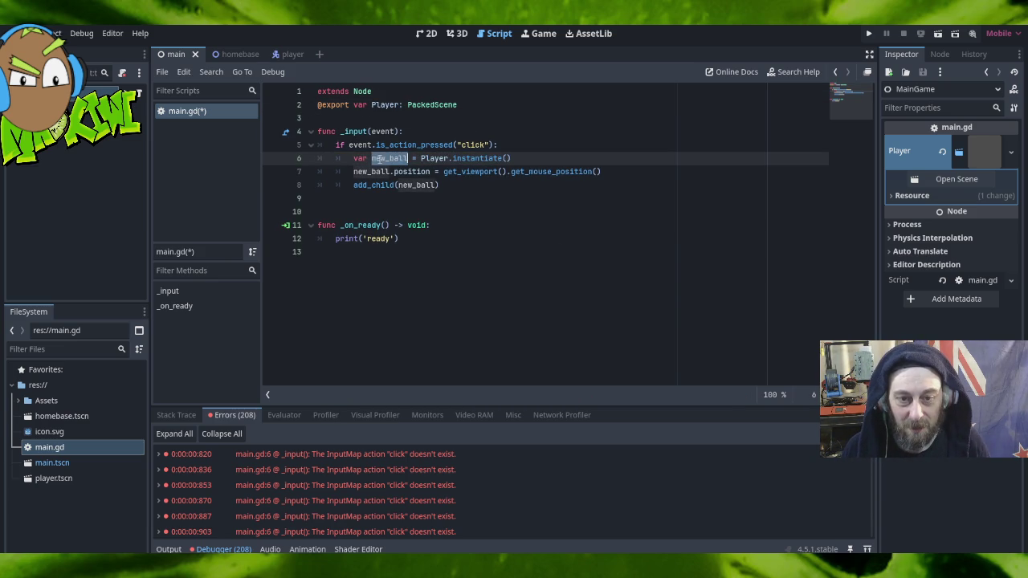
key(ctrl+d)
key(ctrl+d)
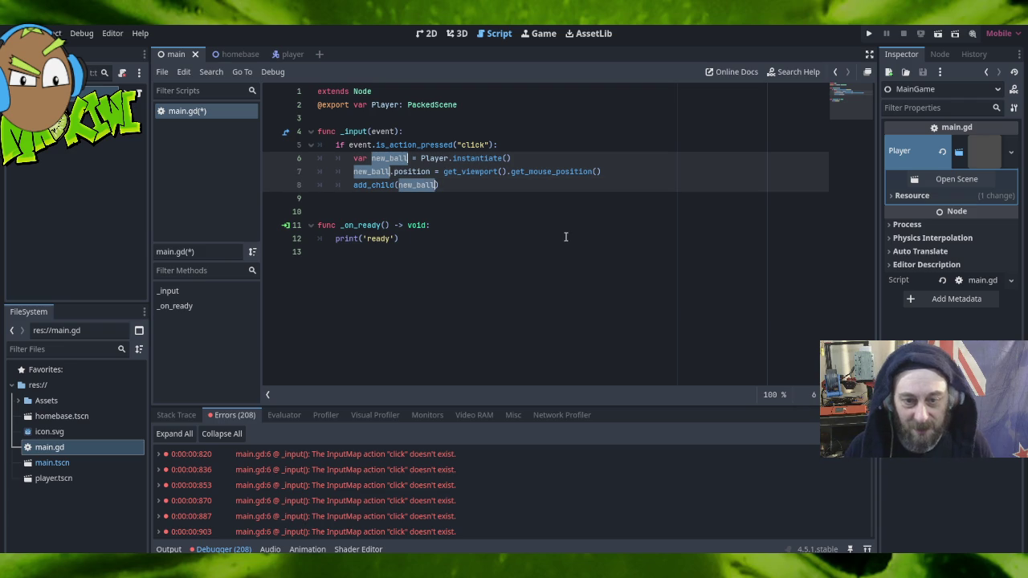
key(Right)
key(BackSpace)
key(BackSpace)
key(BackSpace)
text(player)
click(566, 237)
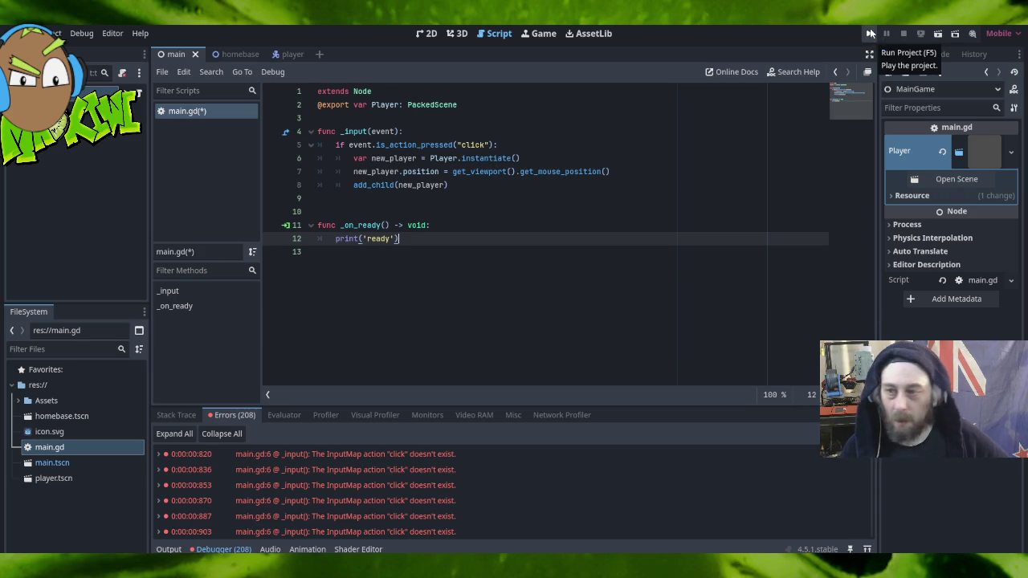
click(872, 36)
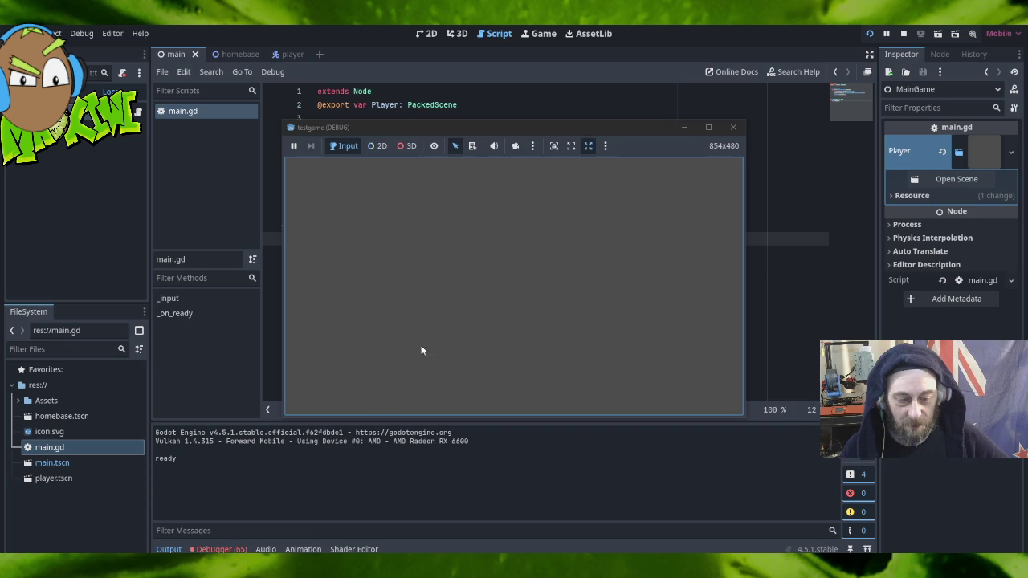
click(218, 549)
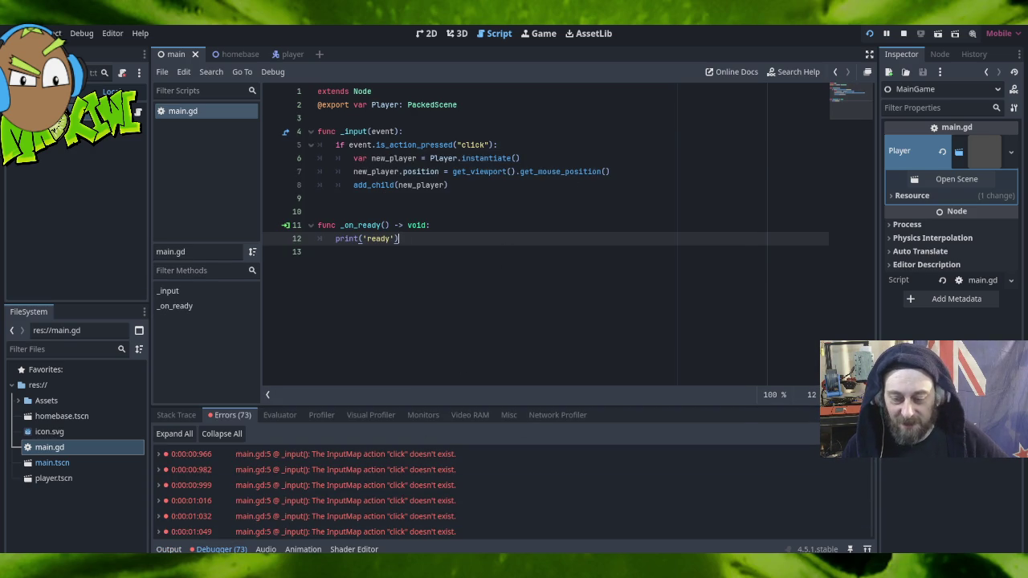
key(alt+Tab)
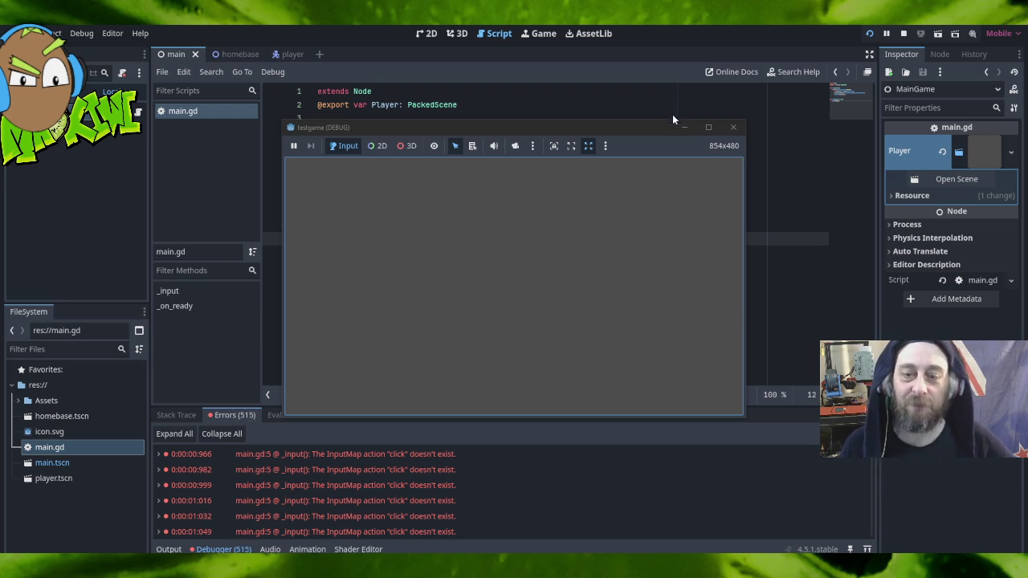
click(732, 127)
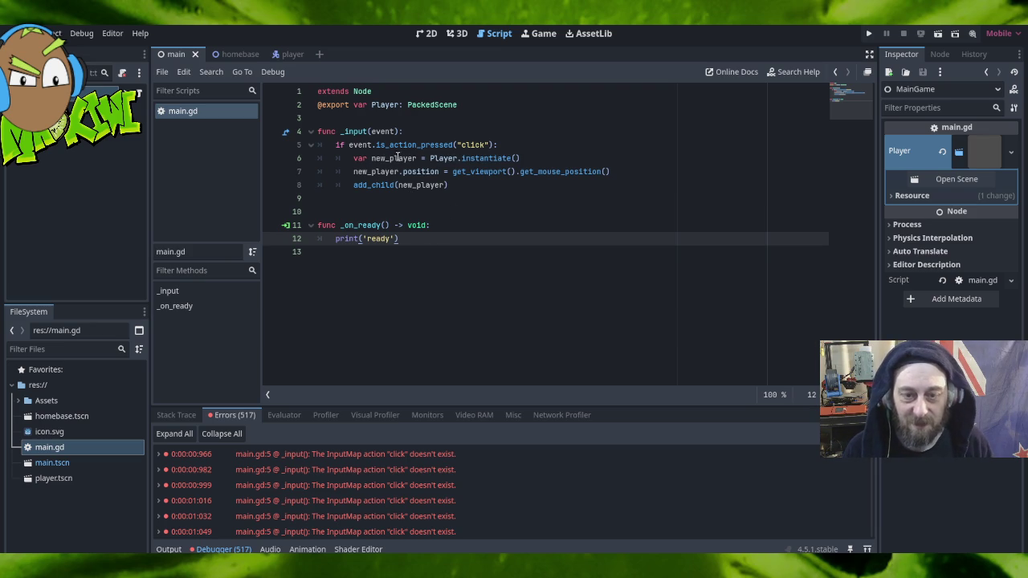
drag(498, 144, 242, 144)
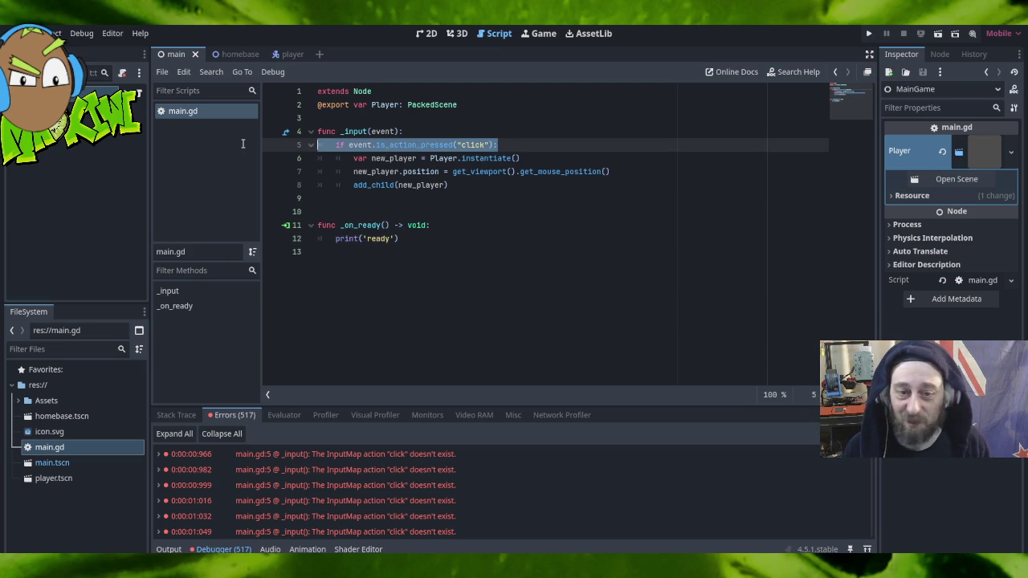
Comment out lines 6–8 with Ctrl+K, keeping the line-5 click check uncommented
key(ctrl+k)
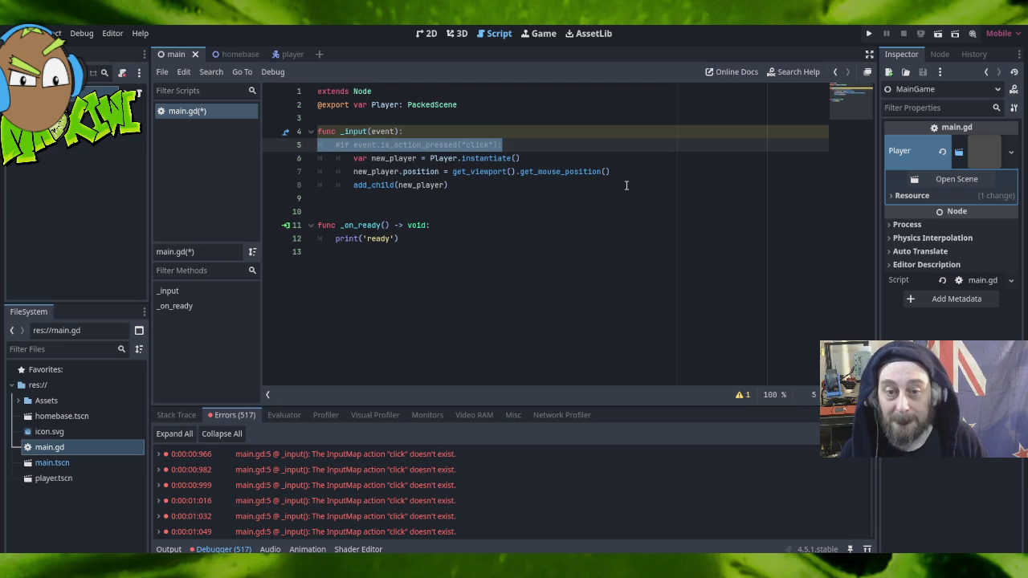
key(ctrl+k)
click(456, 186)
drag(456, 186, 379, 158)
key(ctrl+k)
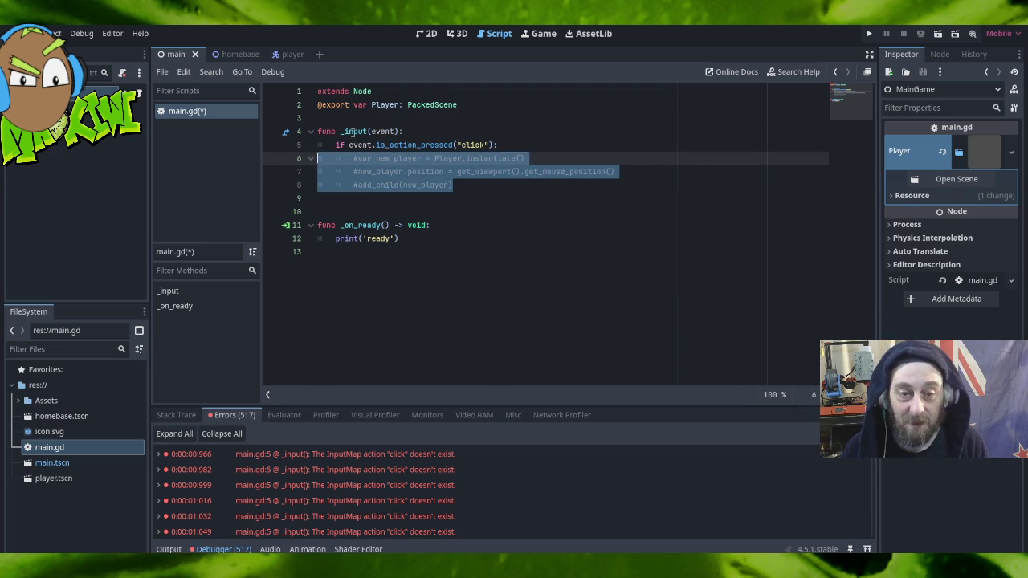
mouse_move(353, 133)
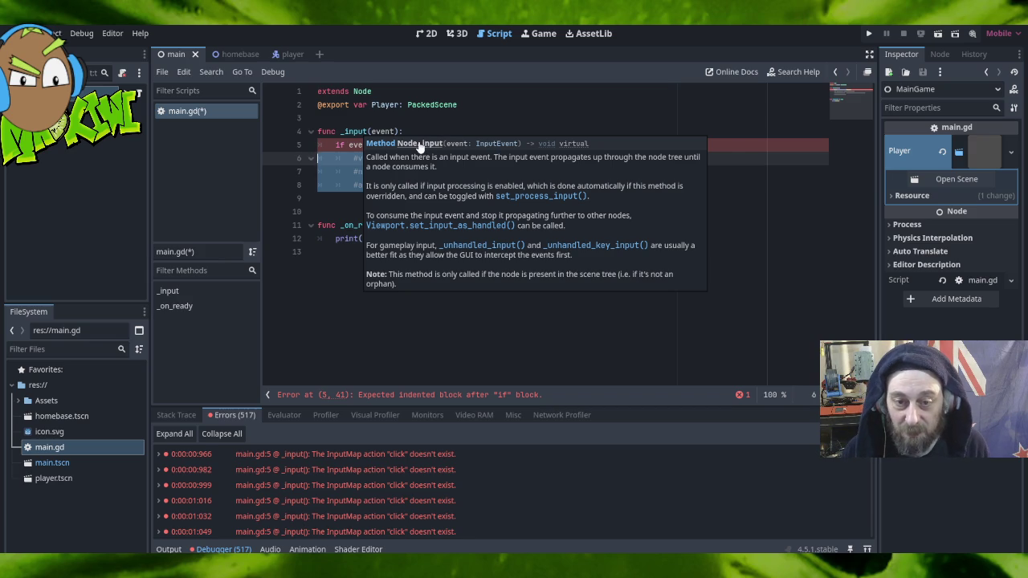
click(417, 144)
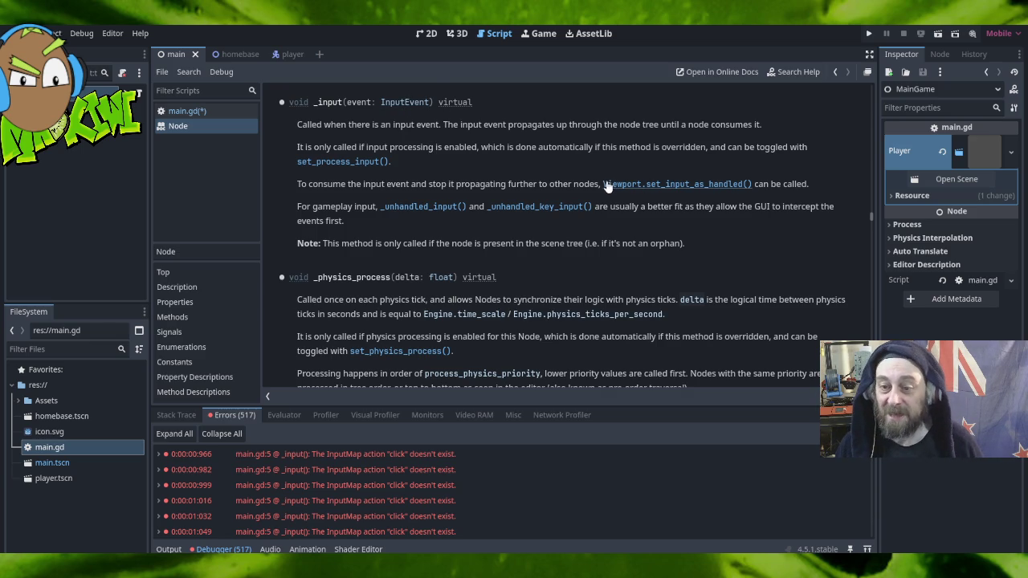
drag(604, 184, 757, 187)
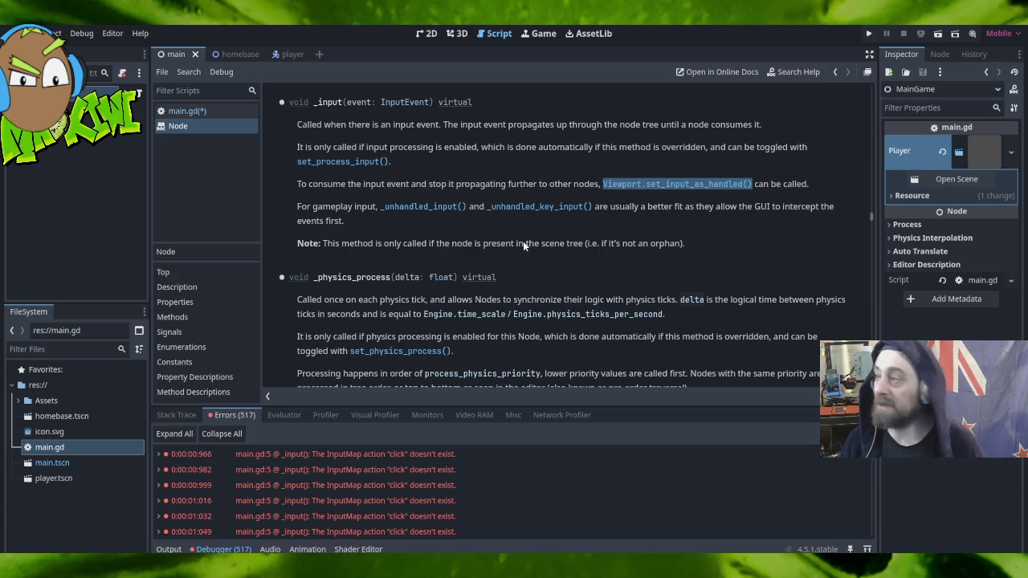
click(403, 106)
click(404, 105)
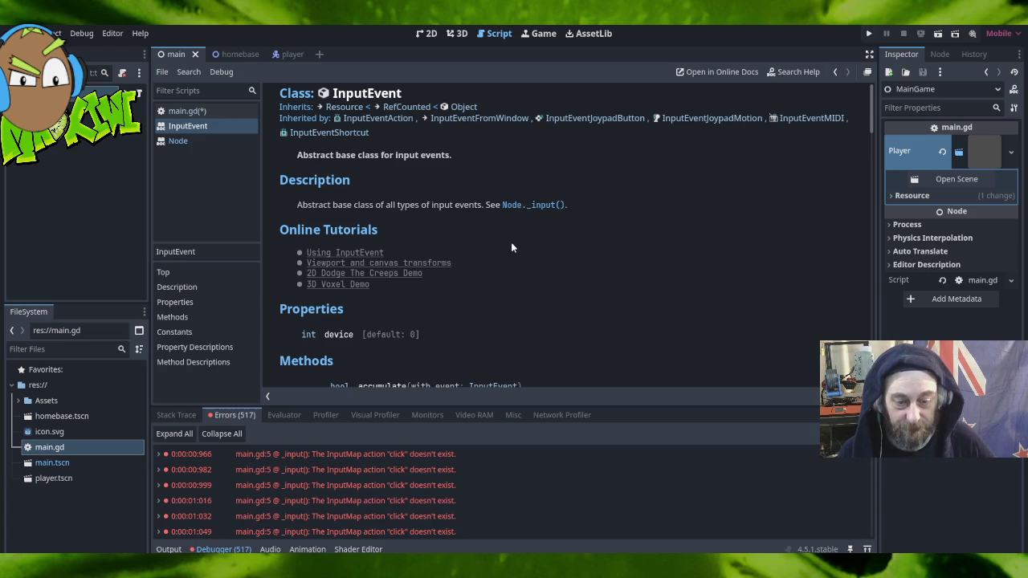
scroll(511, 245, down, 3)
scroll(509, 251, up, 1)
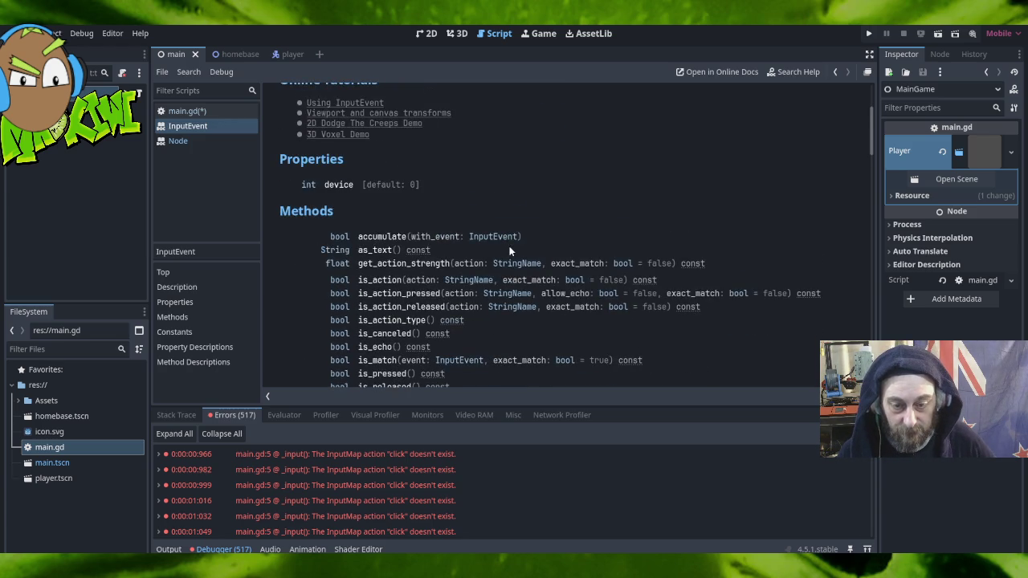
scroll(509, 252, down, 2)
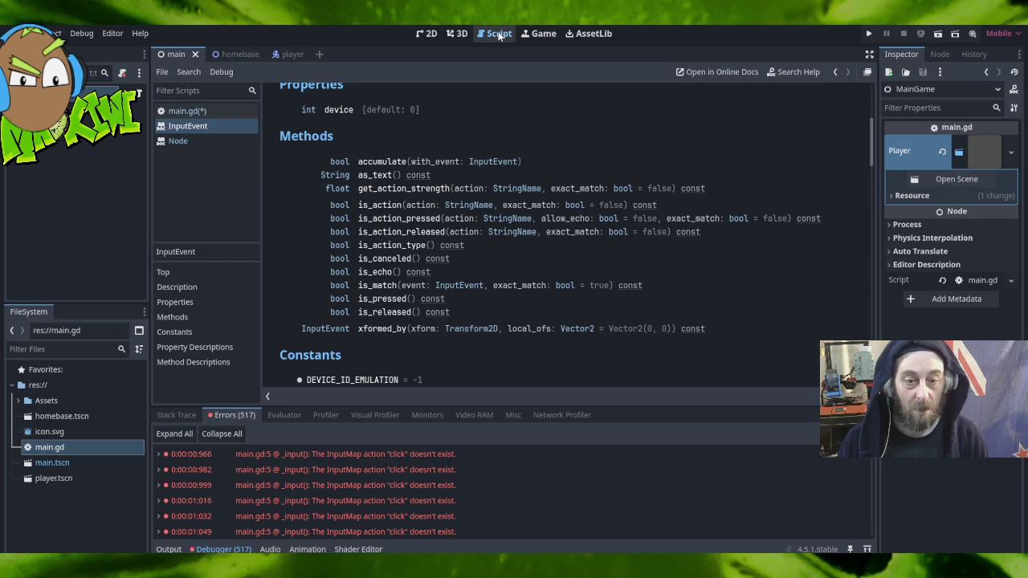
click(214, 113)
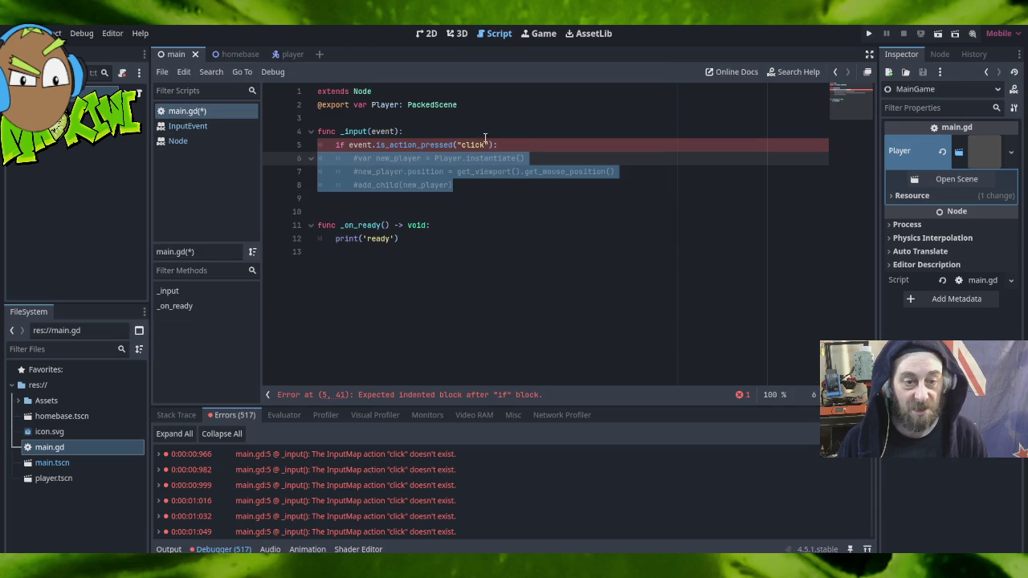
Replace is_action_pressed("click") on line 5 with as_text()
drag(375, 146, 495, 145)
text(as:)
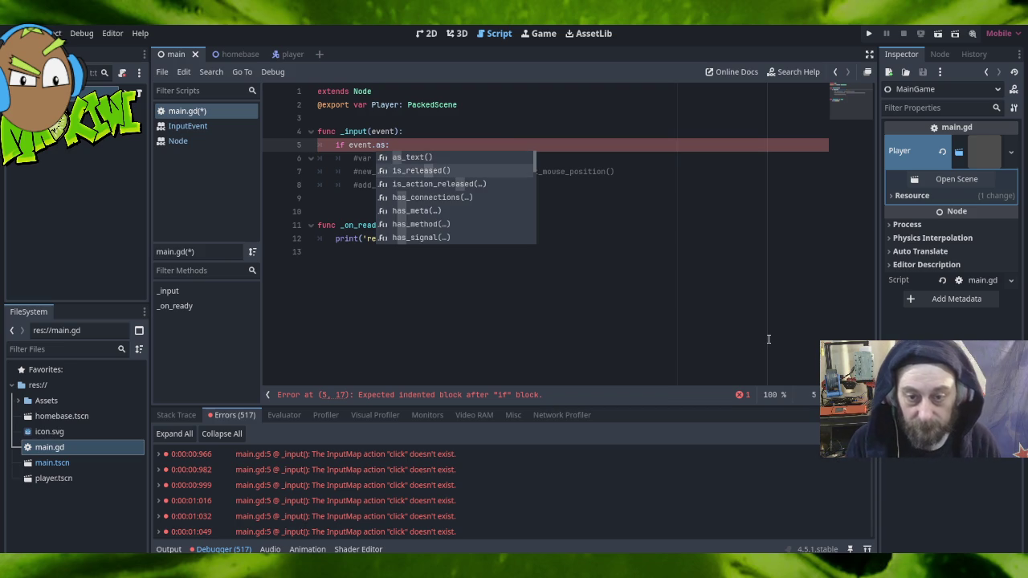
key(Return)
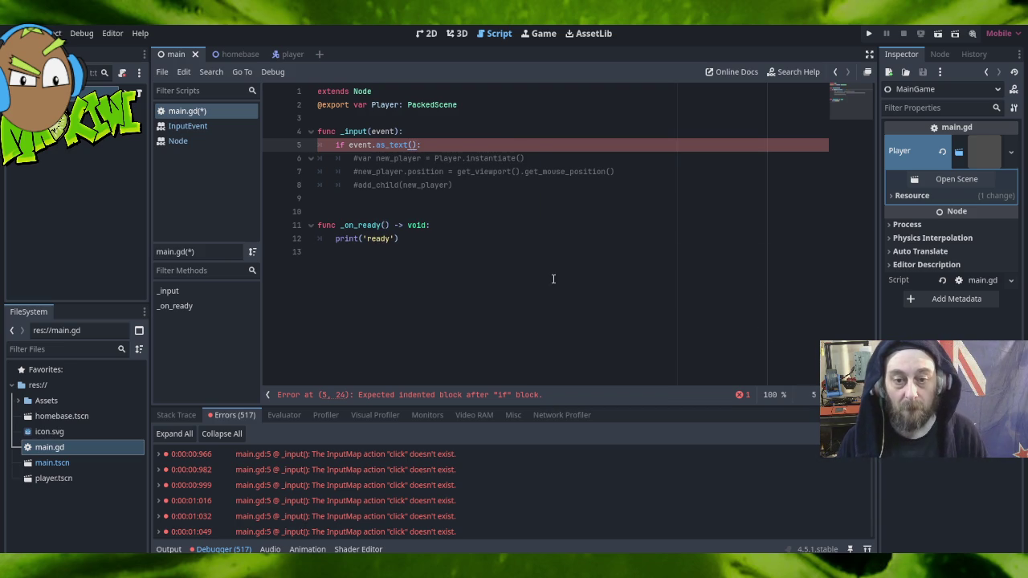
click(551, 278)
Save main.gd, run the project, then close the game window
click(11, 32)
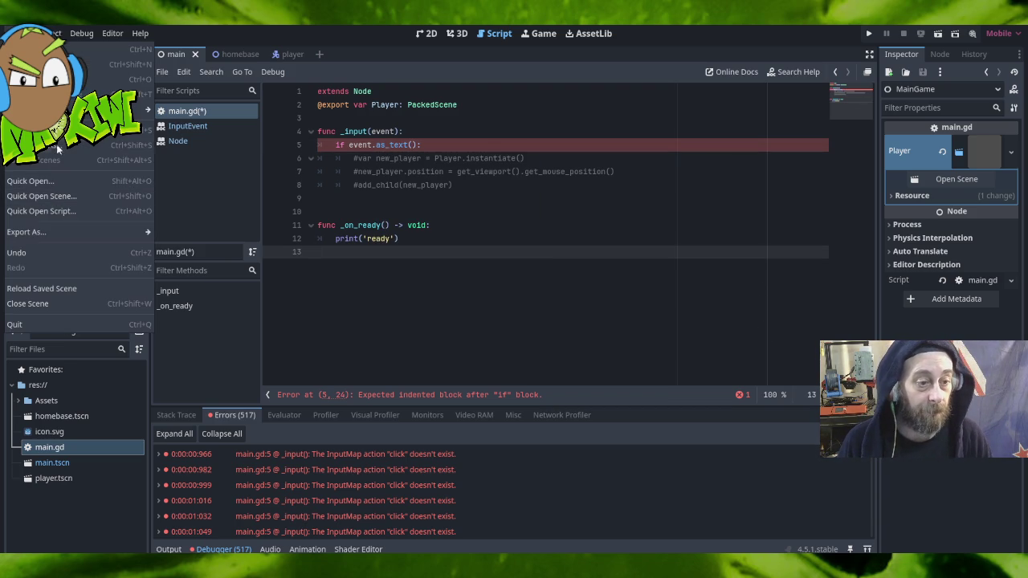
click(56, 129)
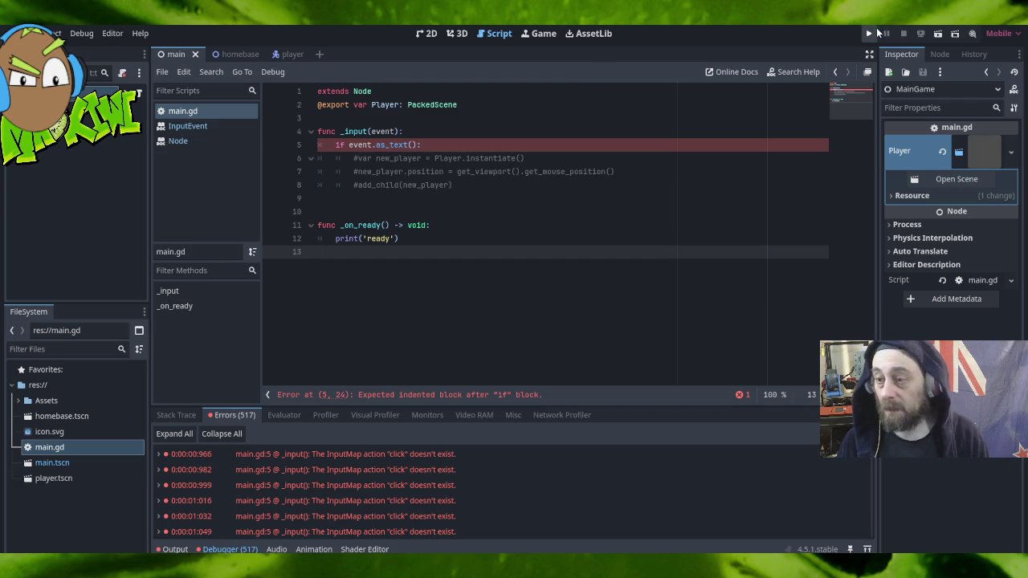
click(872, 35)
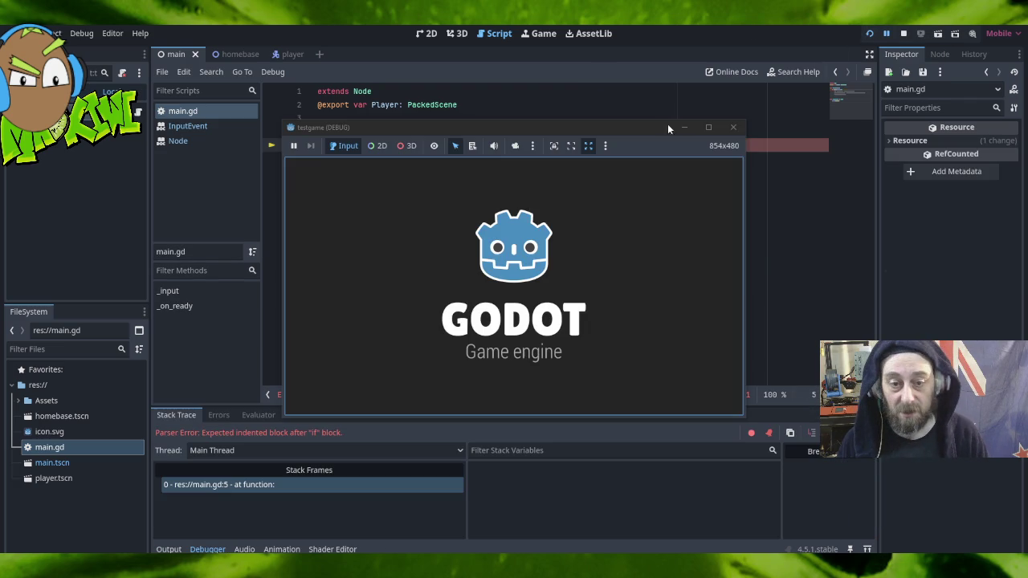
click(734, 126)
click(405, 146)
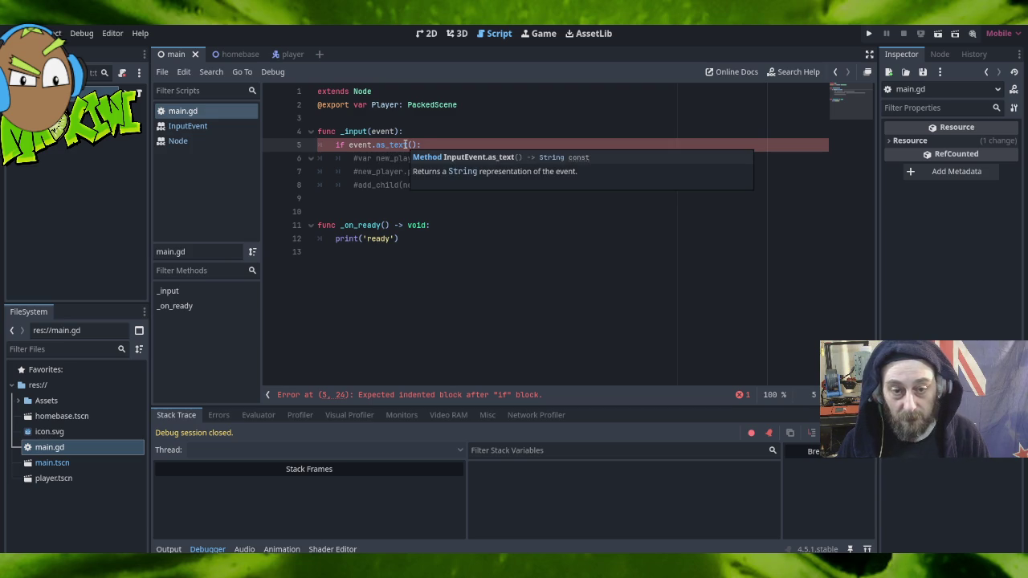
Rewrite line 5 as print(event.as_text()), dropping the if and trailing colon
mouse_move(336, 144)
mouse_down()
mouse_move(394, 145)
mouse_move(348, 146)
mouse_up()
key(BackSpace)
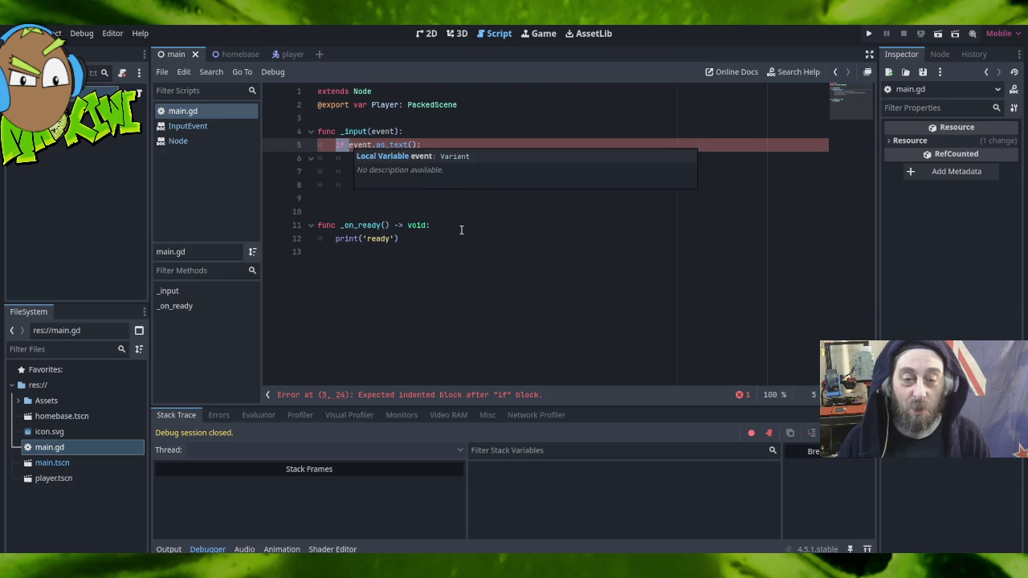
key(shift+Right)
key(shift+Right)
key(shift+Right)
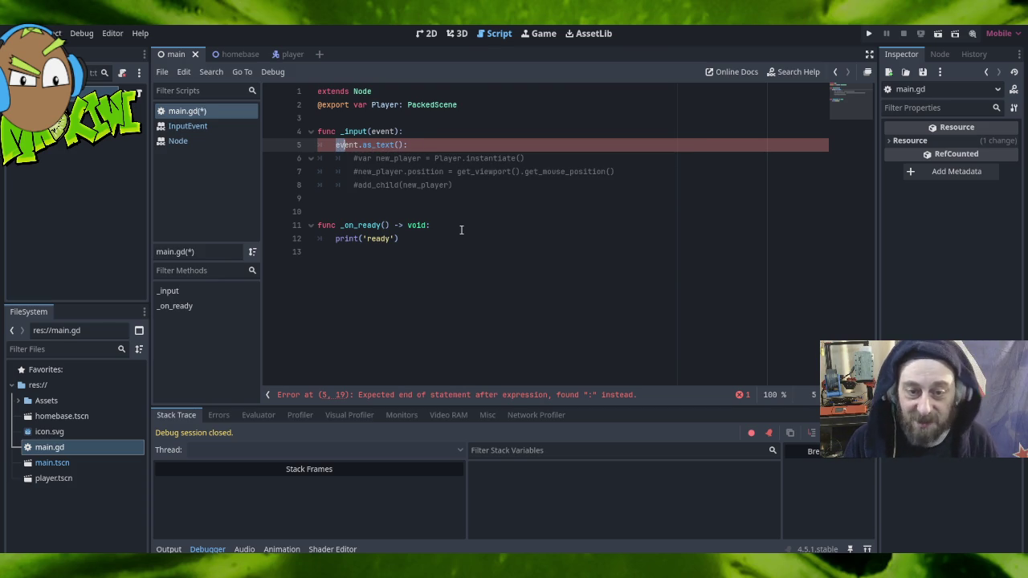
key(shift+Left)
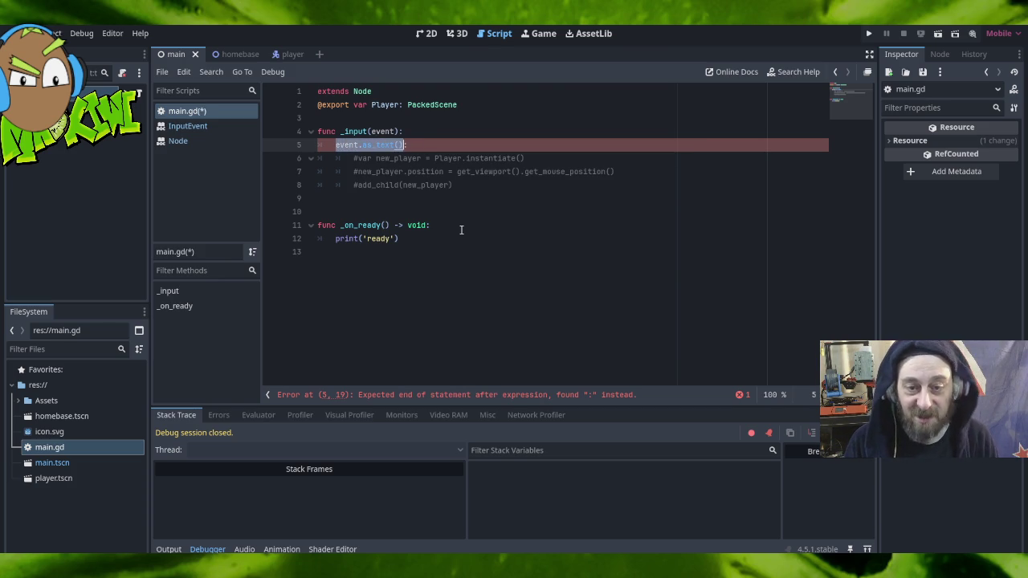
text(()
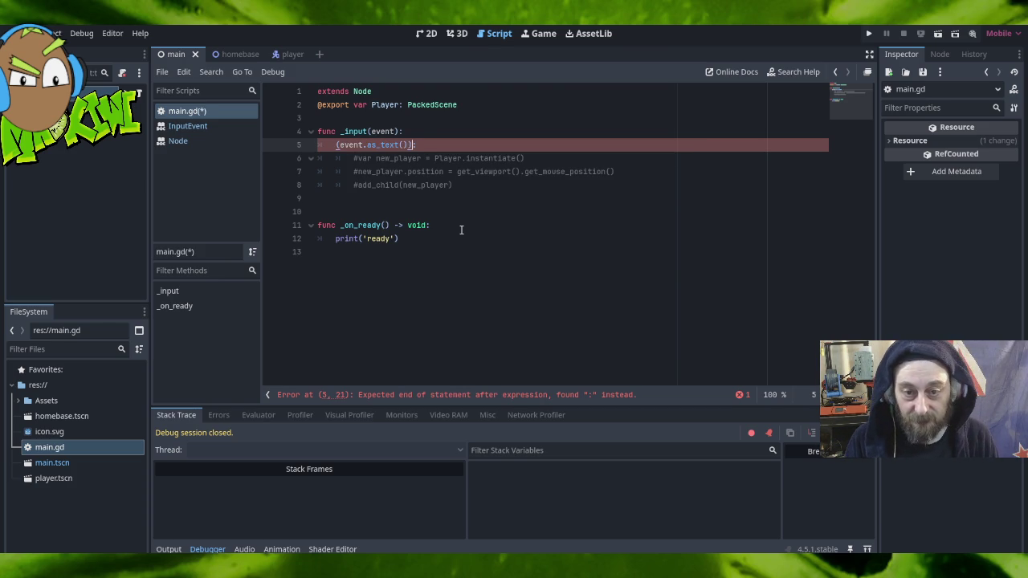
key(ctrl+Left)
key(ctrl+Left)
key(ctrl+Left)
key(Left)
text(print)
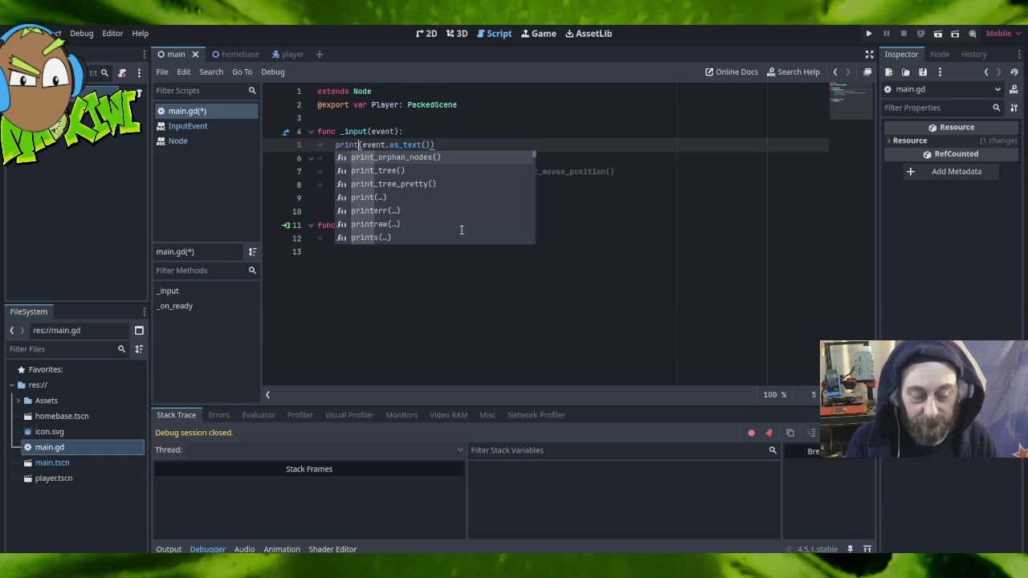
click(617, 230)
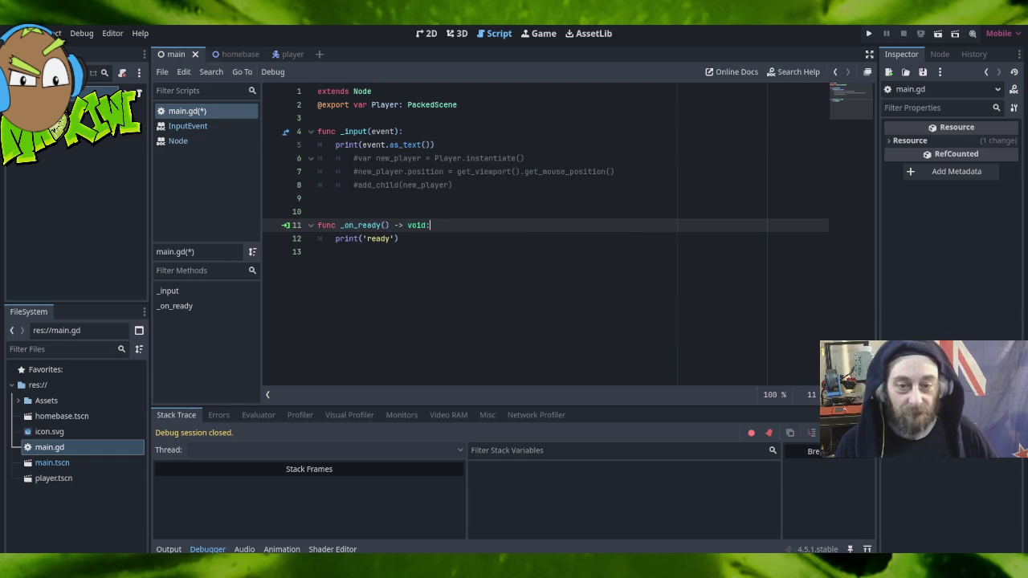
Save main.gd and run the game to see events printed
click(20, 33)
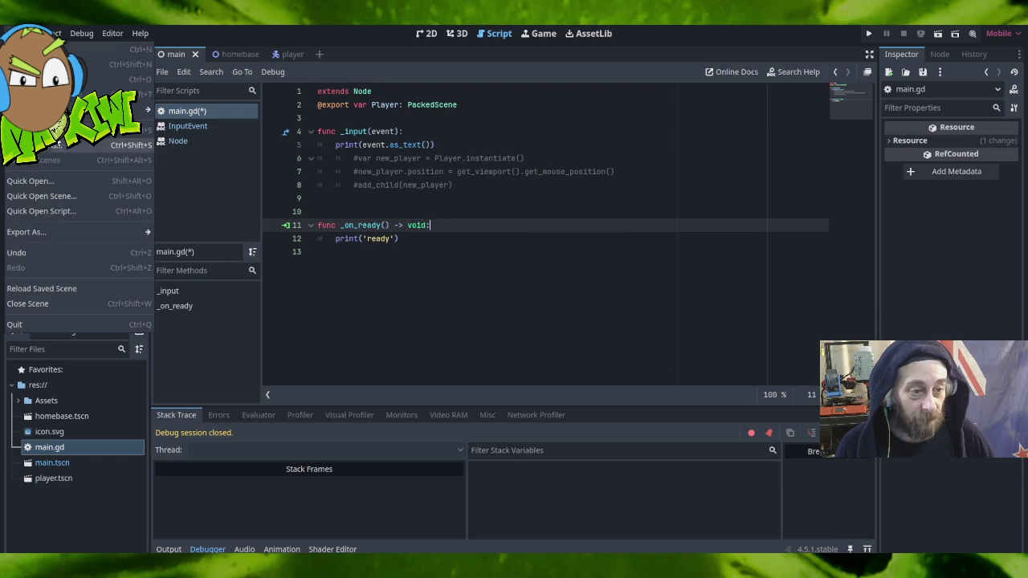
key(ctrl+s)
click(868, 33)
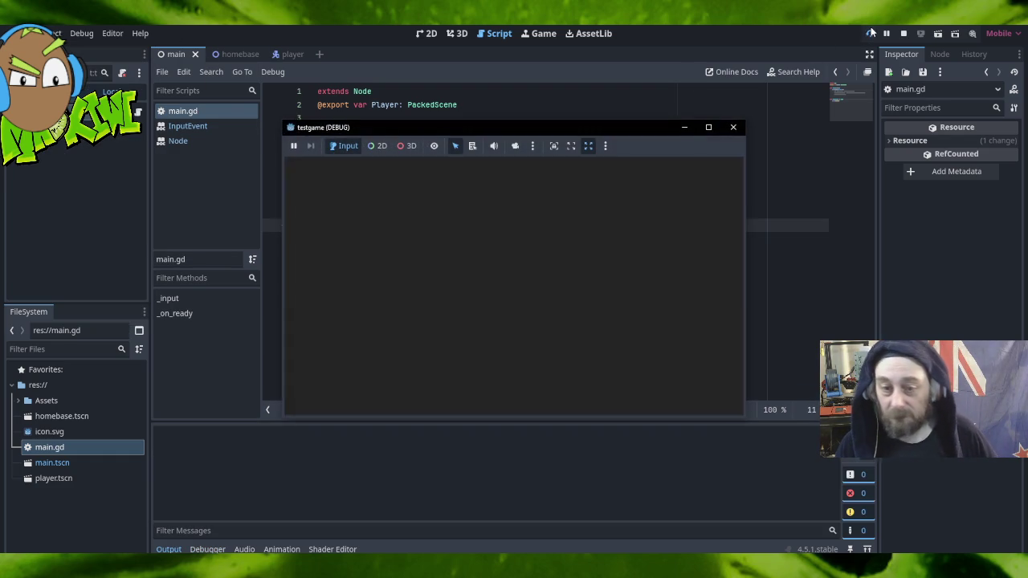
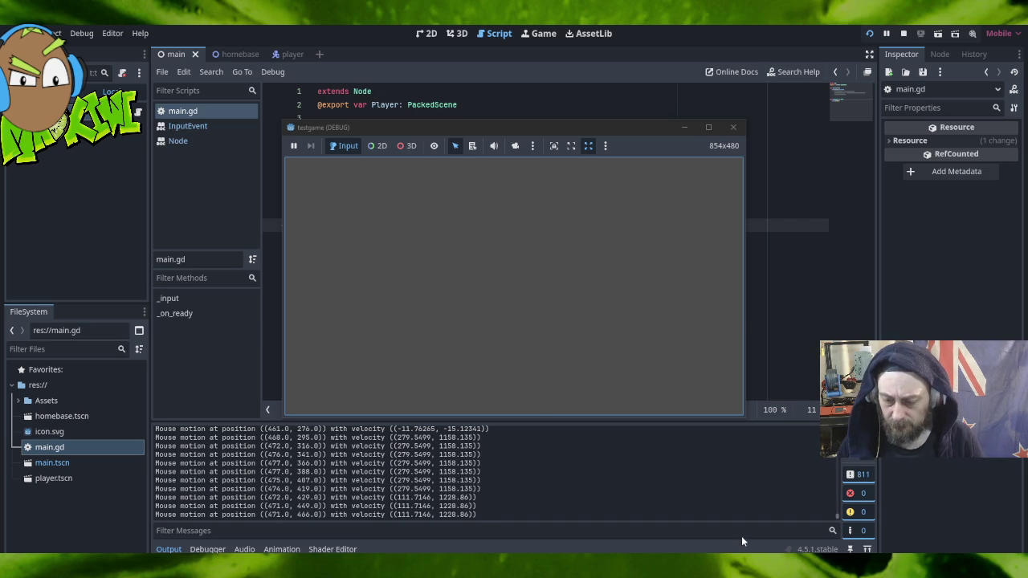
Stop the test game and move the commented spawn lines from _input into _on_ready
click(733, 127)
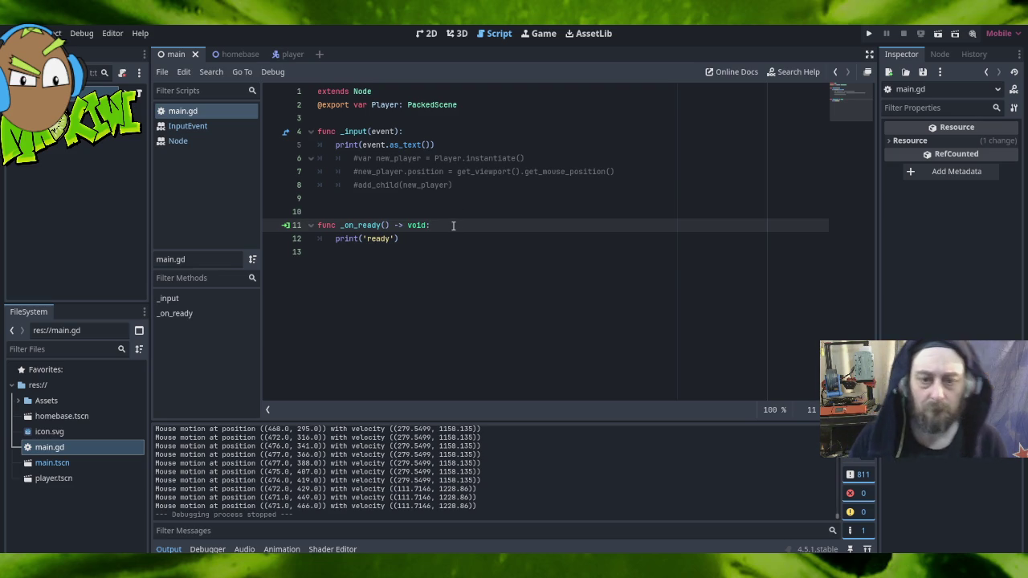
key(Return)
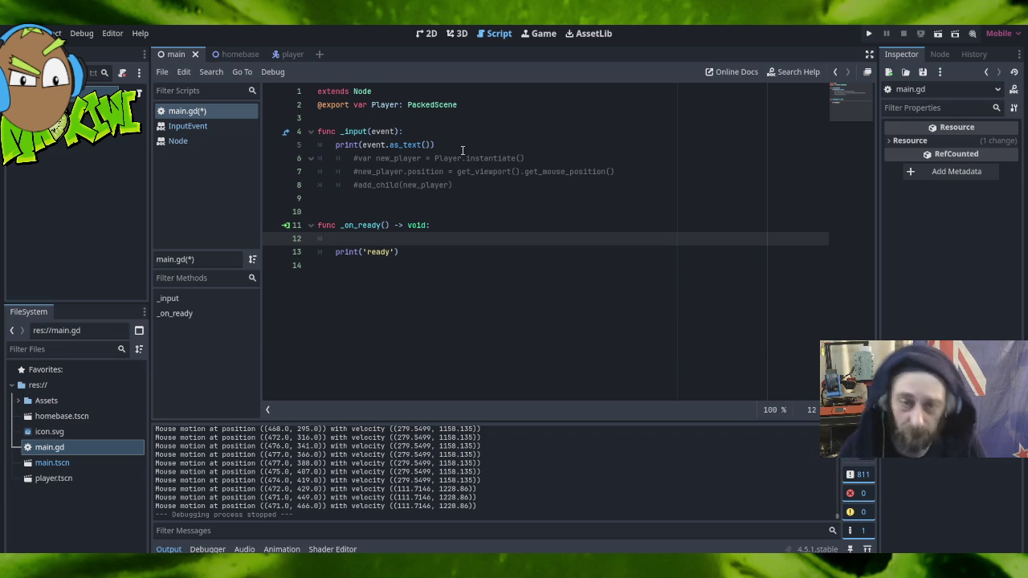
mouse_move(462, 150)
mouse_down()
mouse_move(561, 159)
mouse_move(583, 187)
mouse_up()
key(ctrl+c)
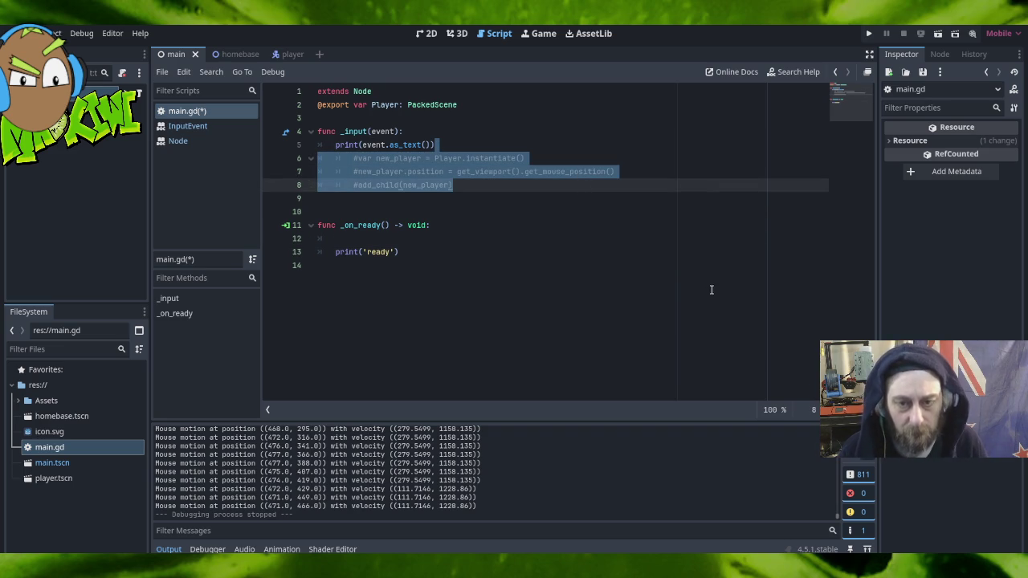
key(BackSpace)
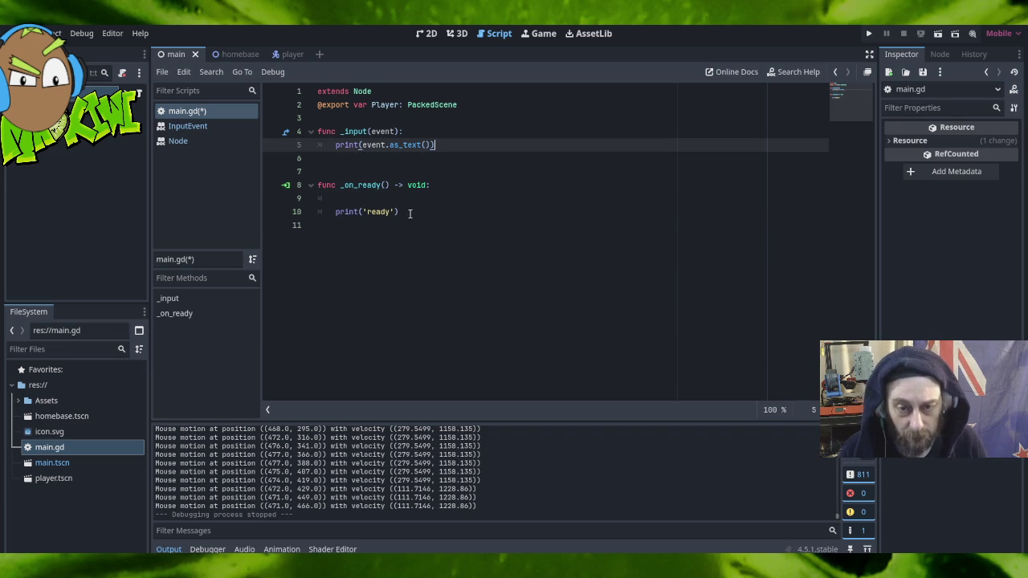
click(418, 214)
click(421, 201)
key(ctrl+v)
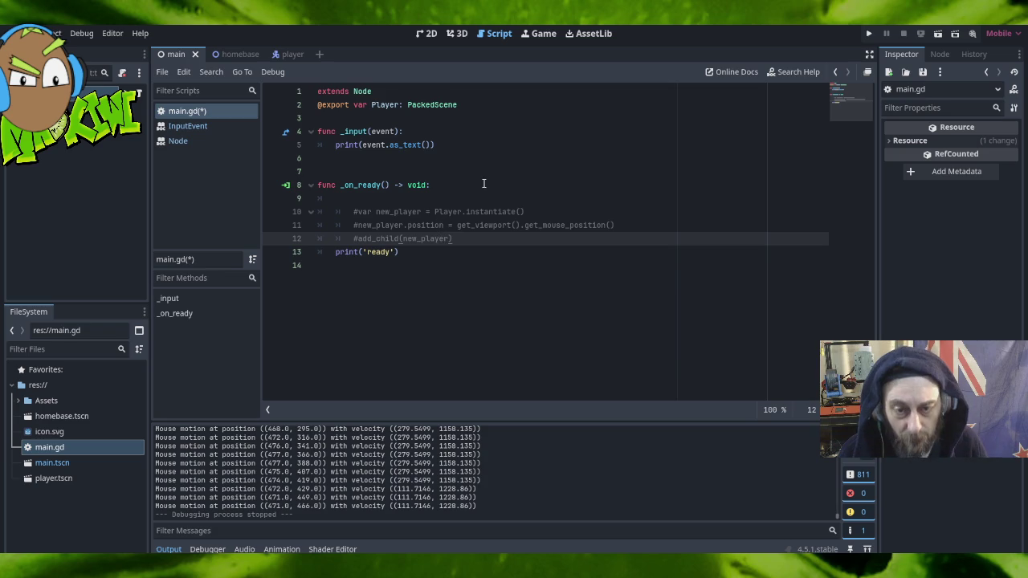
Uncomment and dedent the three spawn lines, remove the blank line, and save main.gd
drag(452, 239, 294, 212)
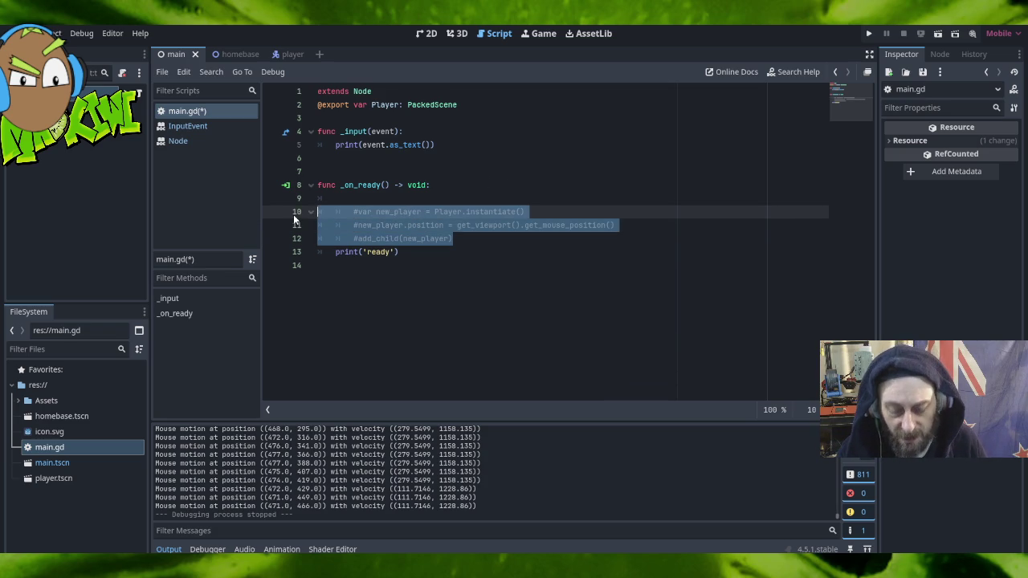
key(ctrl+k)
click(592, 190)
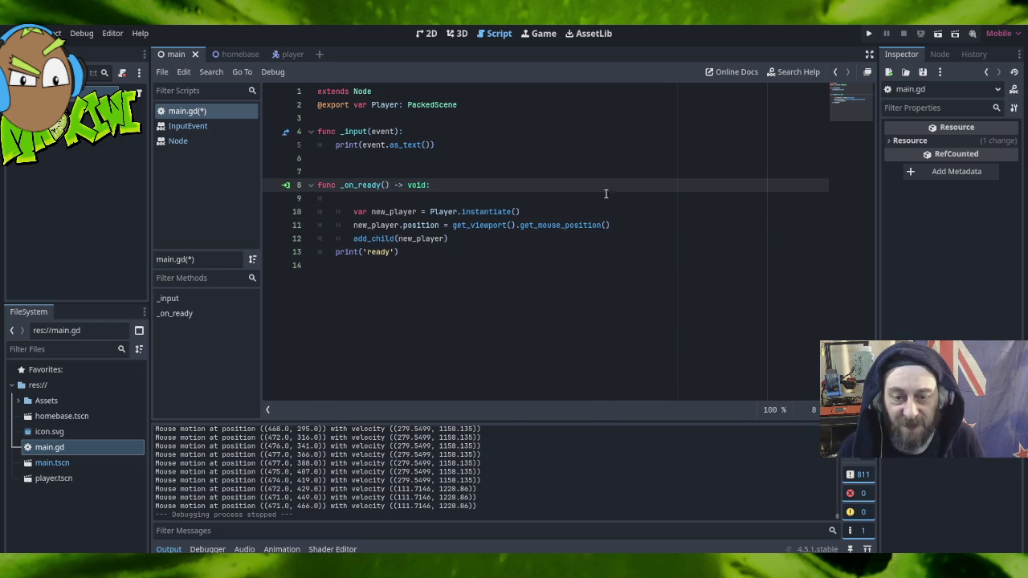
click(490, 239)
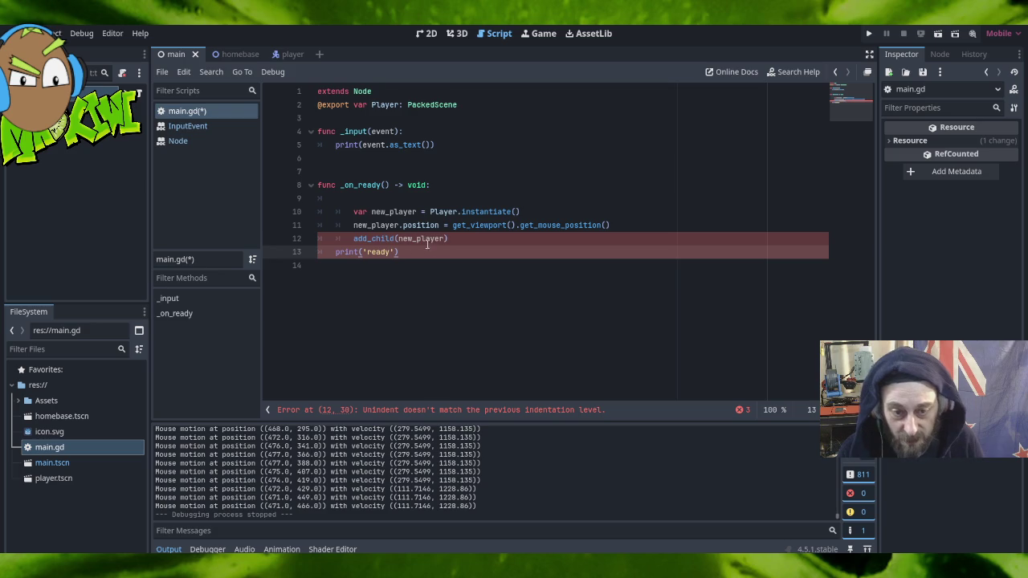
drag(450, 239, 230, 212)
key(shift+Tab)
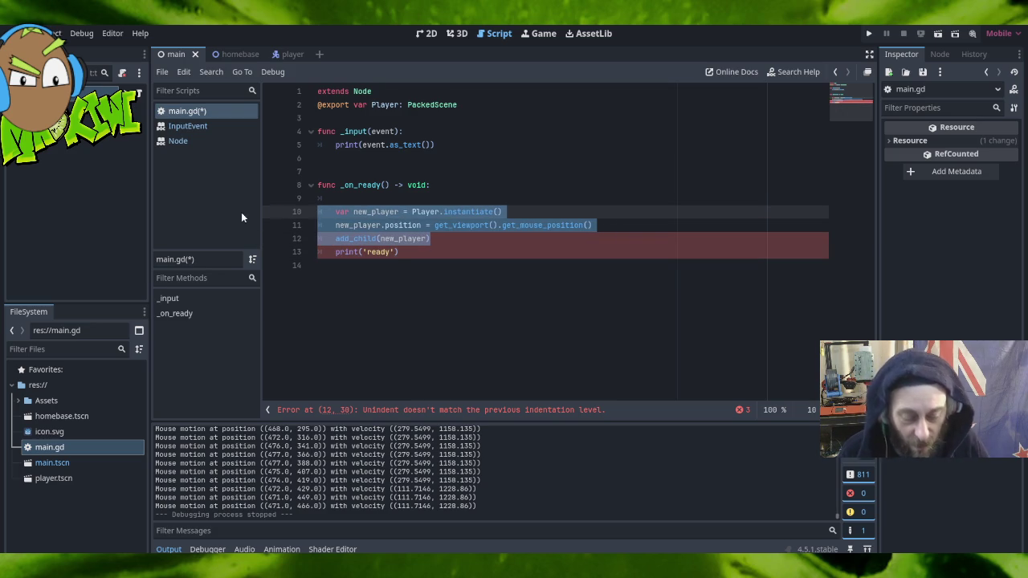
click(560, 159)
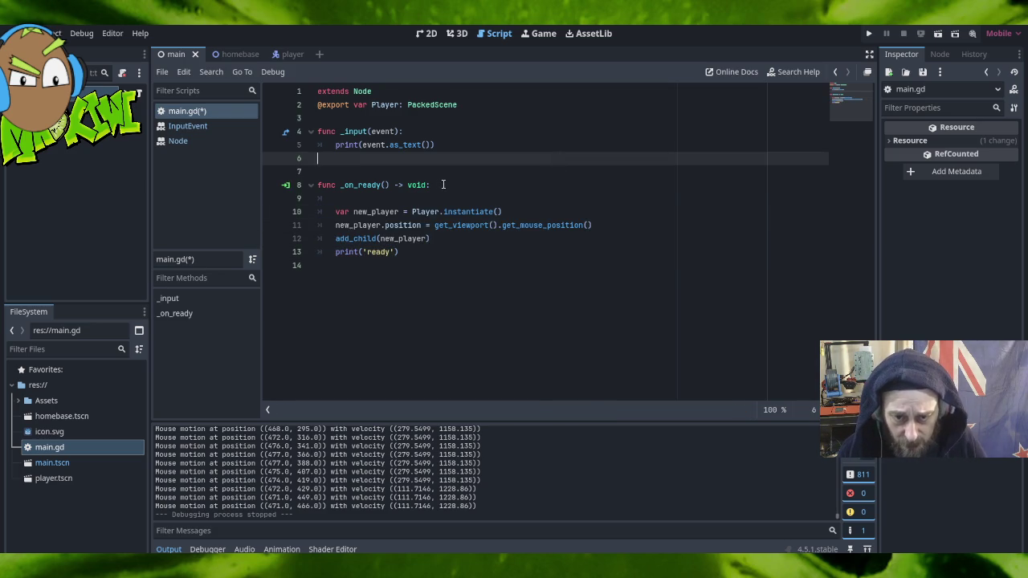
click(494, 186)
key(Delete)
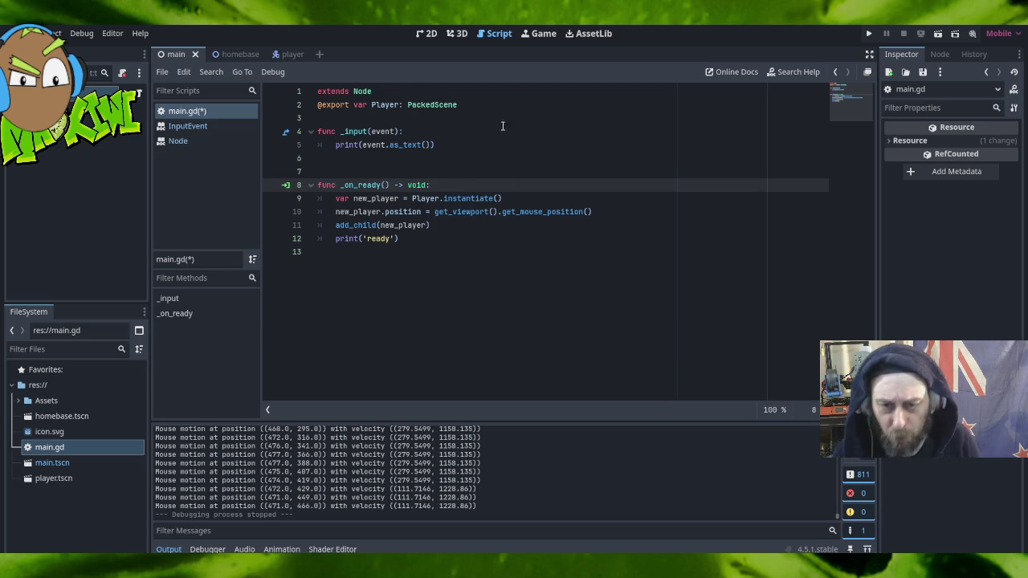
click(36, 32)
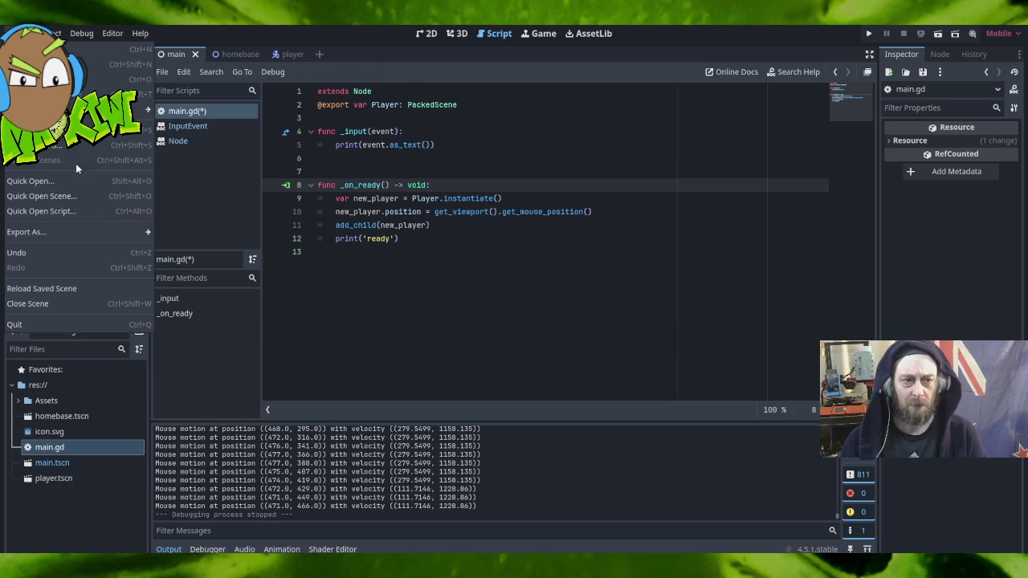
click(73, 129)
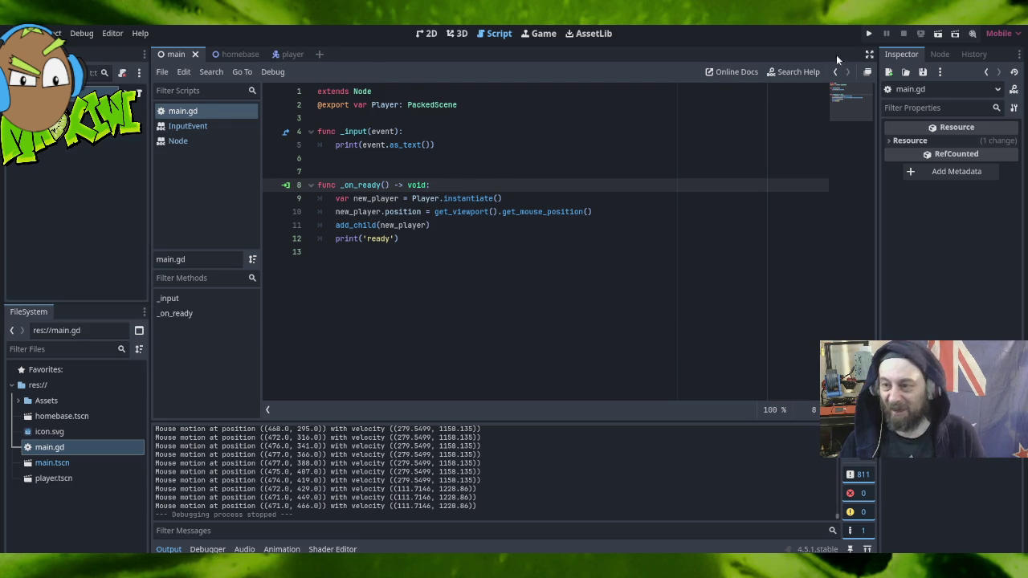
click(866, 36)
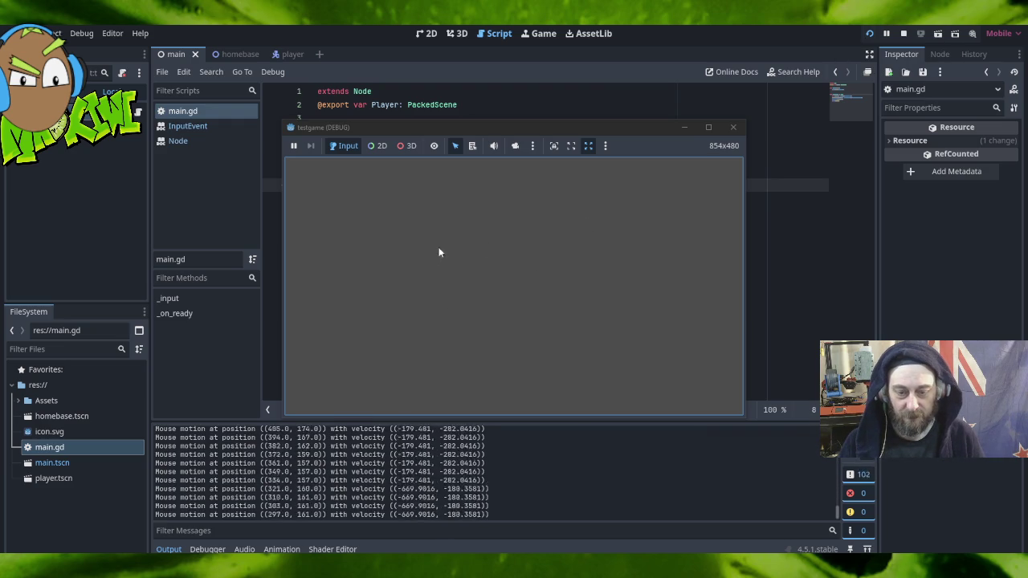
click(732, 128)
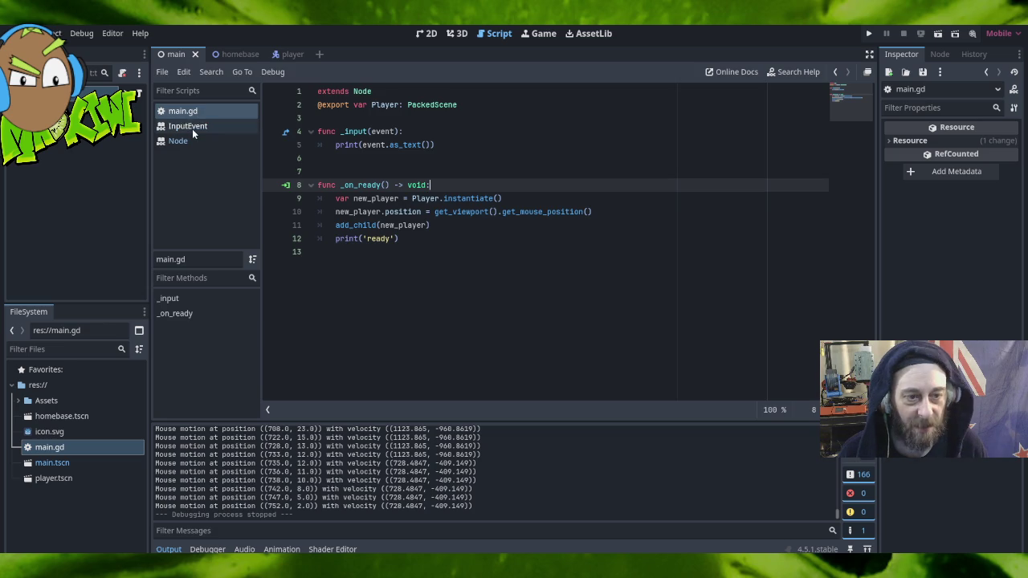
Close the Node docs page and follow the InputEventMouseButton link from the InputEvent reference
click(192, 128)
click(186, 142)
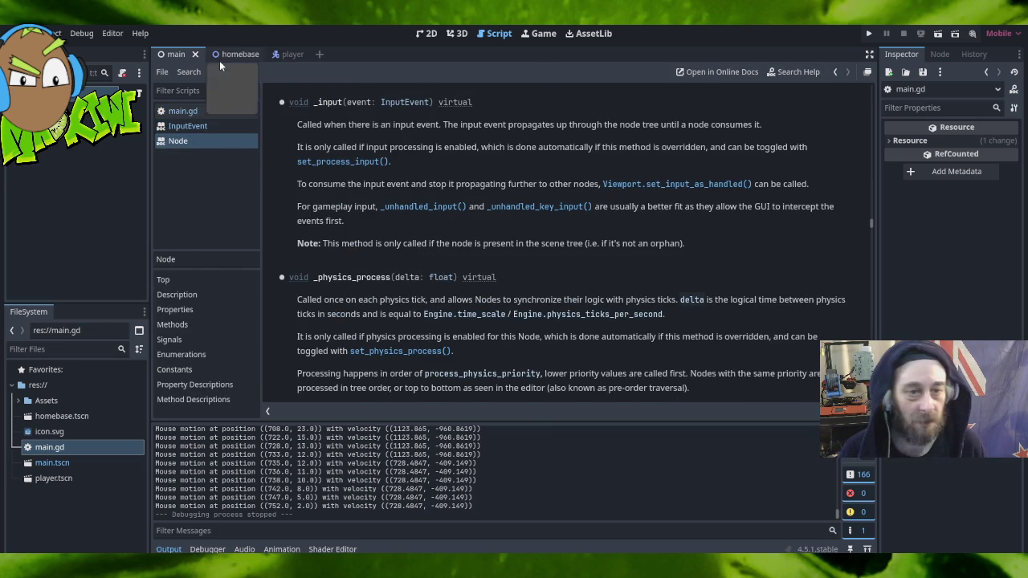
right_click(198, 140)
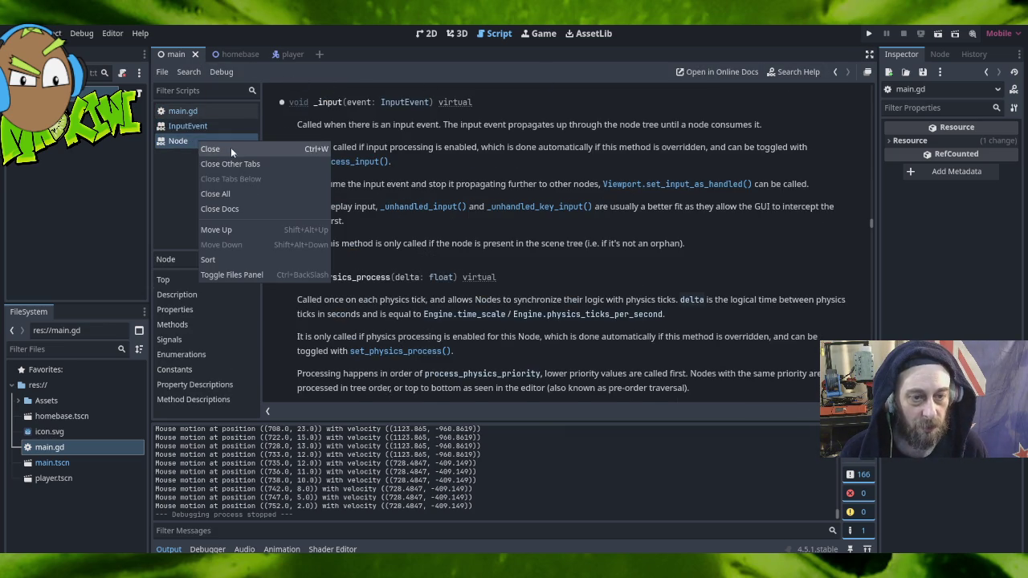
click(232, 148)
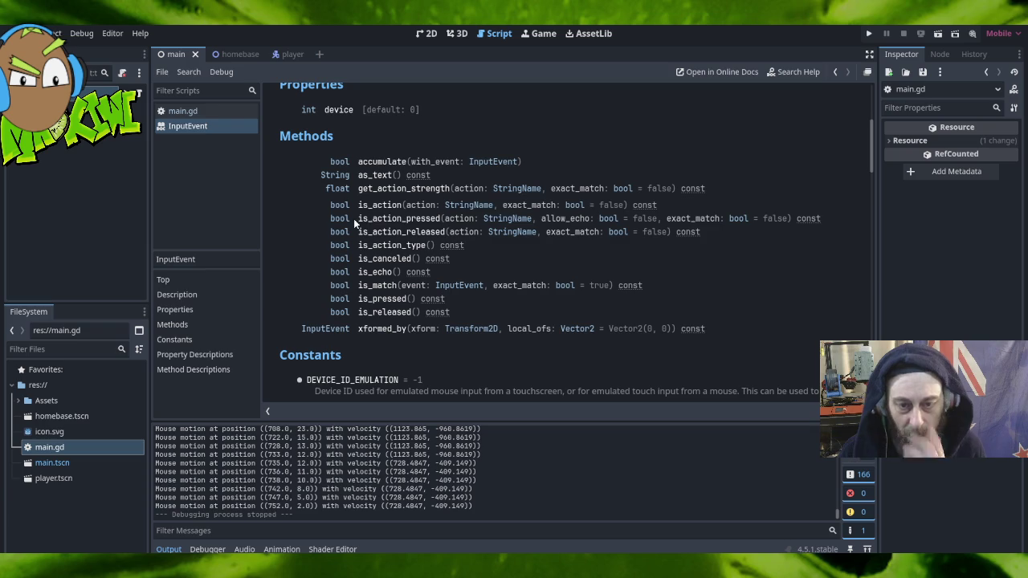
click(406, 247)
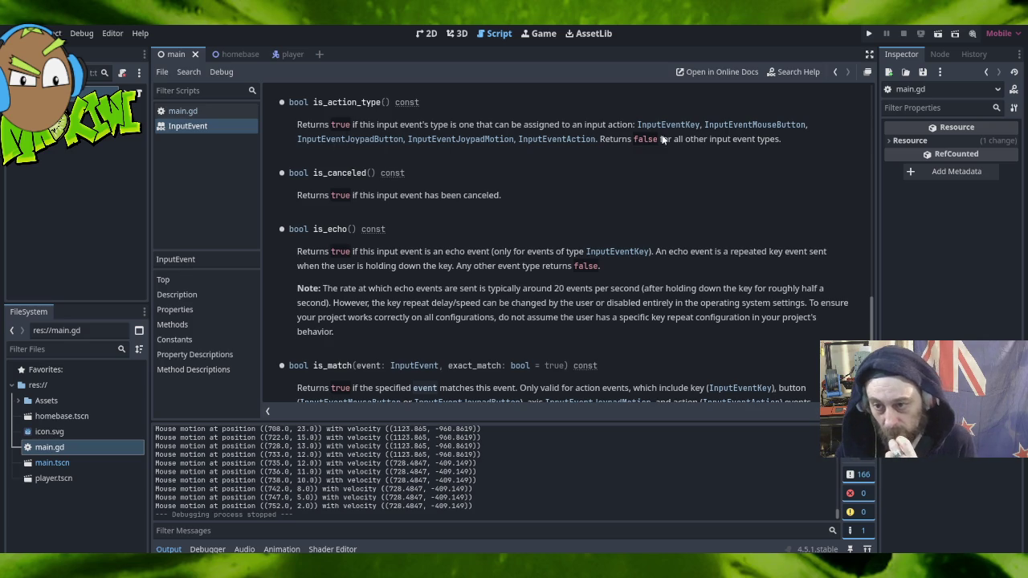
click(745, 126)
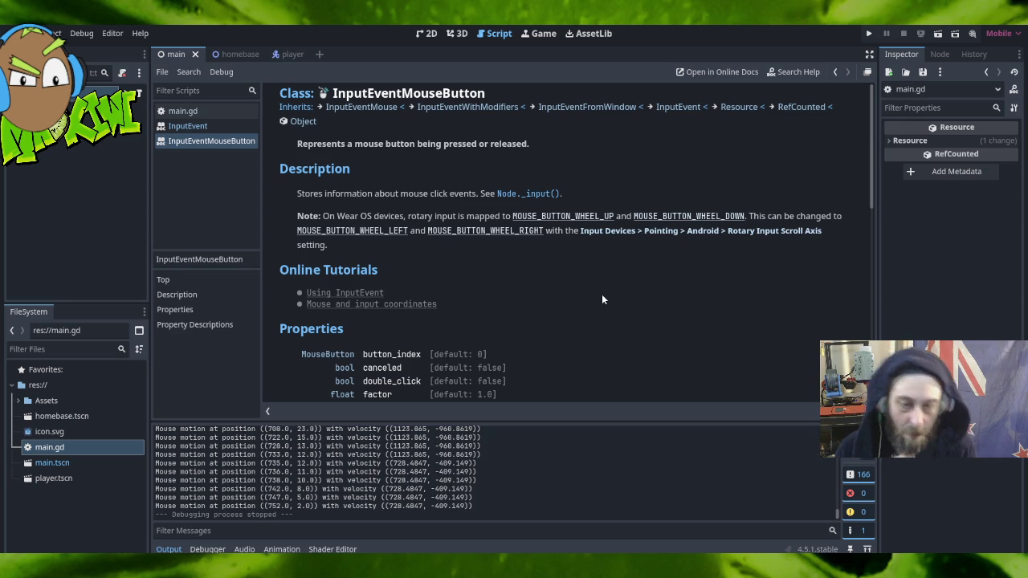
Skim the InputEventMouseButton properties, then open InputEventKey from the InputEvent reference
scroll(602, 298, down, 3)
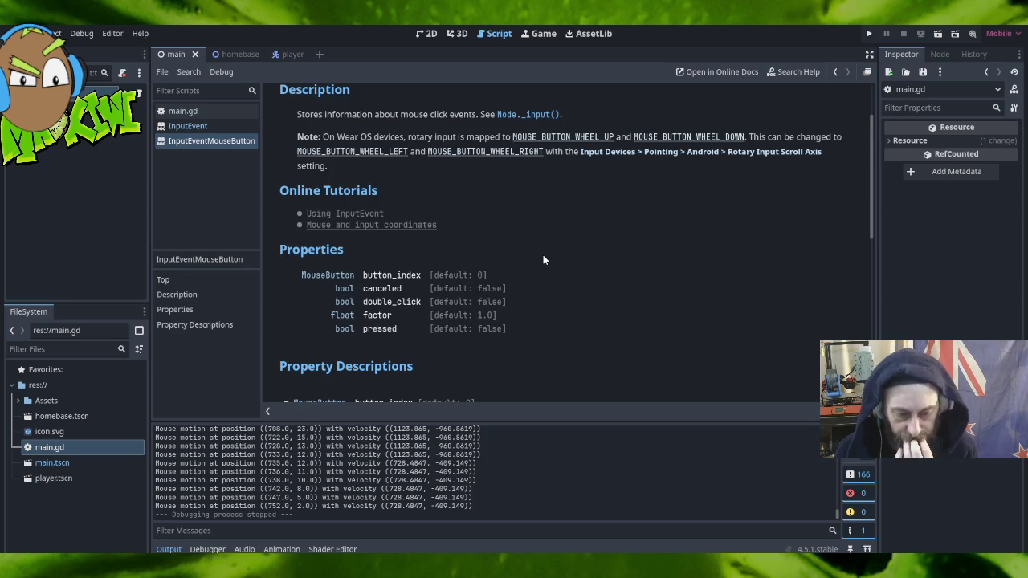
scroll(569, 288, down, 3)
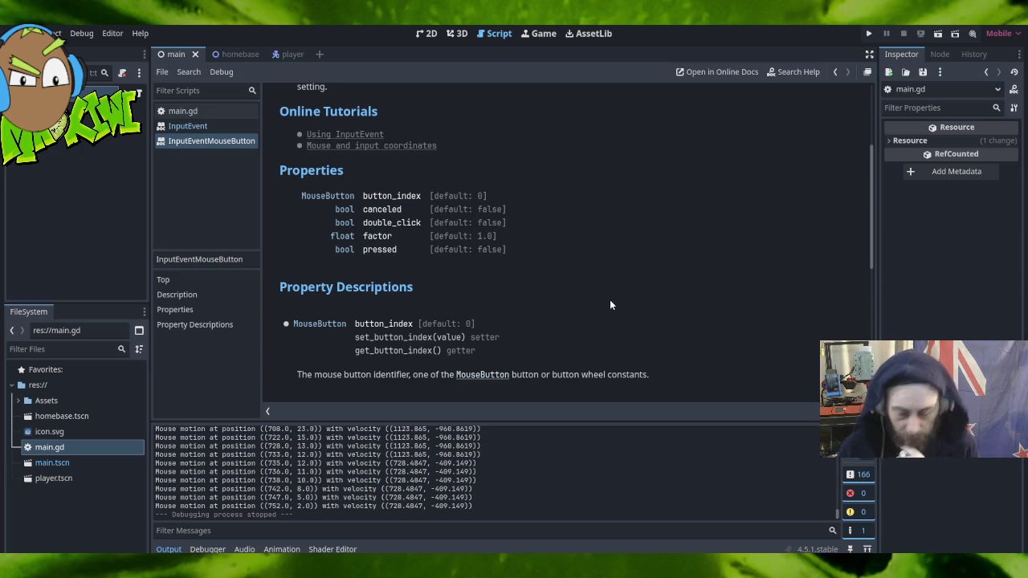
scroll(610, 304, up, 4)
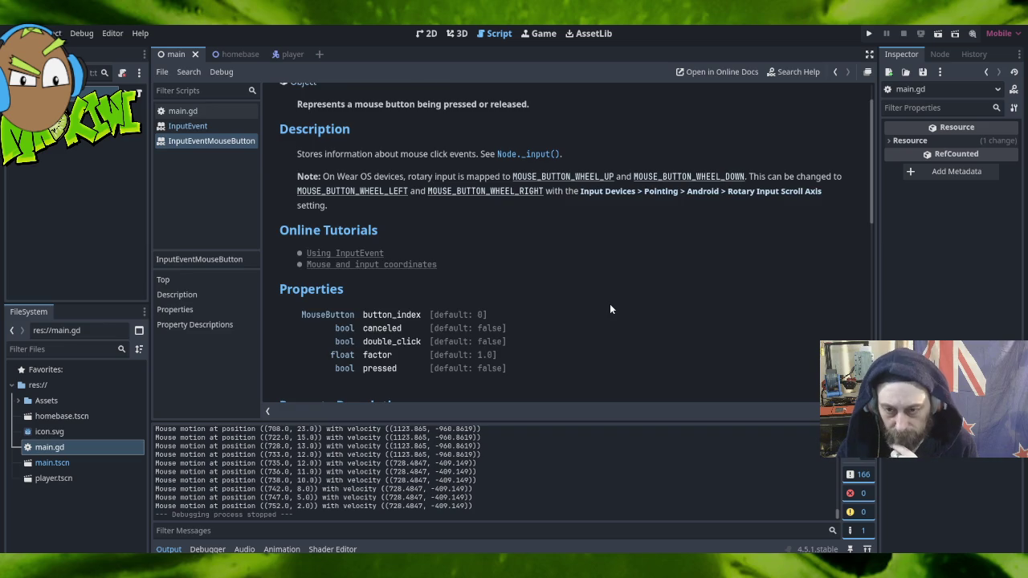
scroll(610, 308, up, 1)
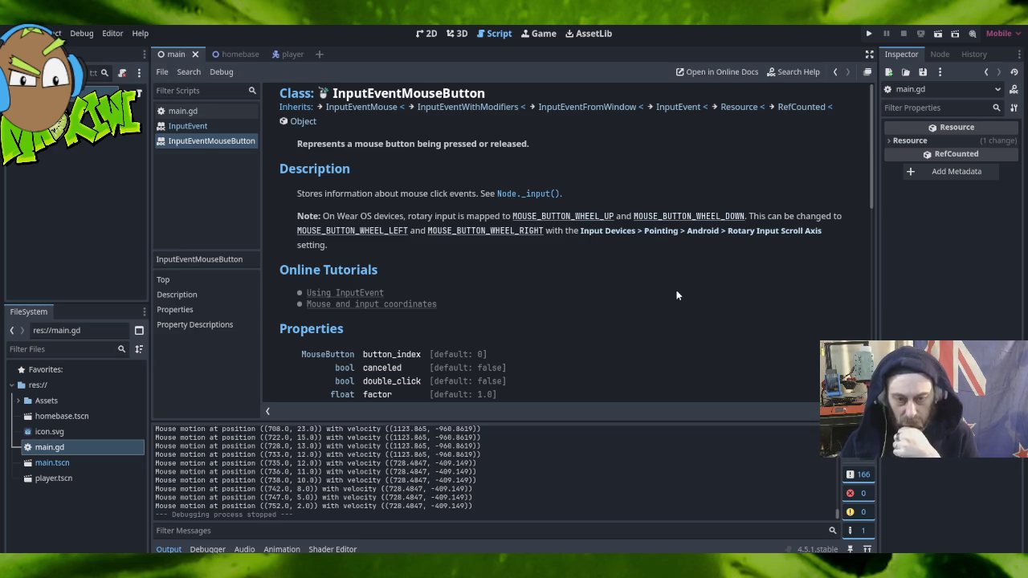
scroll(677, 296, down, 8)
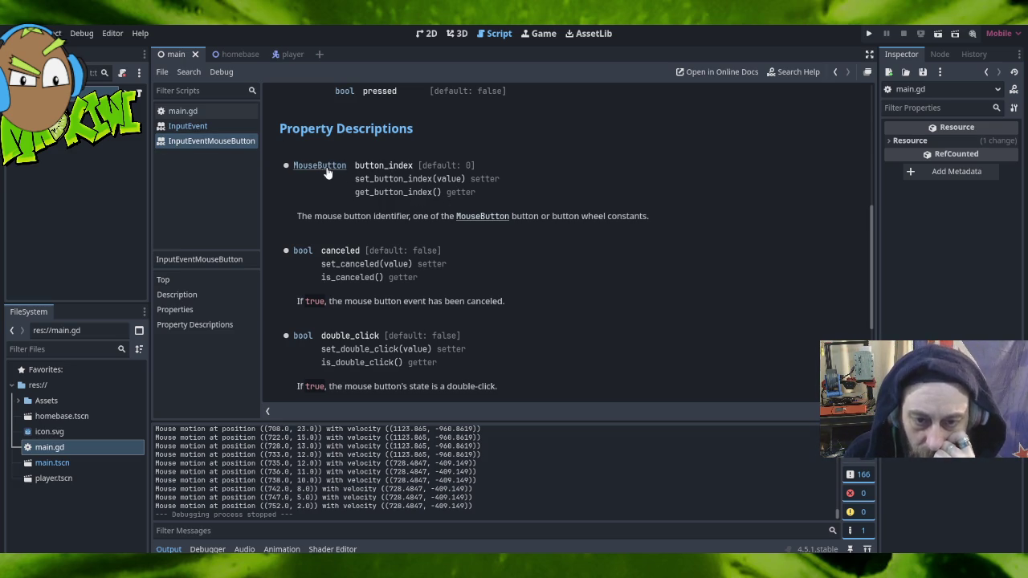
click(184, 125)
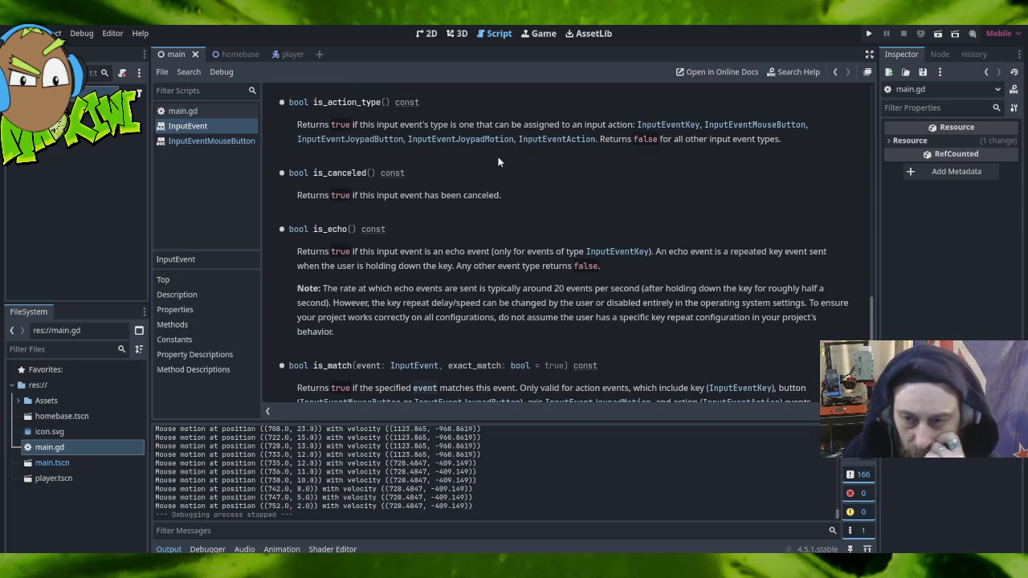
scroll(579, 182, up, 5)
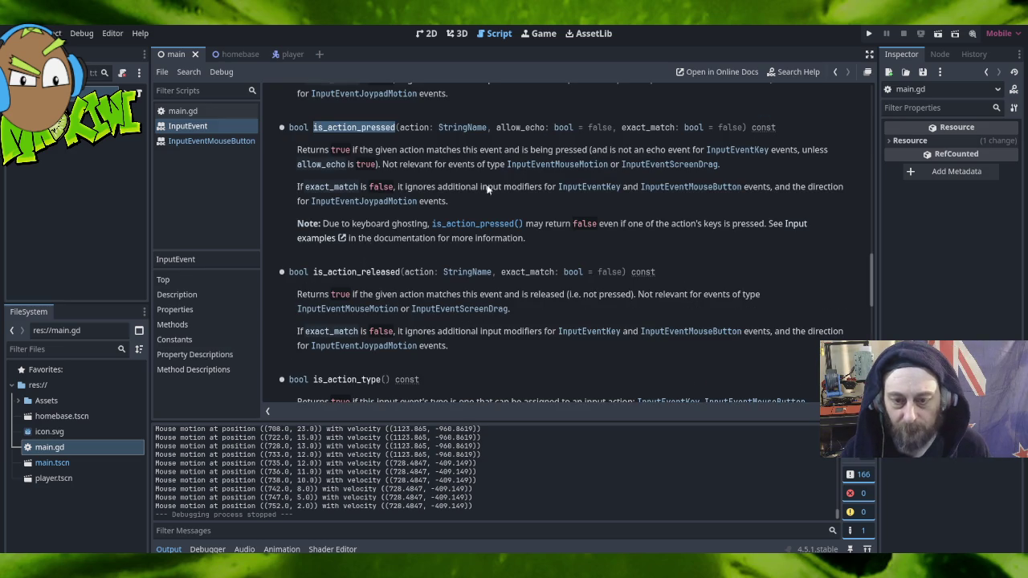
click(738, 151)
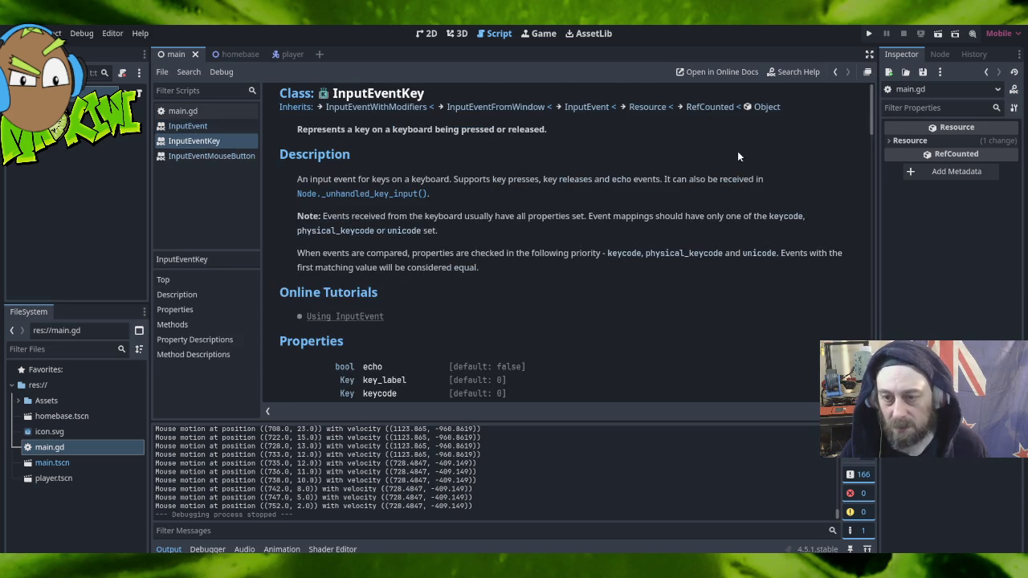
Read the is_action_pressed() entry in the InputEvent reference, then return to main.gd
scroll(560, 256, down, 3)
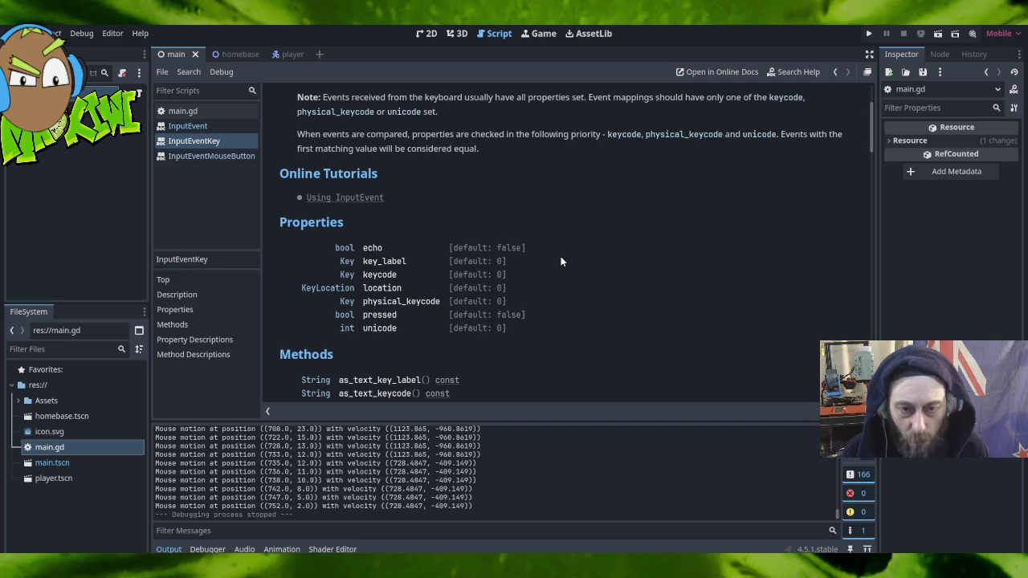
scroll(561, 256, up, 3)
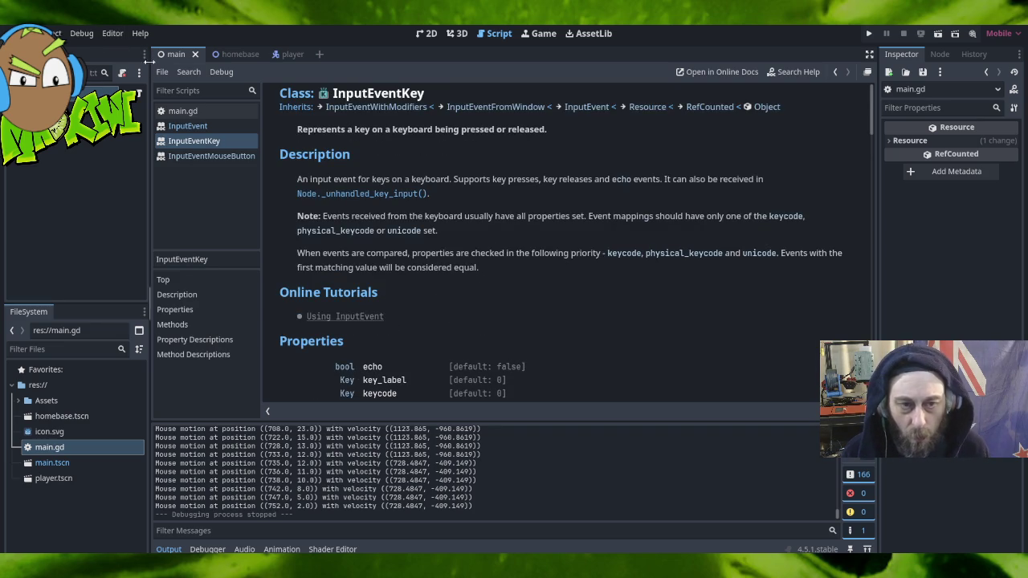
click(209, 124)
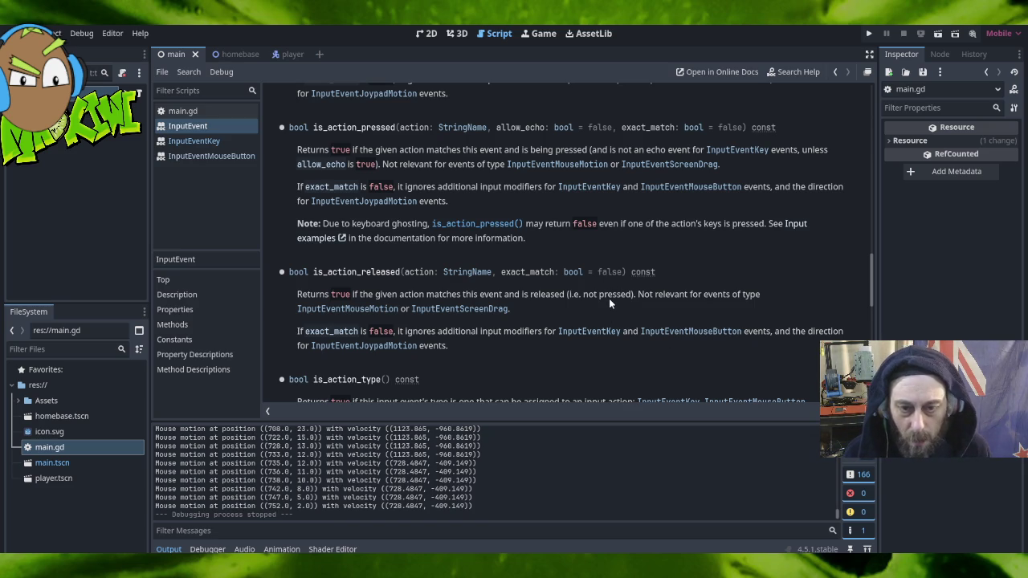
scroll(608, 303, down, 5)
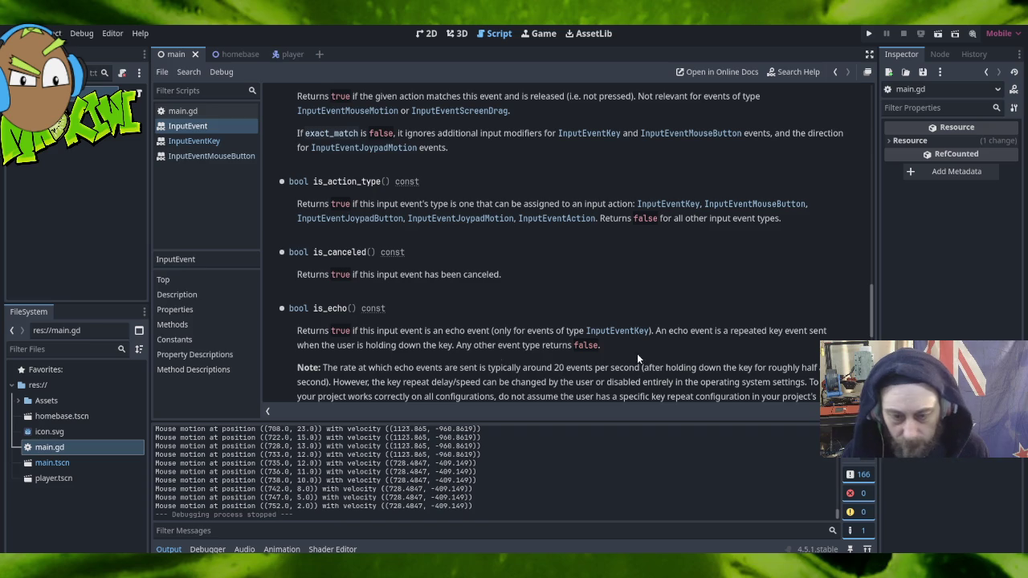
scroll(609, 361, down, 2)
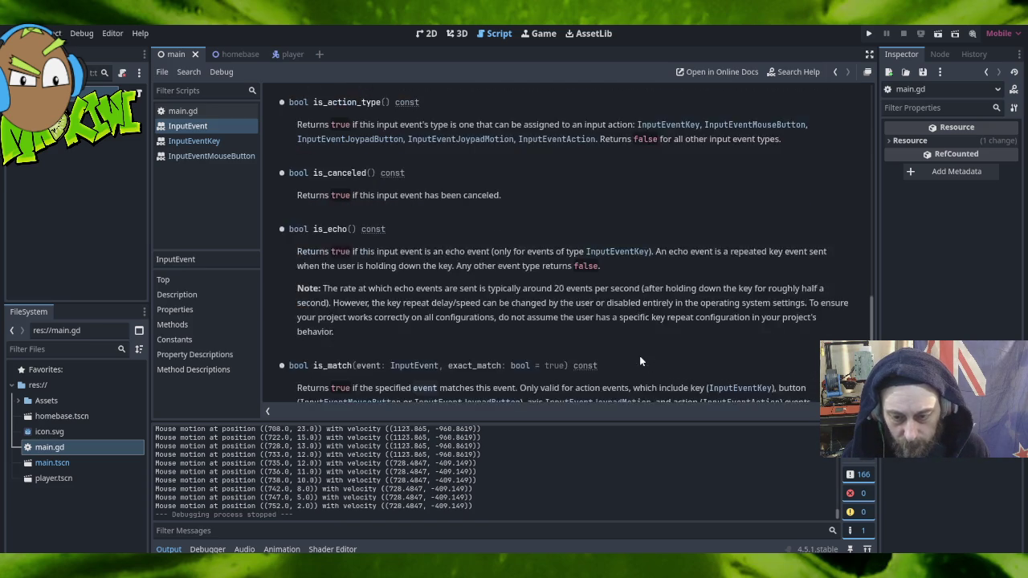
scroll(640, 356, up, 1)
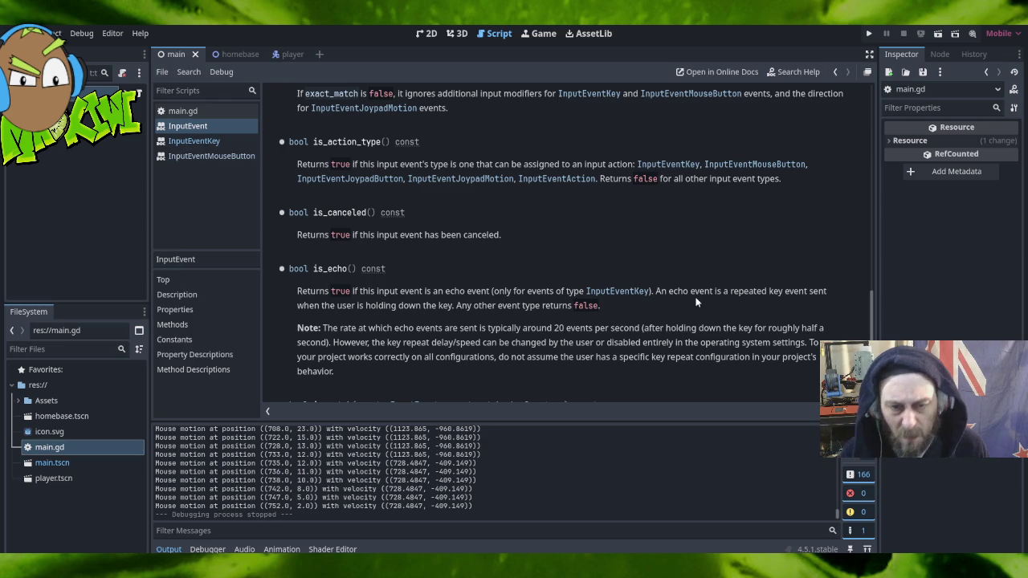
scroll(474, 277, down, 10)
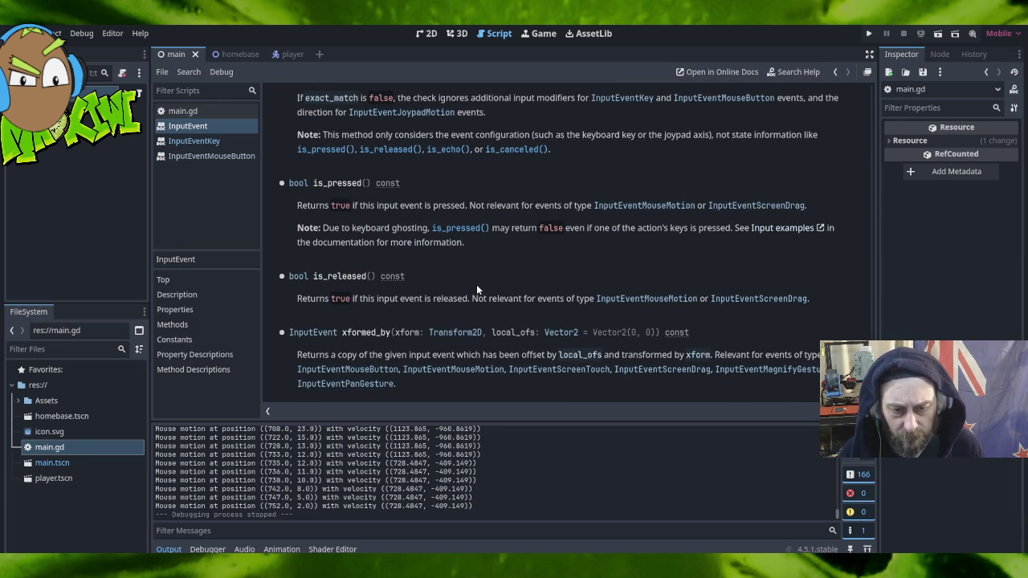
scroll(476, 284, up, 10)
scroll(477, 284, up, 5)
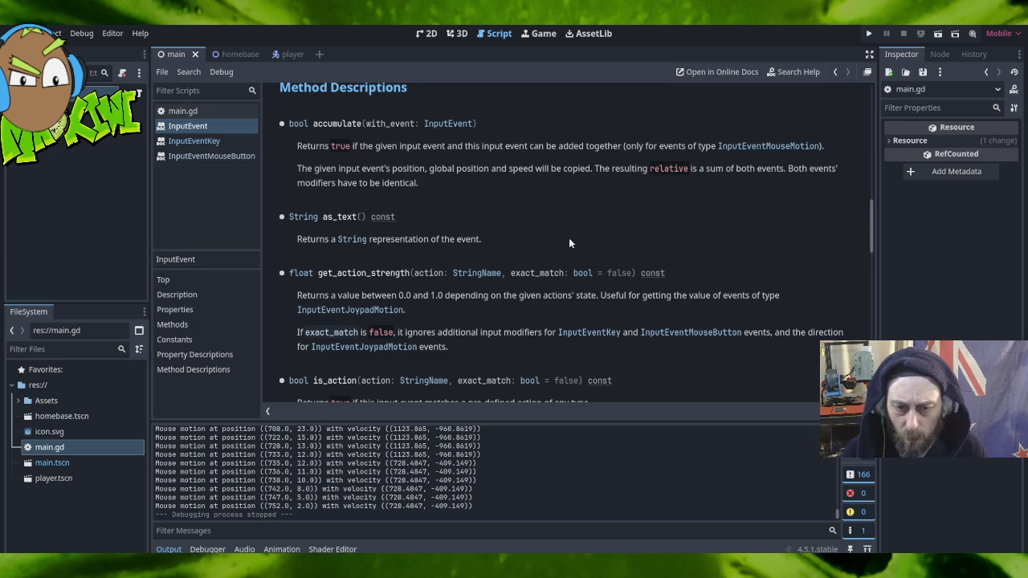
scroll(565, 250, down, 3)
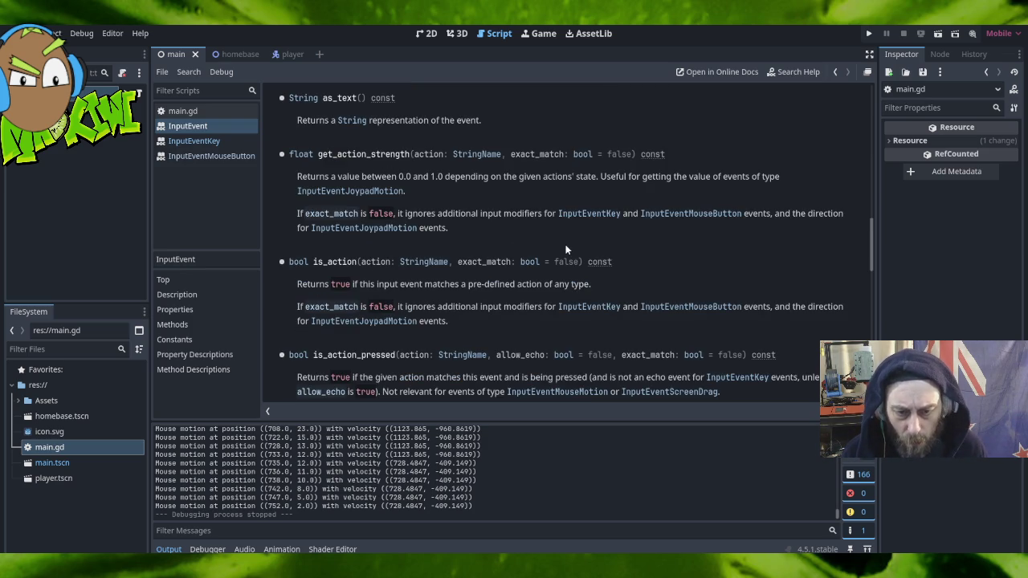
scroll(566, 250, up, 4)
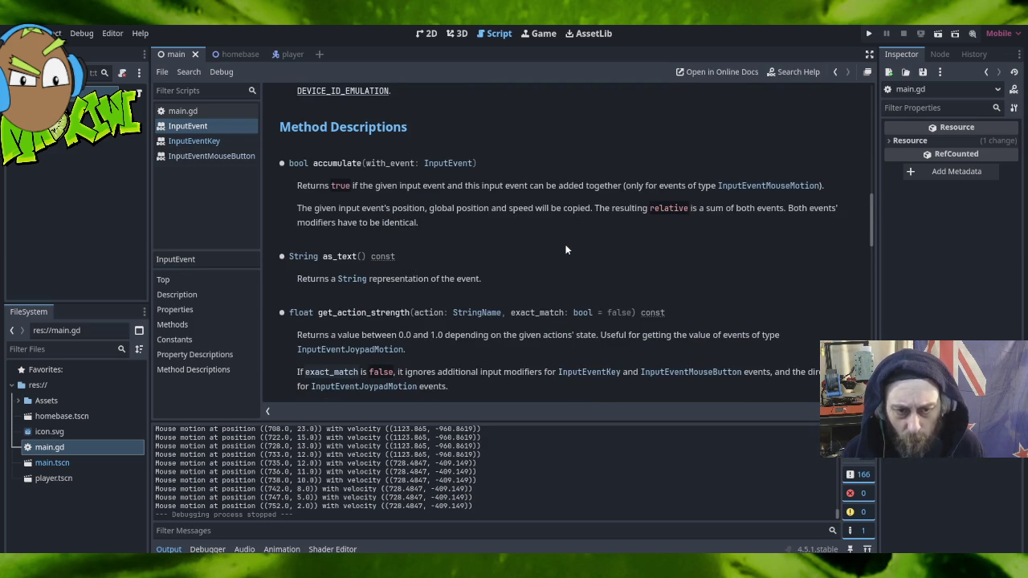
scroll(565, 250, down, 3)
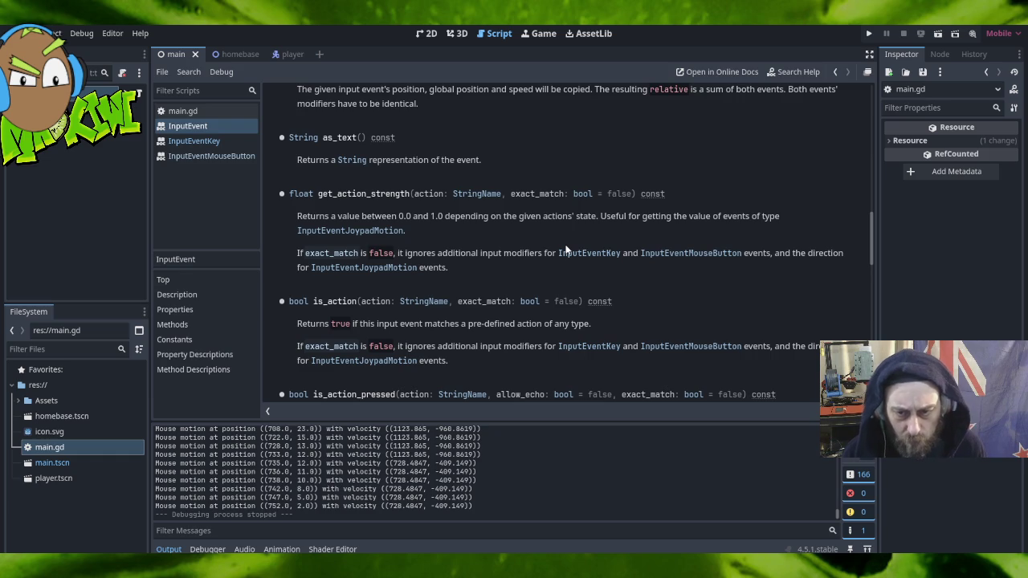
scroll(565, 250, down, 2)
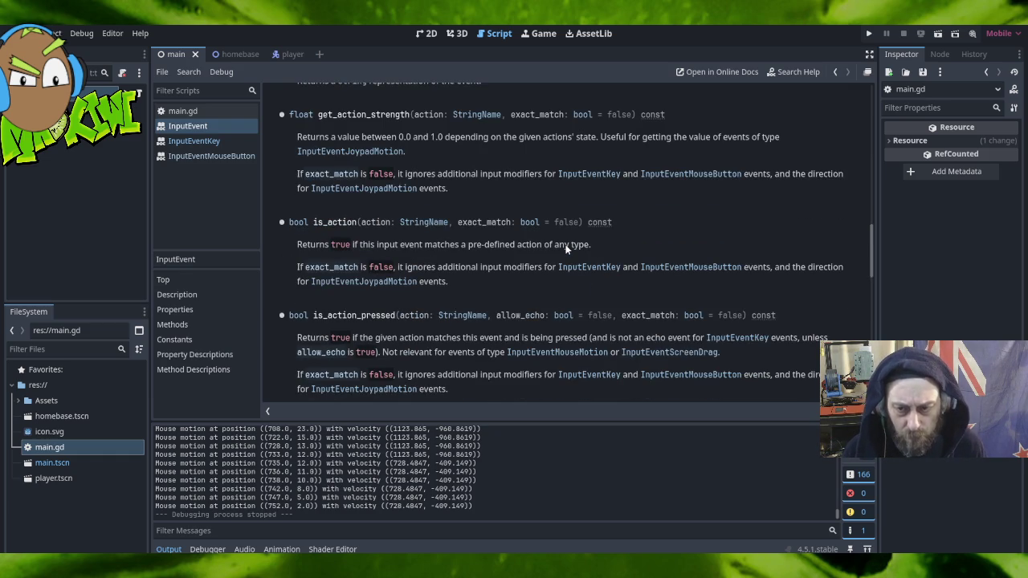
scroll(566, 250, down, 4)
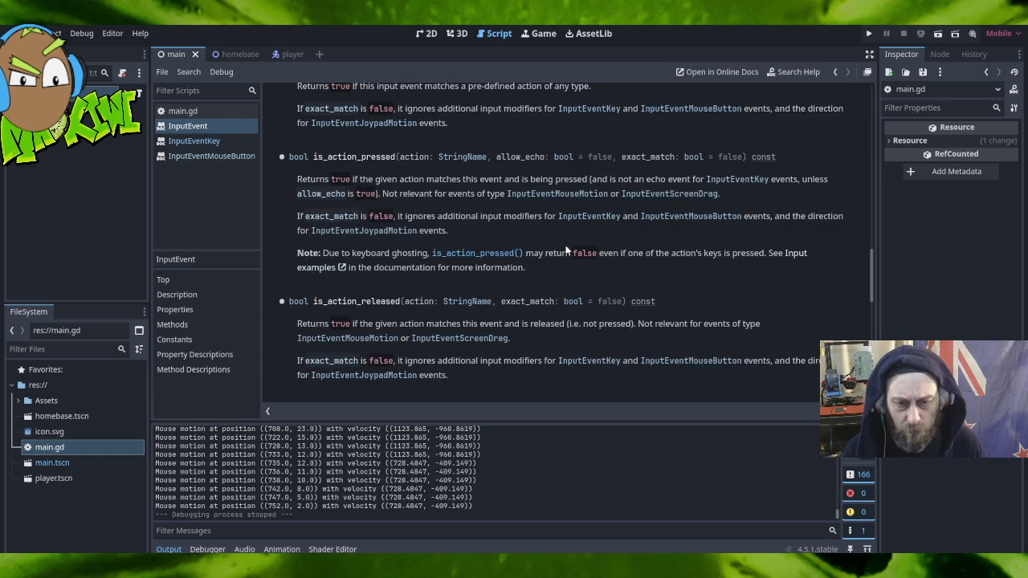
double_click(352, 156)
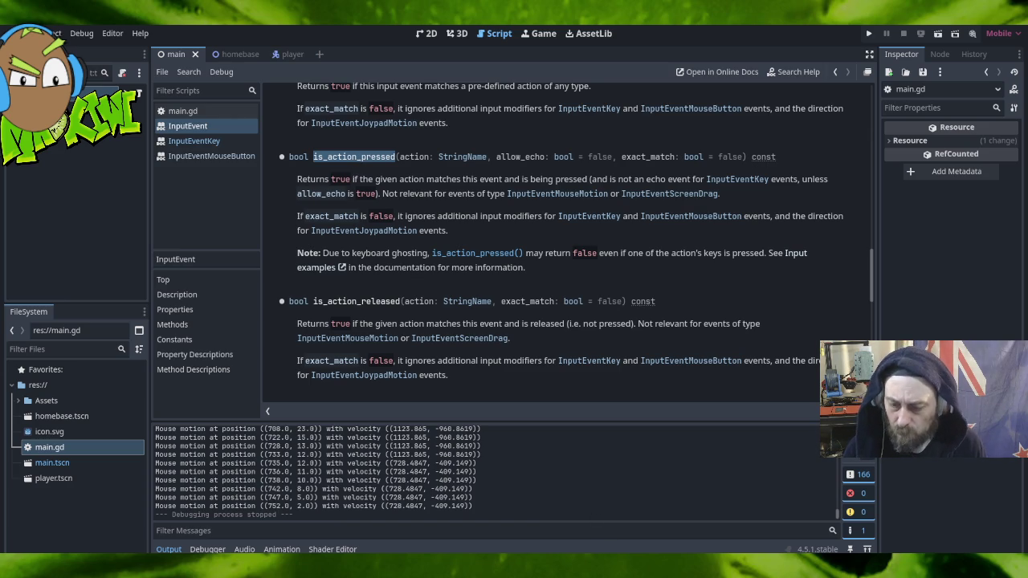
click(185, 111)
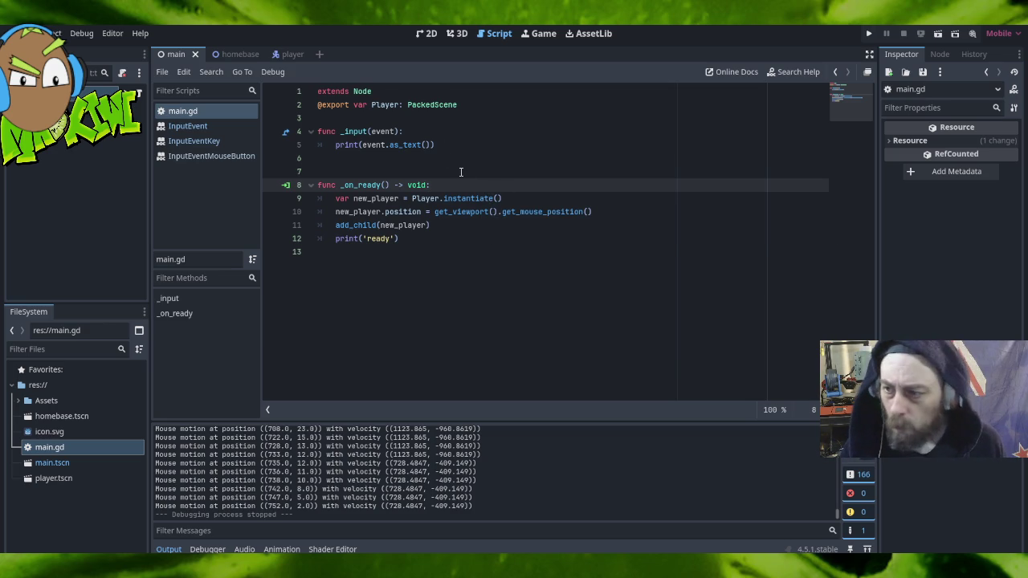
Add an 'if event.is_action_pressed()' line below the print statement
click(441, 145)
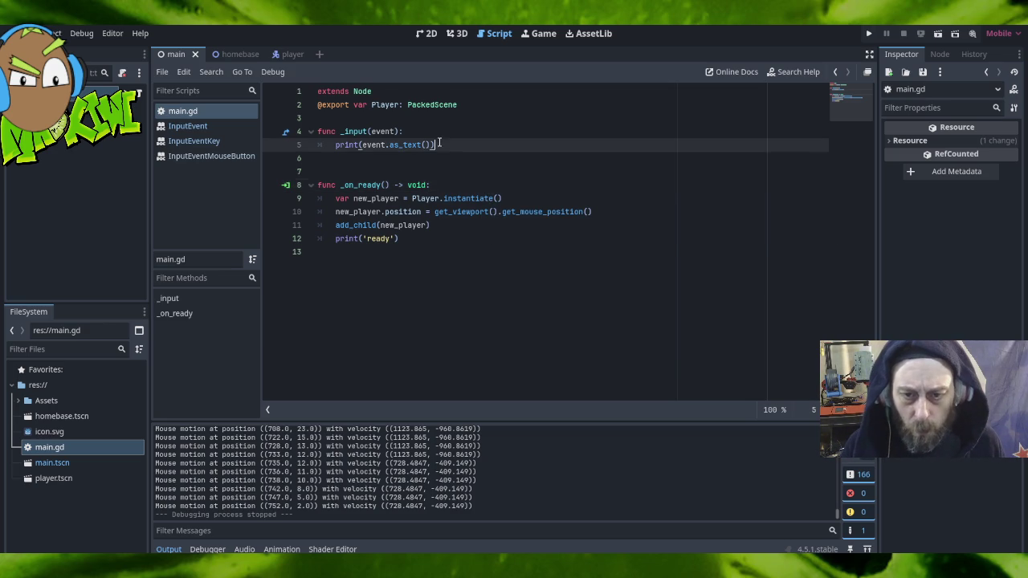
key(Return)
text(is_action_pressed)
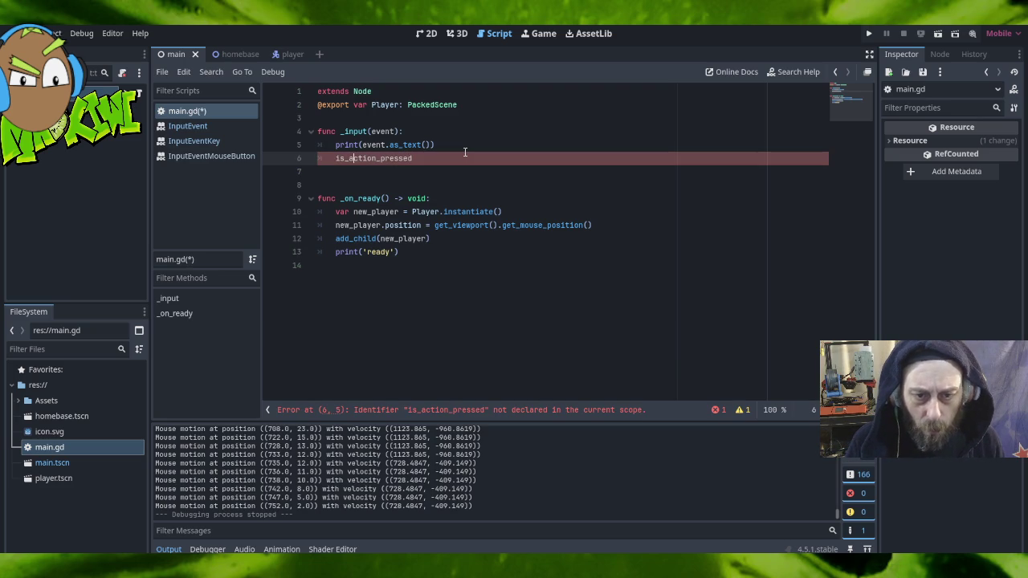
key(Home)
text(if event)
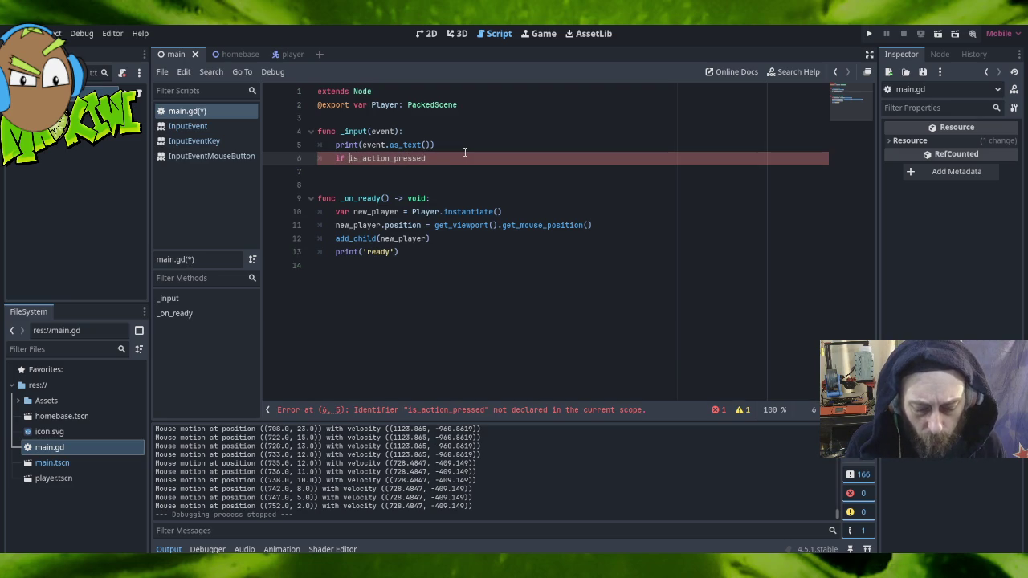
text(.)
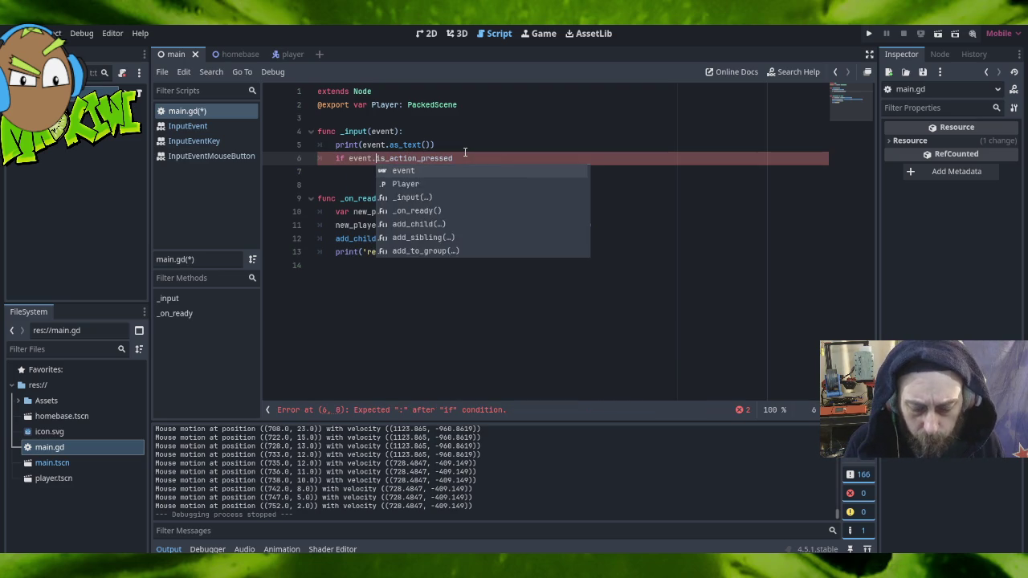
key(Right)
key(Right)
key(Right)
key(Right)
key(Right)
key(Right)
key(Return)
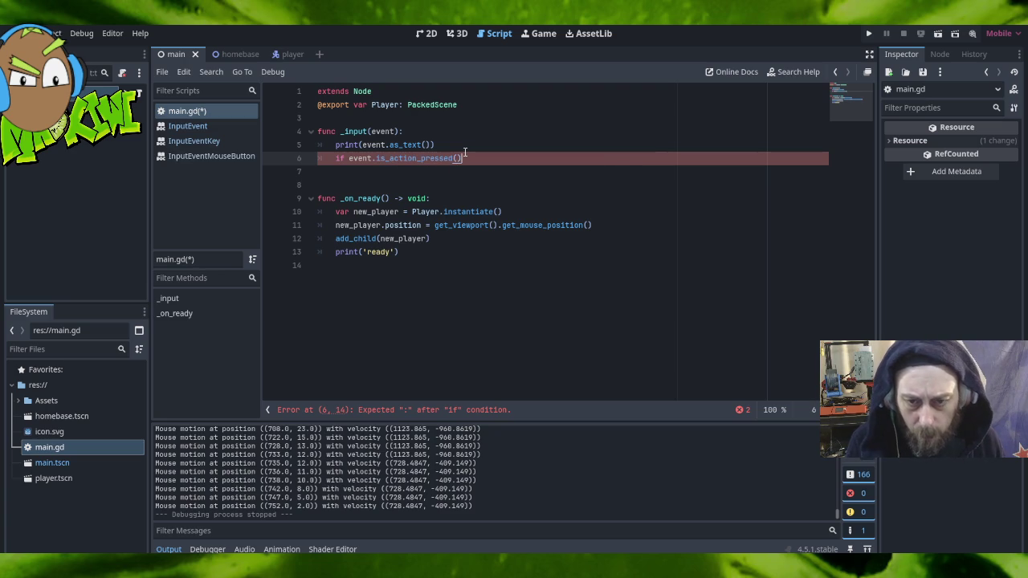
mouse_move(438, 158)
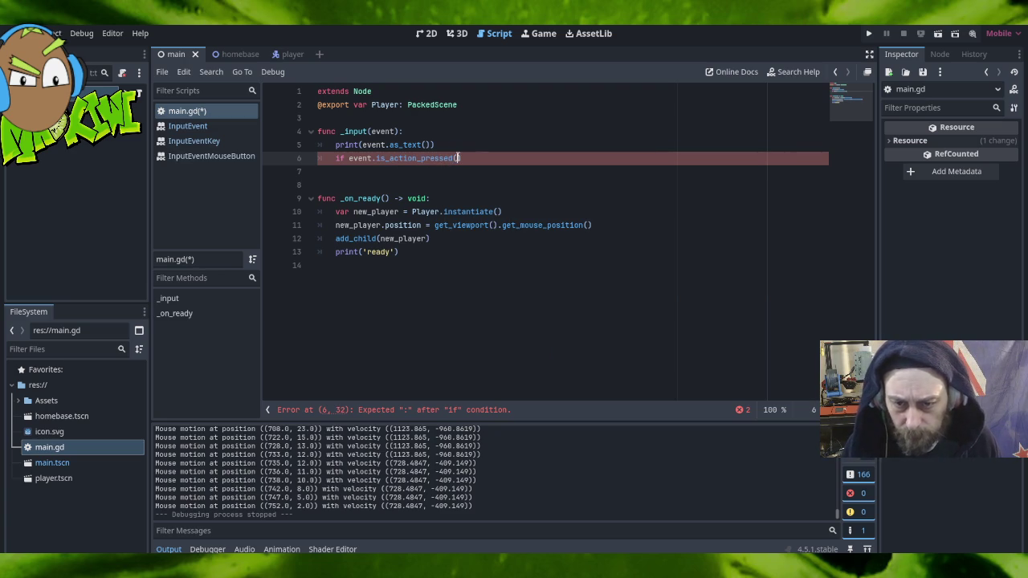
Try action names inside the quotes (ou, clic, inpu, scr, cliek) against the suggestion list
text(')
key(Down)
key(Down)
key(Down)
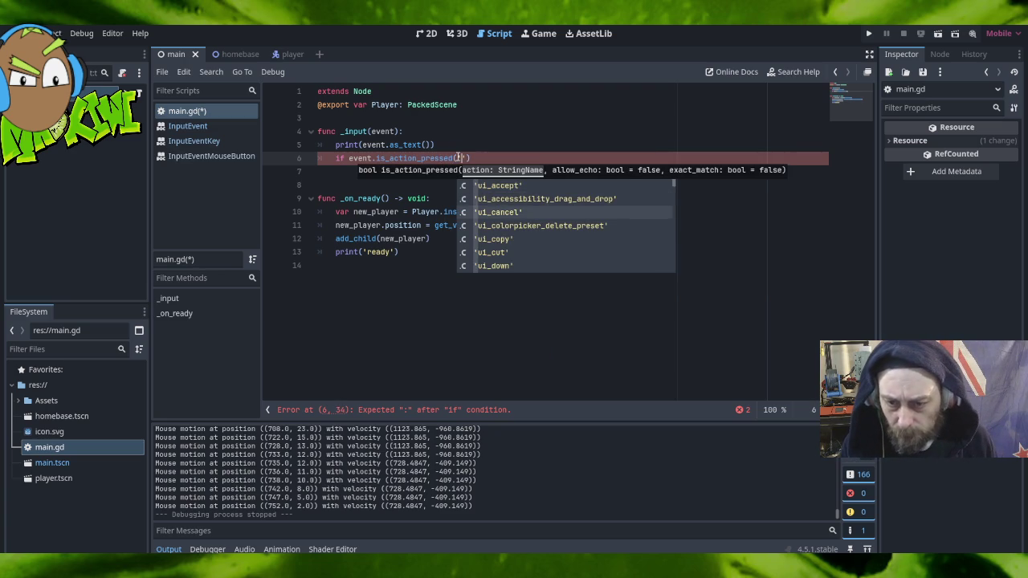
key(Down)
key(Down)
key(Down)
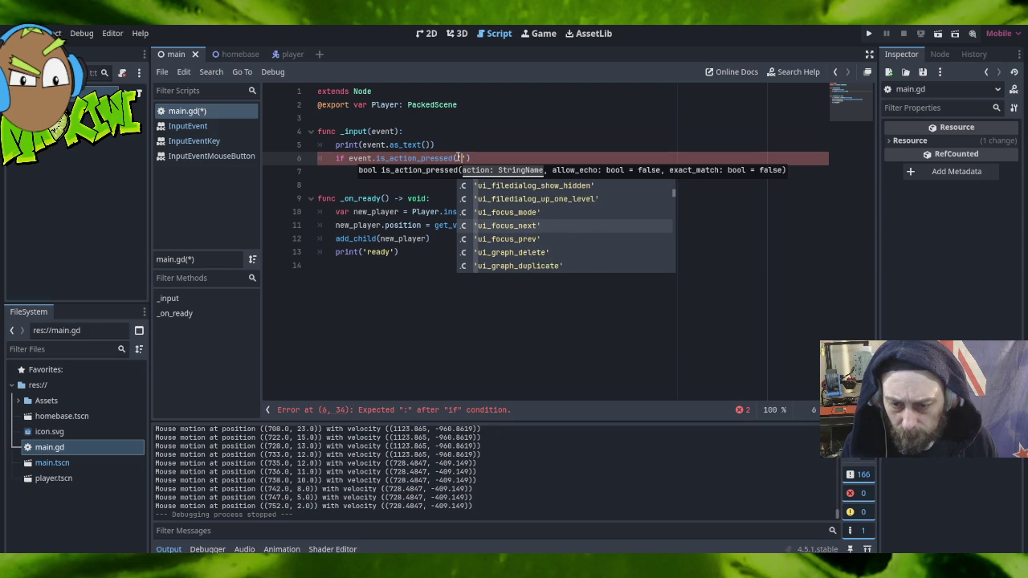
key(Down)
key(Down)
key(Down)
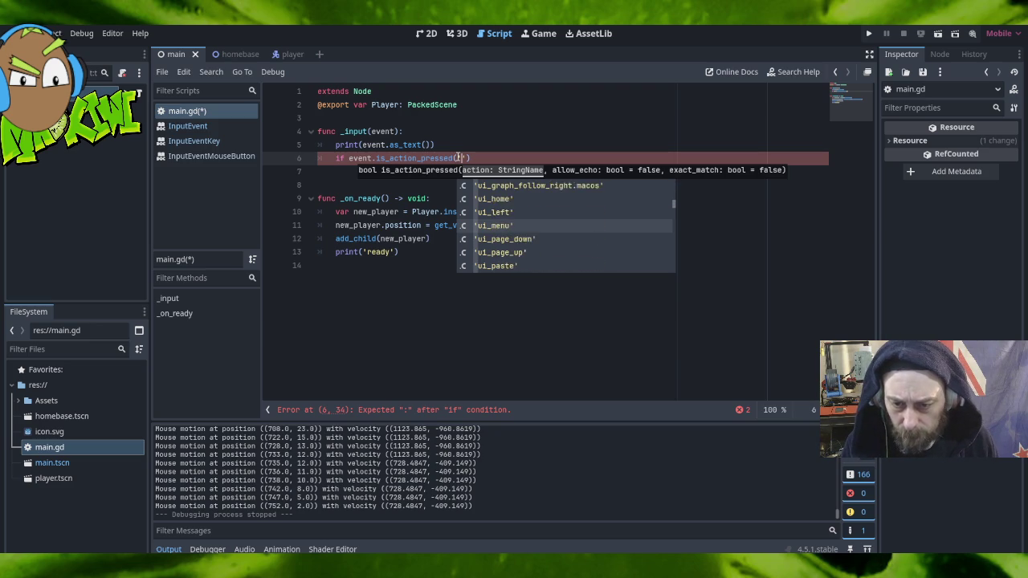
key(Down)
key(Down)
key(Down)
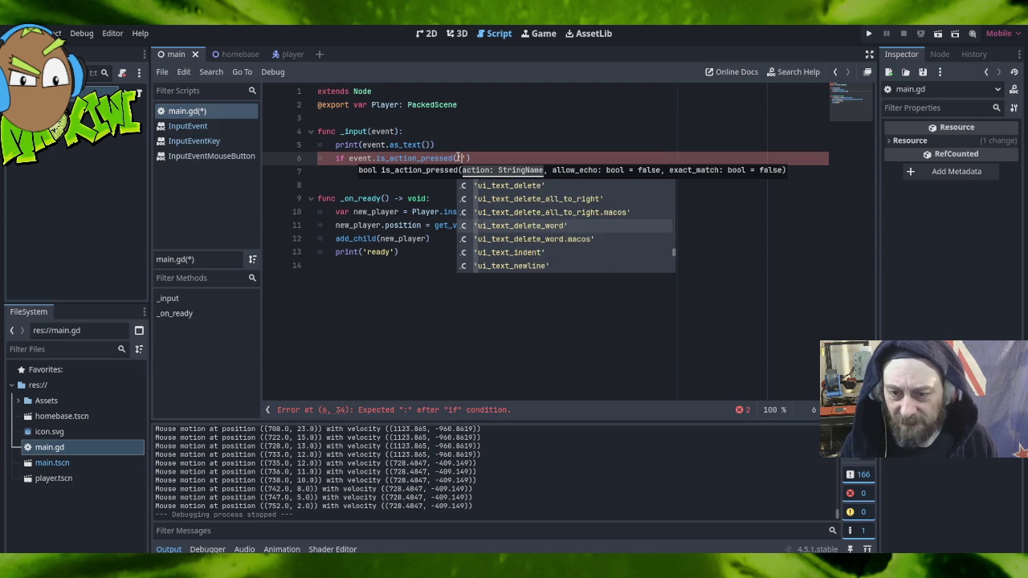
text(ou)
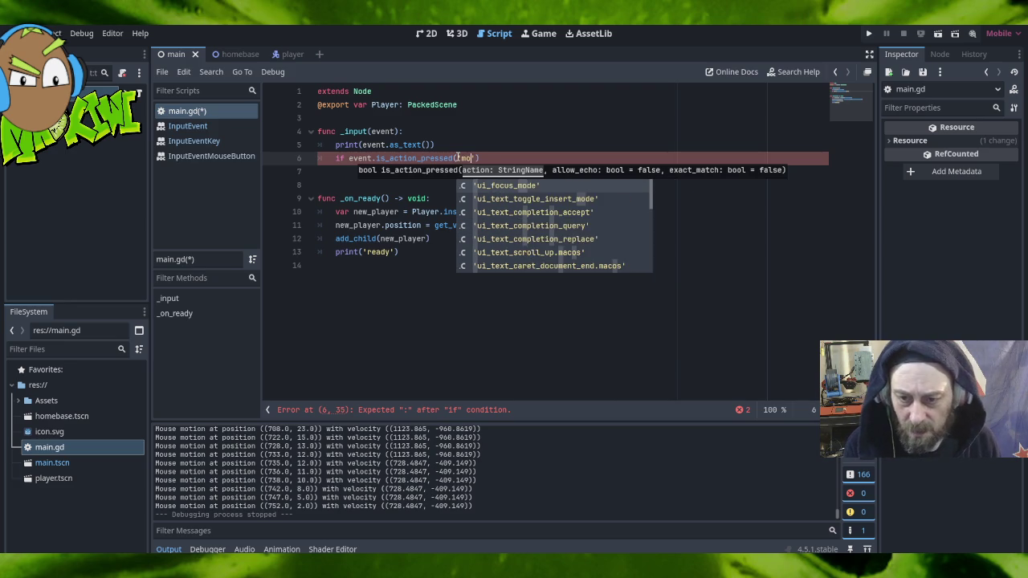
key(BackSpace)
key(BackSpace)
key(BackSpace)
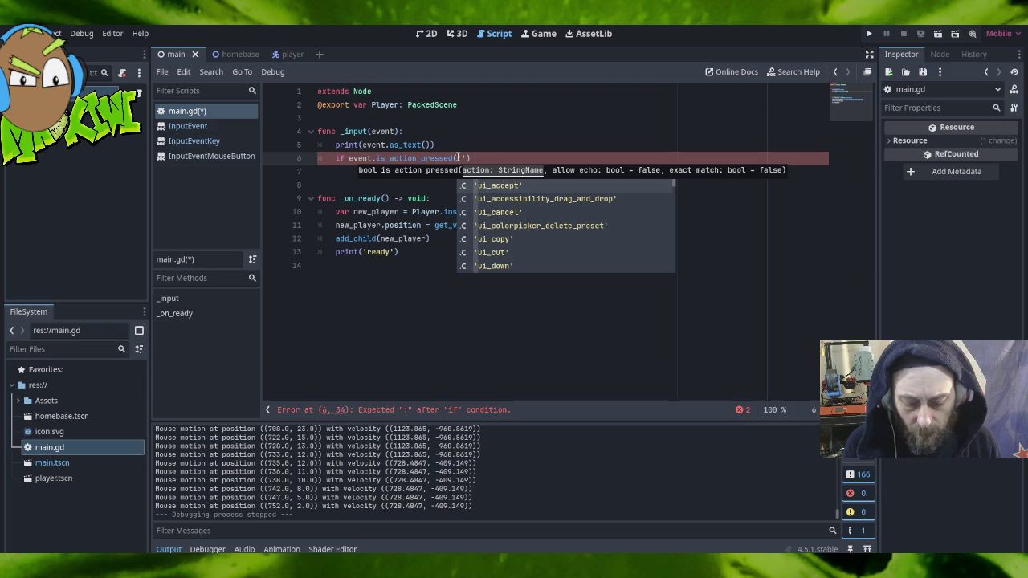
text(clic)
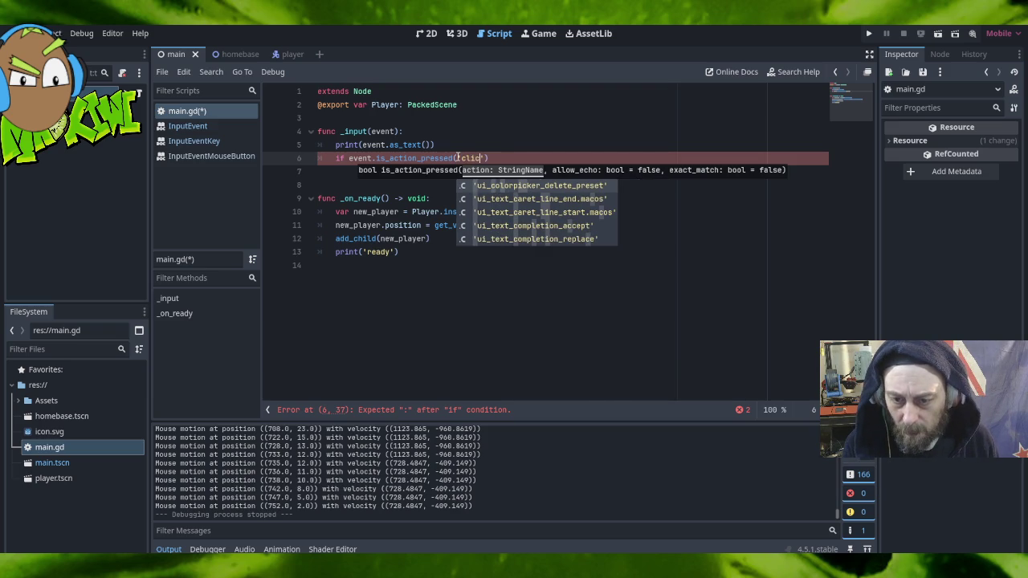
key(BackSpace)
key(BackSpace)
key(BackSpace)
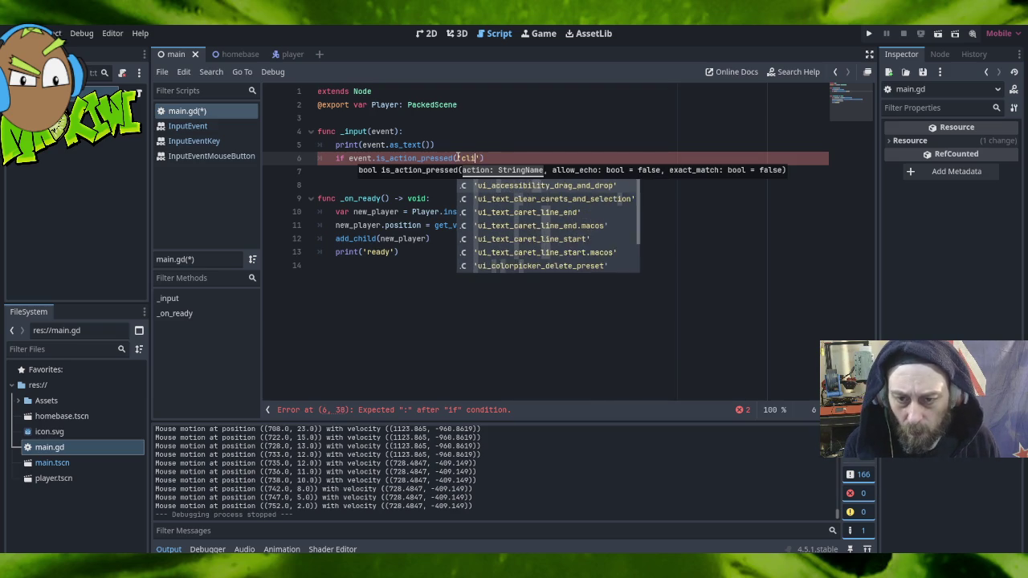
text(inpu)
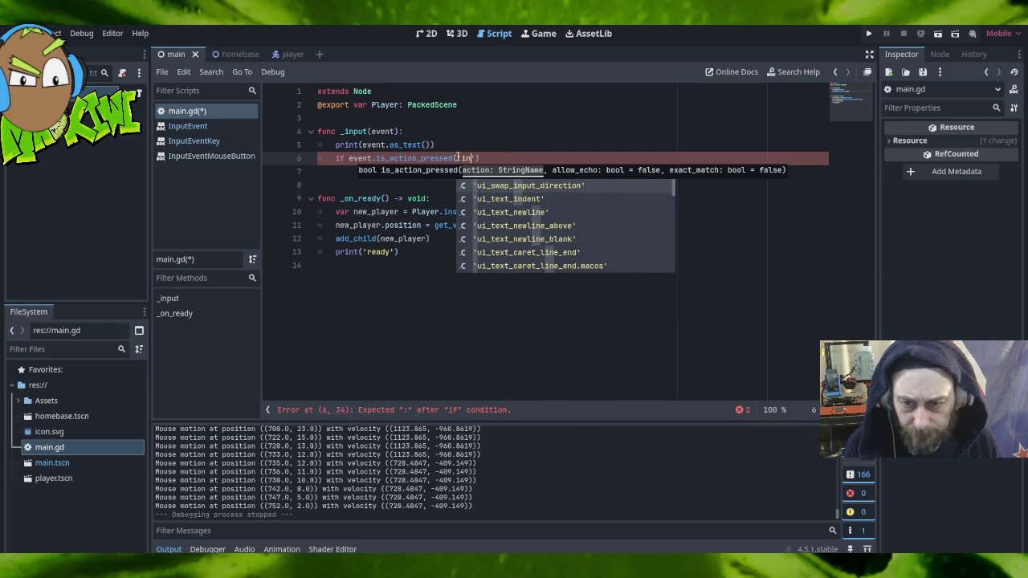
key(BackSpace)
key(BackSpace)
key(BackSpace)
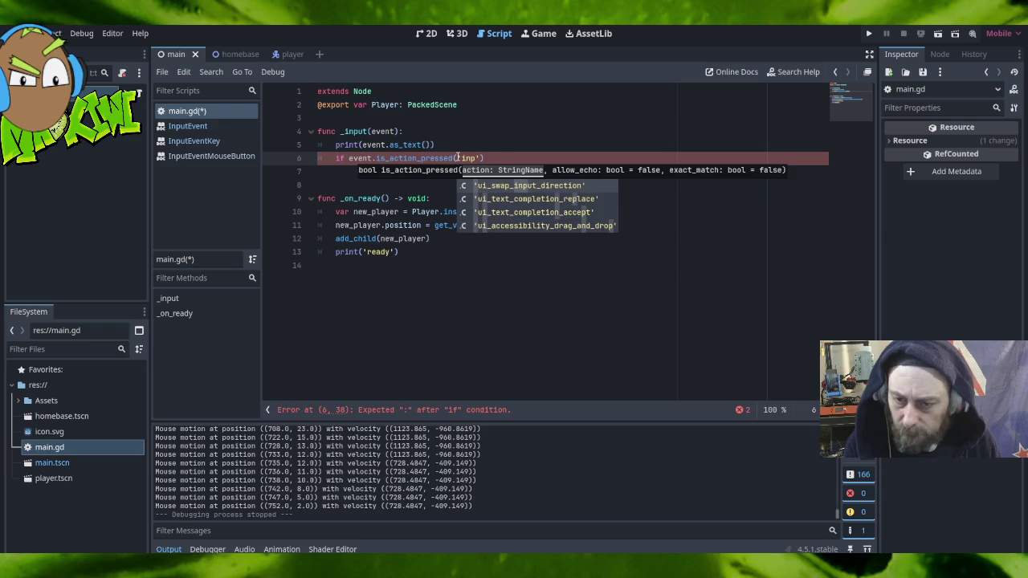
text(scr)
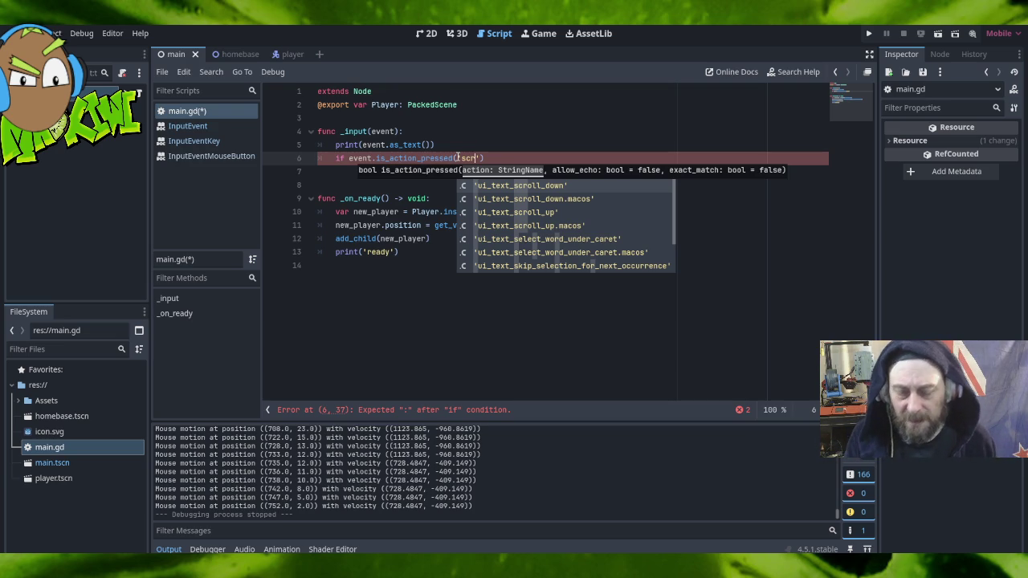
key(BackSpace)
key(BackSpace)
key(BackSpace)
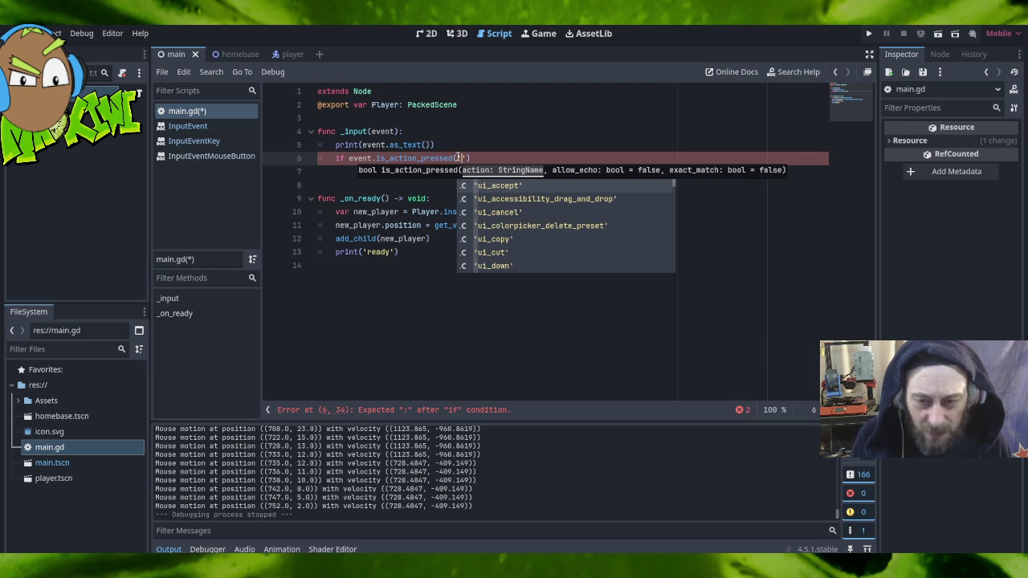
text(clie)
text(k)
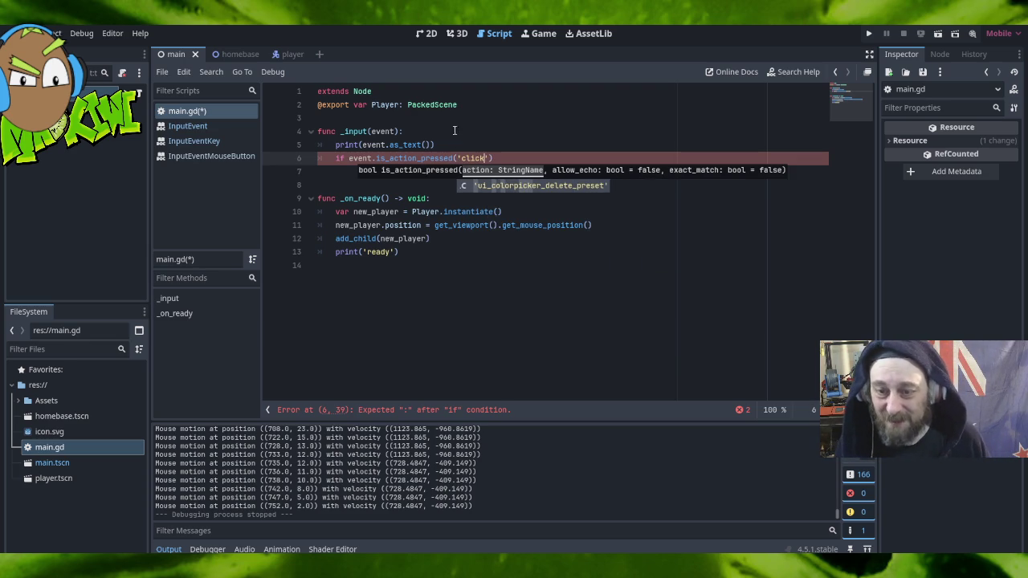
click(702, 280)
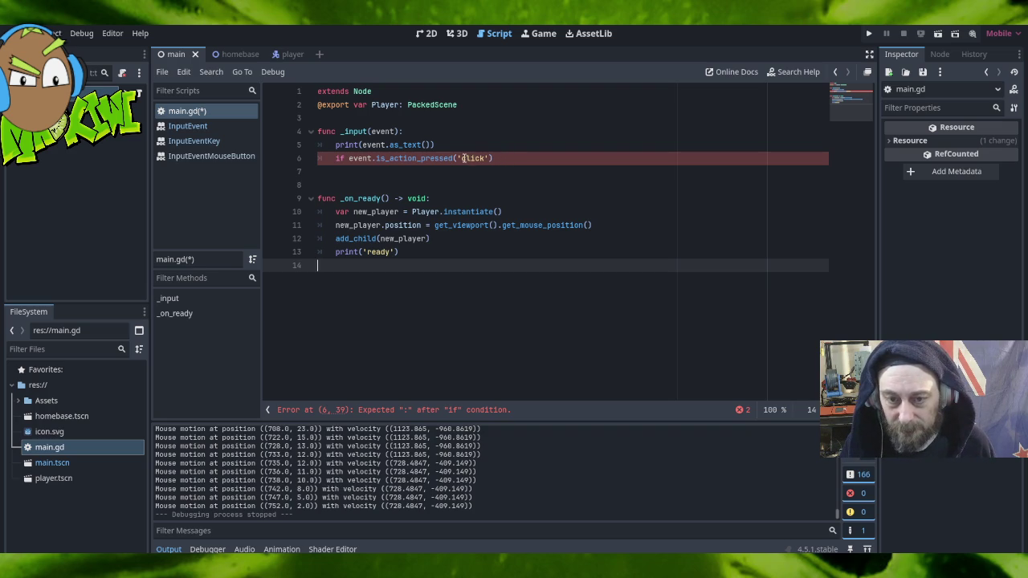
Delete the 'click' action name from the line-6 is_action_pressed check
drag(457, 158, 489, 157)
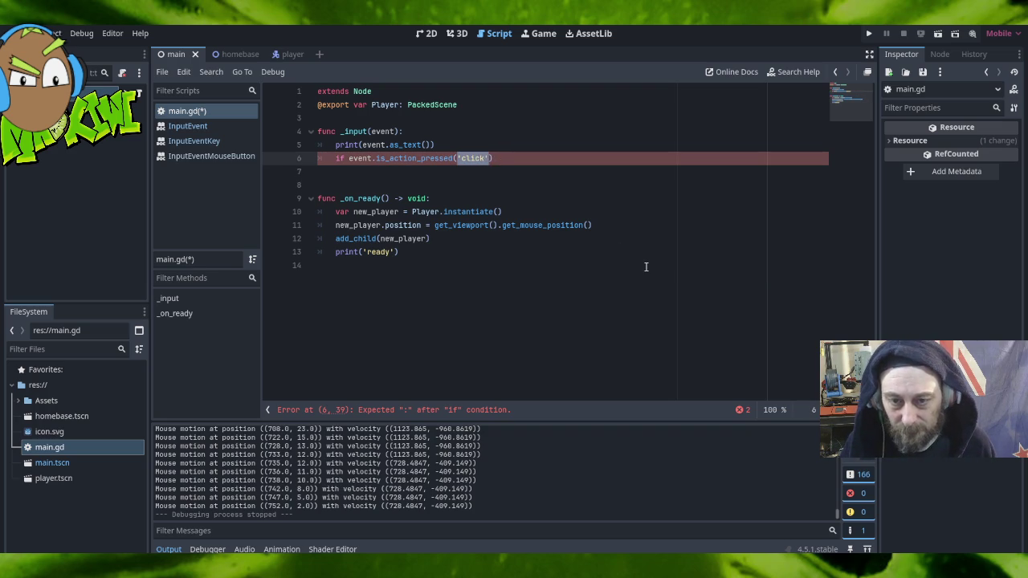
key(BackSpace)
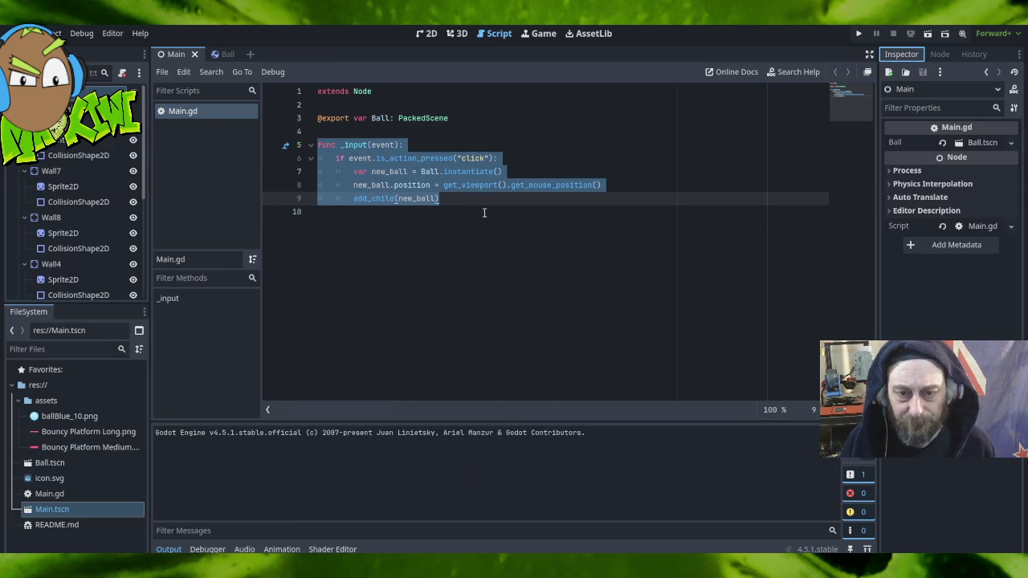
click(484, 211)
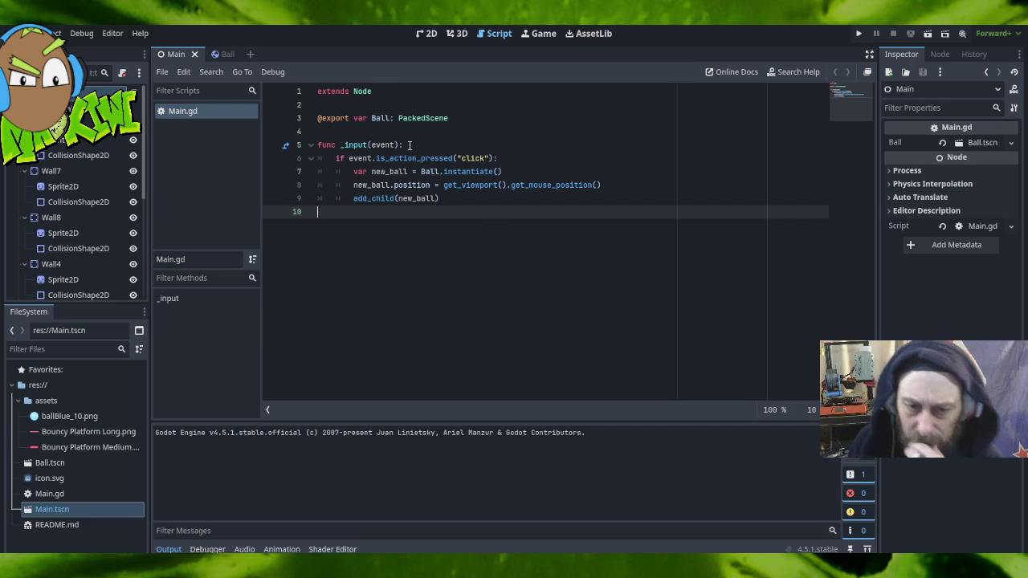
Select the is_action_pressed check on line 6 to bring up its documentation
mouse_move(372, 158)
mouse_down()
mouse_move(489, 147)
mouse_move(530, 155)
mouse_up()
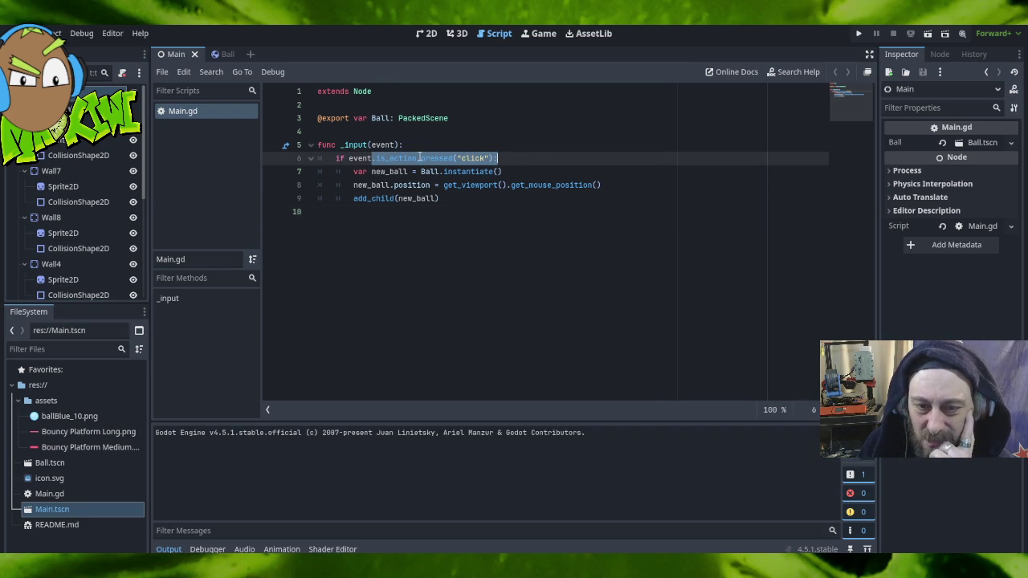
mouse_move(418, 158)
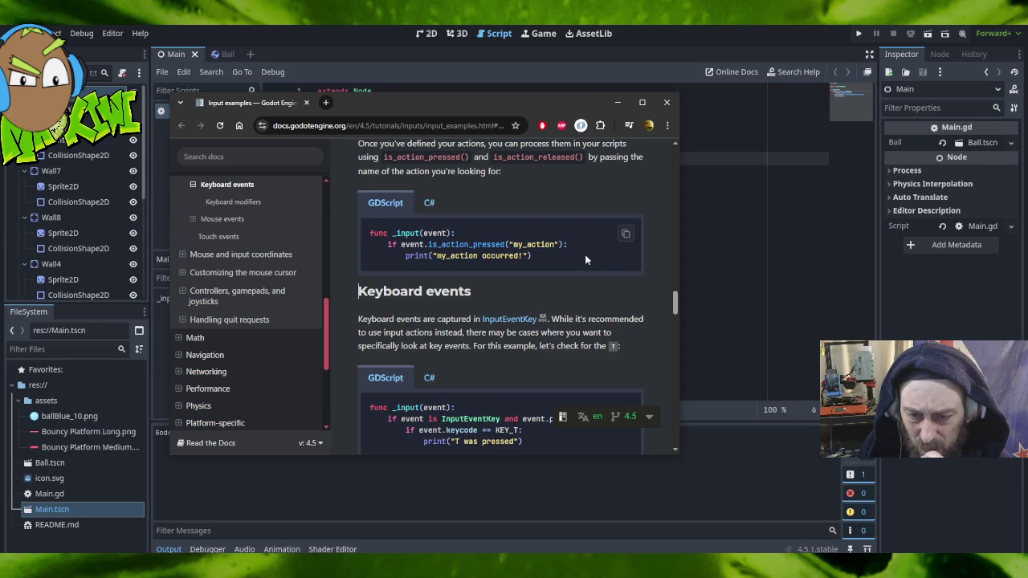
scroll(585, 255, down, 2)
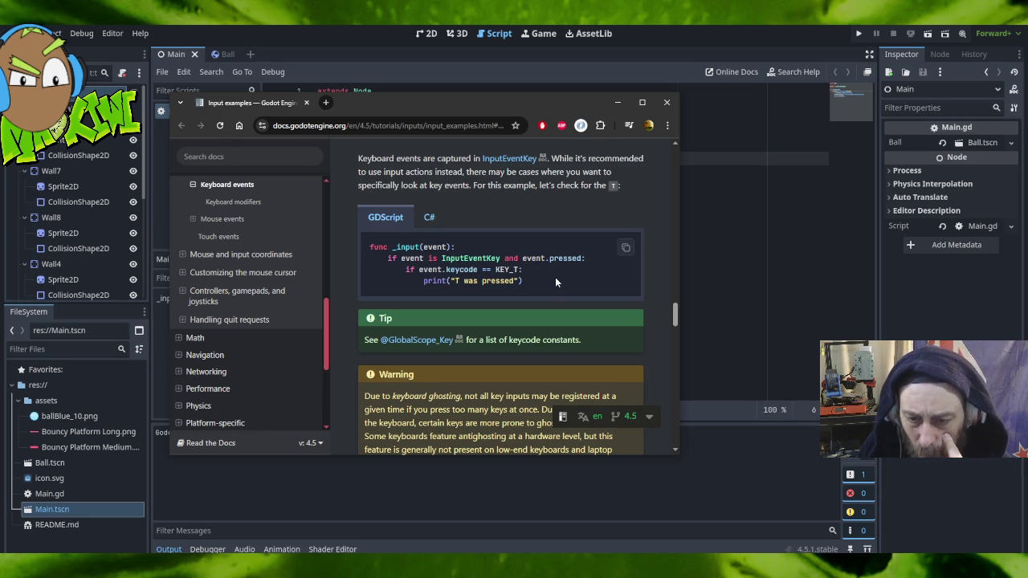
scroll(555, 277, down, 1)
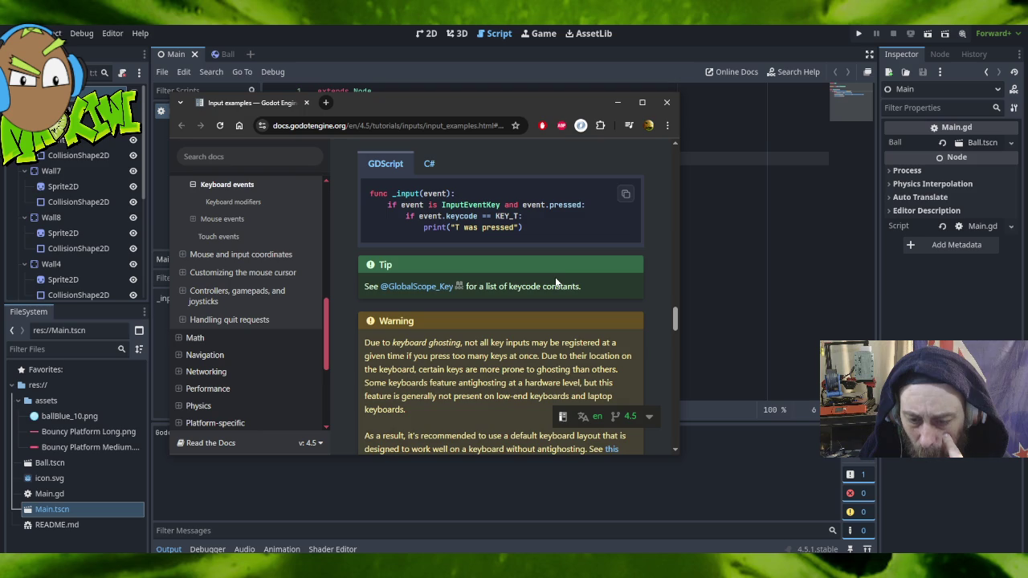
click(418, 287)
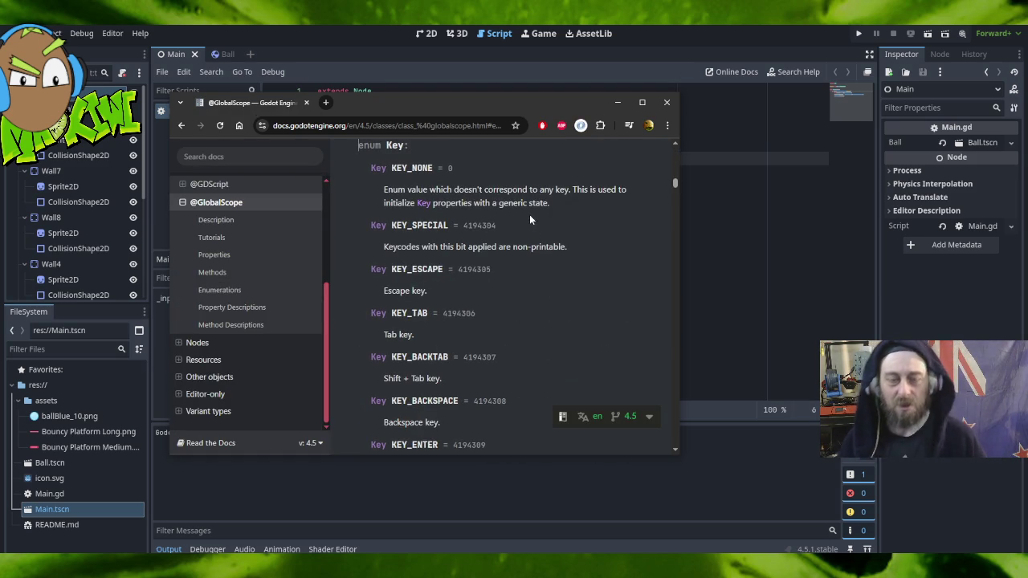
scroll(538, 240, up, 2)
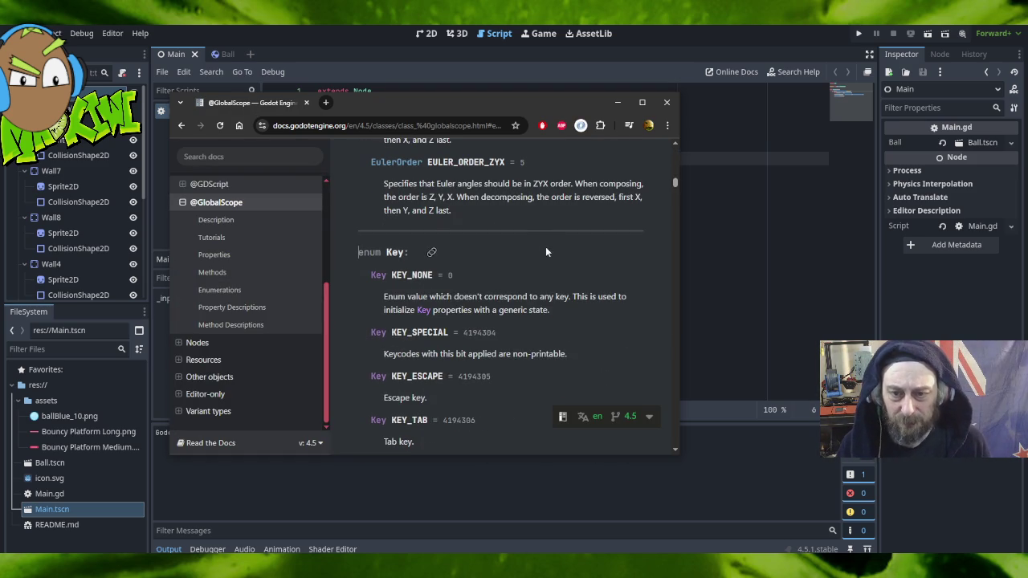
scroll(543, 245, down, 2)
scroll(551, 253, down, 2)
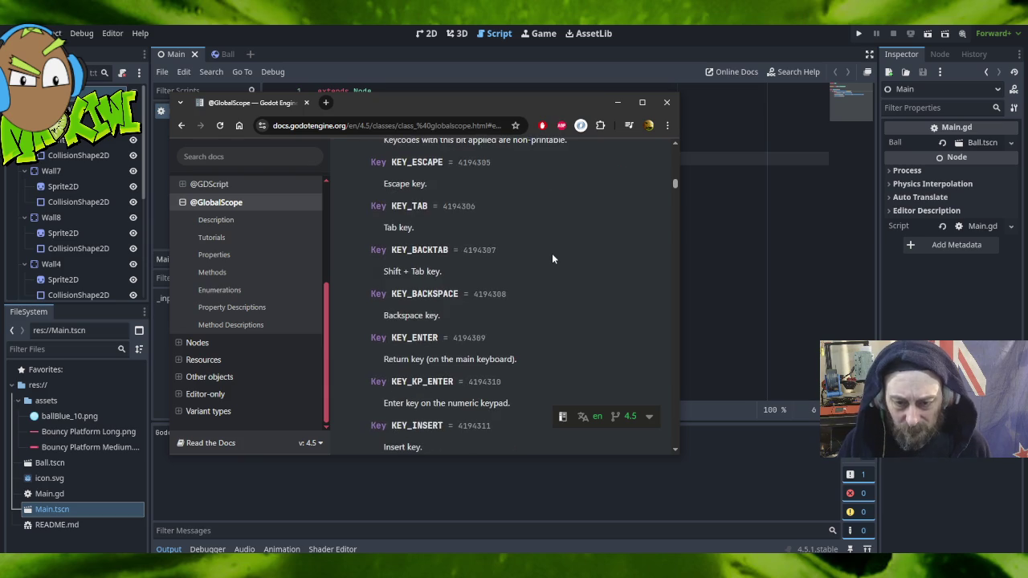
scroll(551, 254, down, 5)
scroll(551, 254, down, 20)
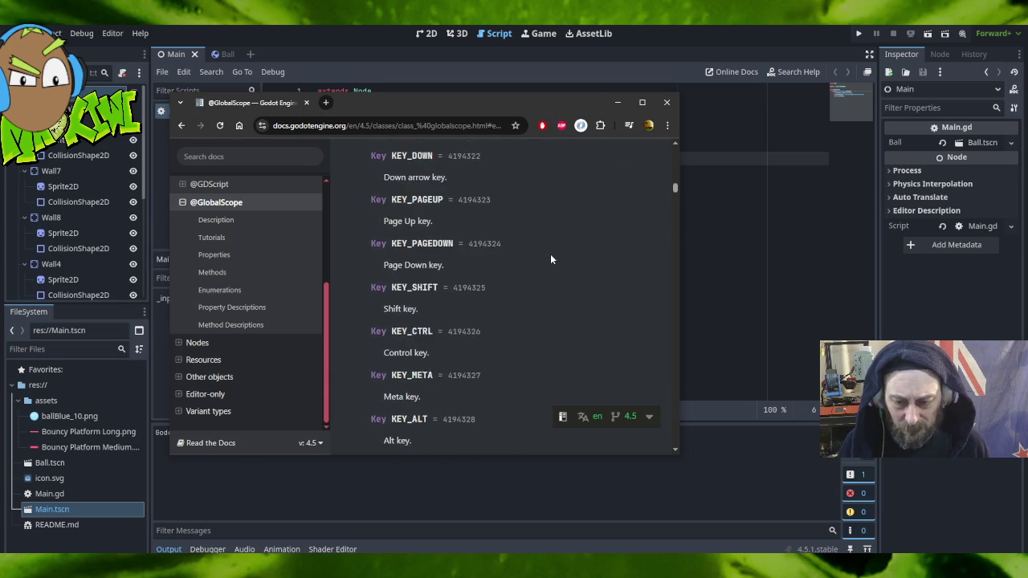
scroll(550, 255, down, 8)
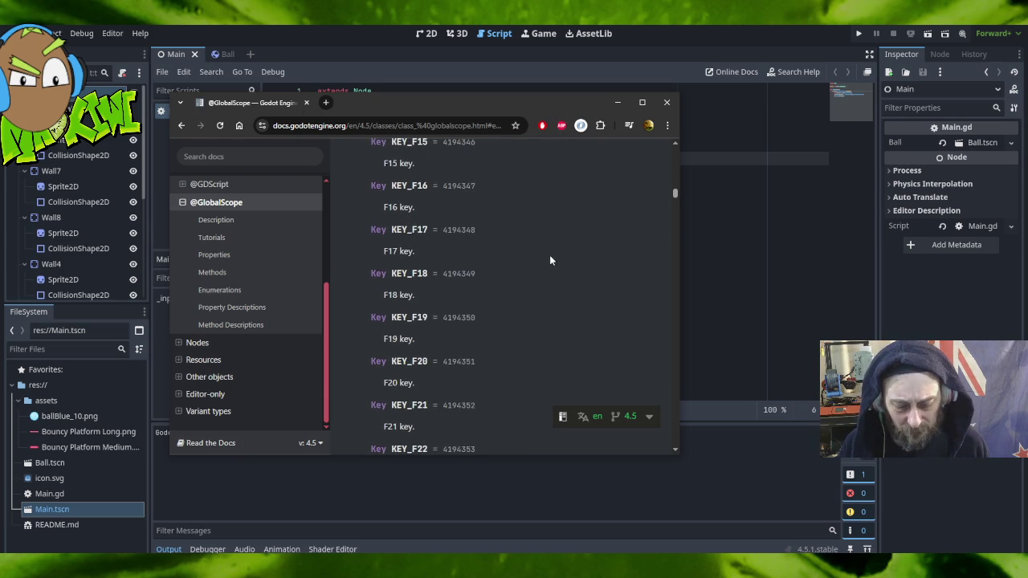
key(ctrl+f)
text(mou)
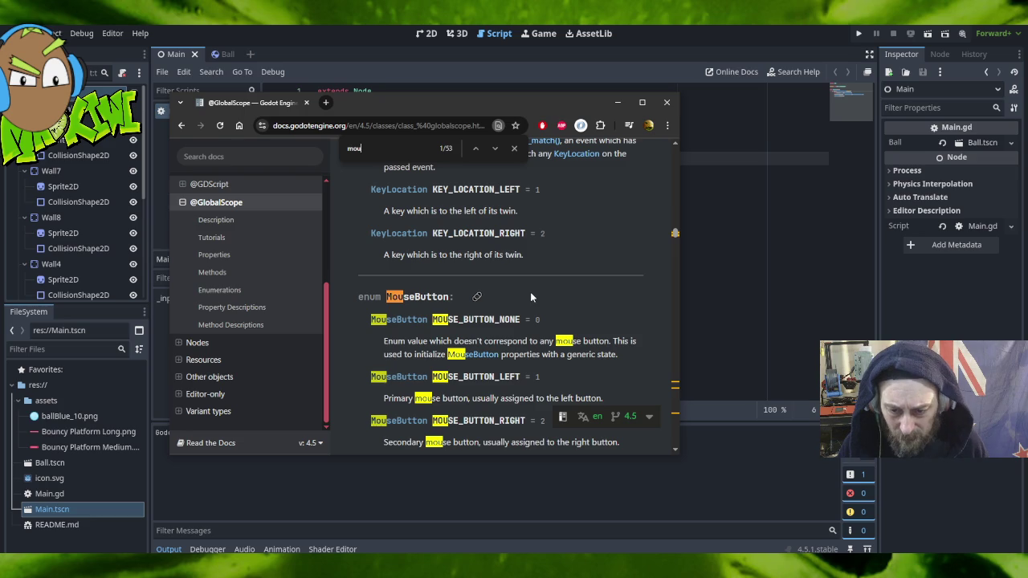
scroll(530, 296, down, 1)
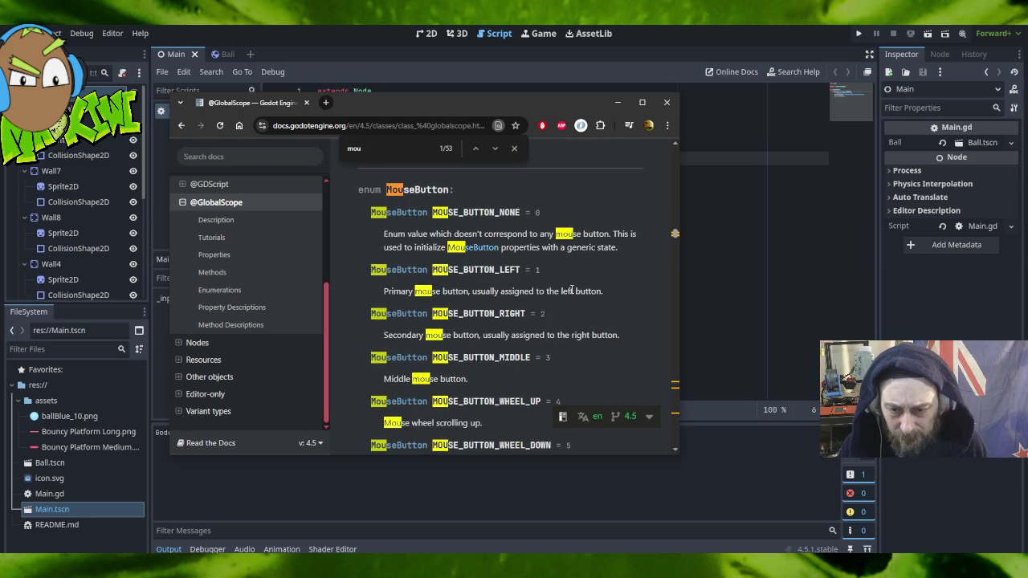
scroll(577, 290, down, 3)
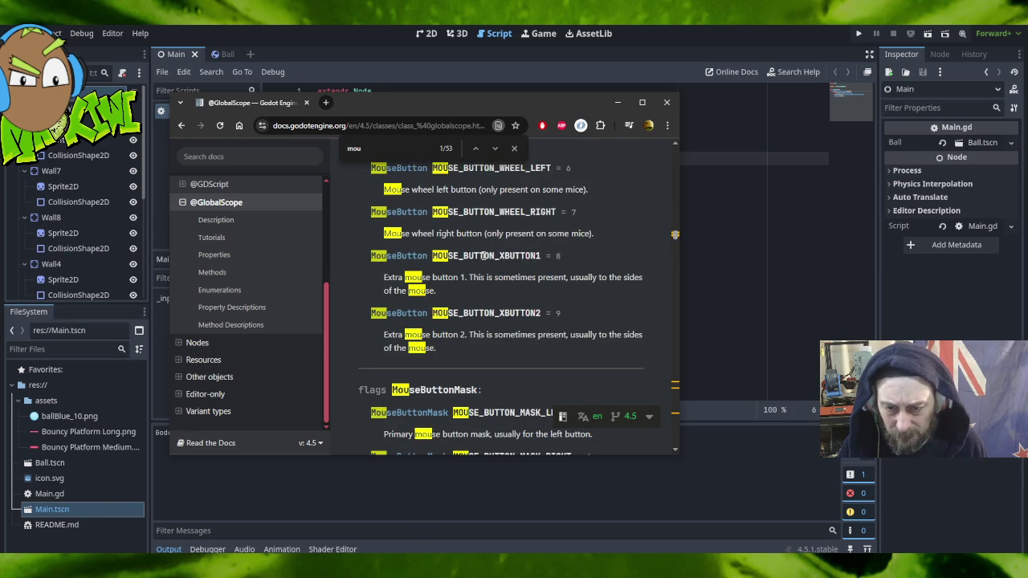
double_click(483, 256)
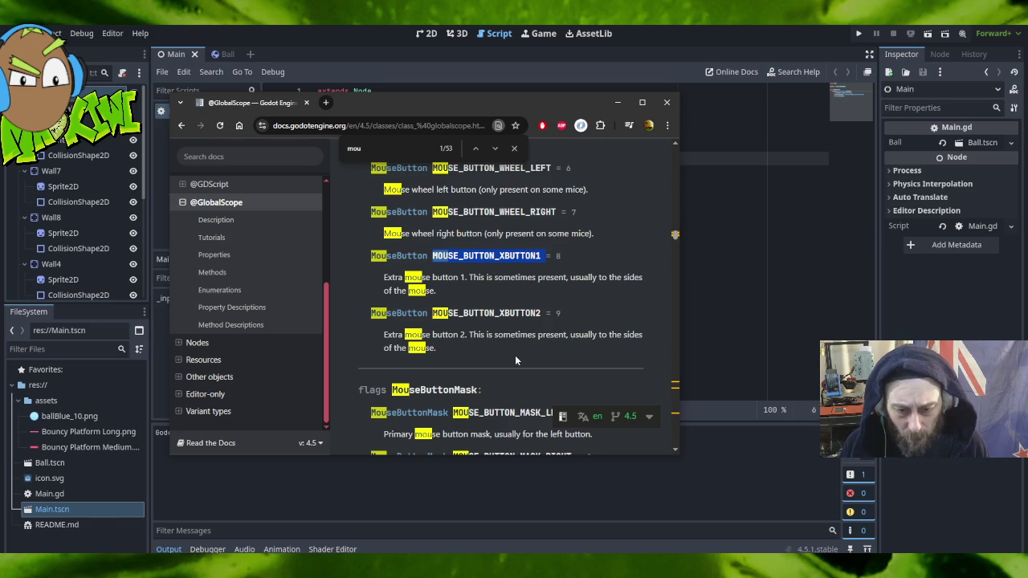
scroll(512, 283, up, 5)
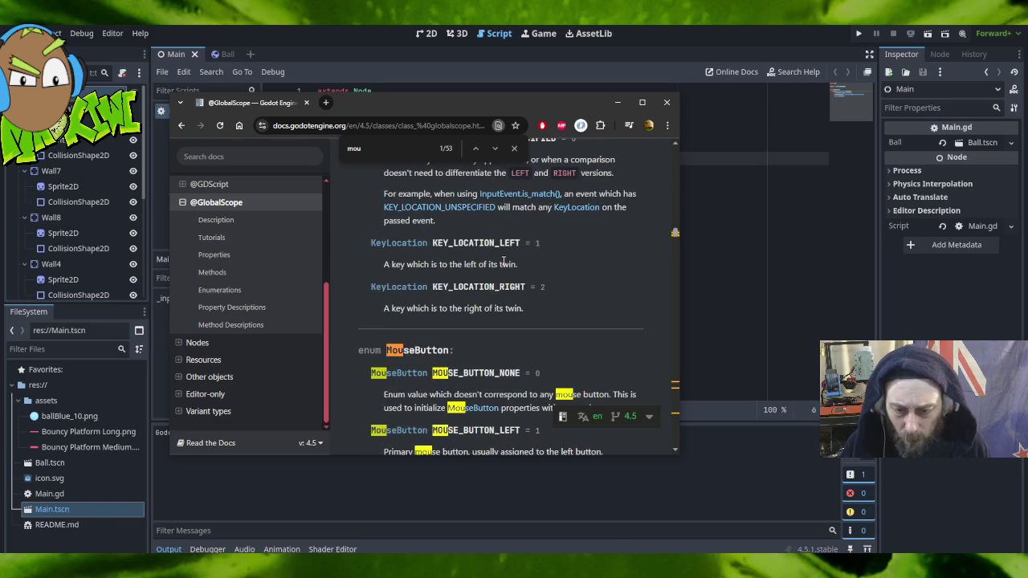
scroll(515, 281, down, 2)
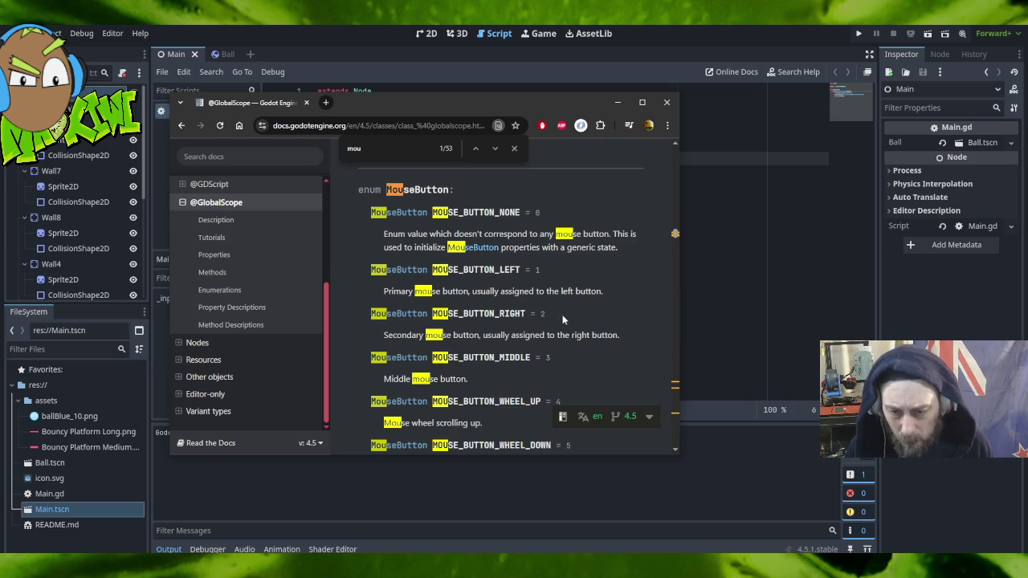
double_click(481, 269)
key(ctrl+c)
scroll(528, 311, down, 4)
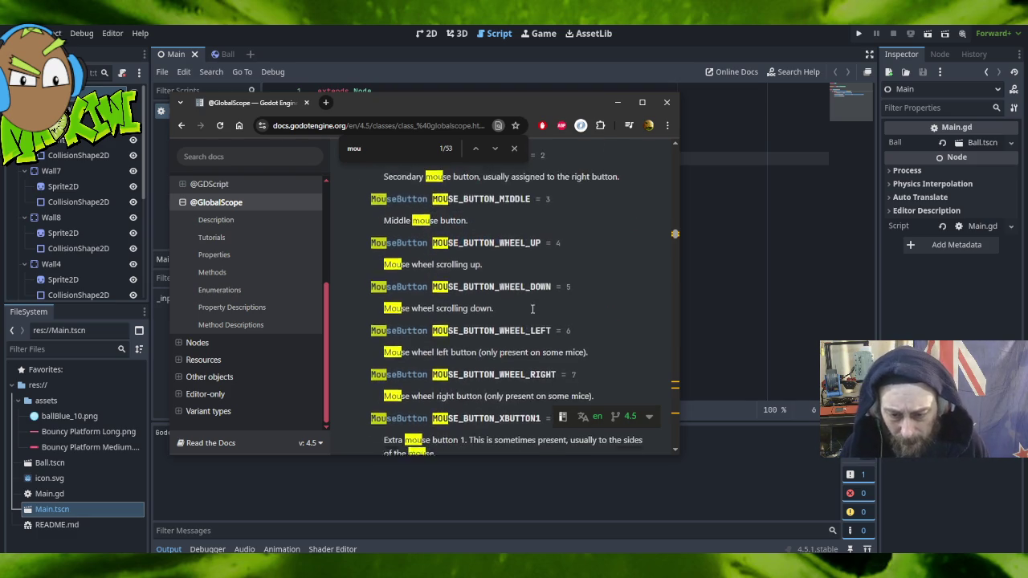
scroll(533, 308, up, 1)
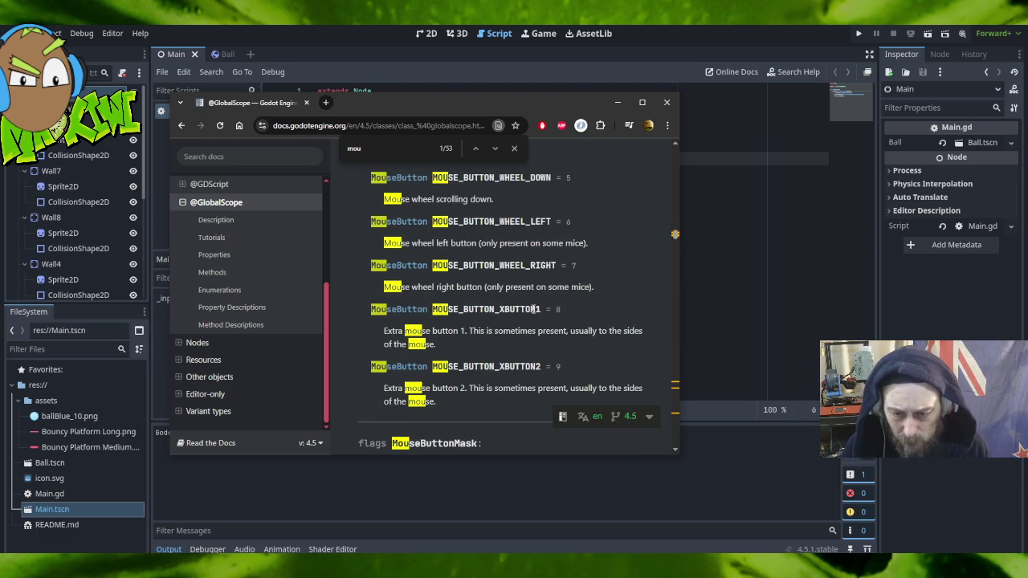
scroll(537, 330, up, 4)
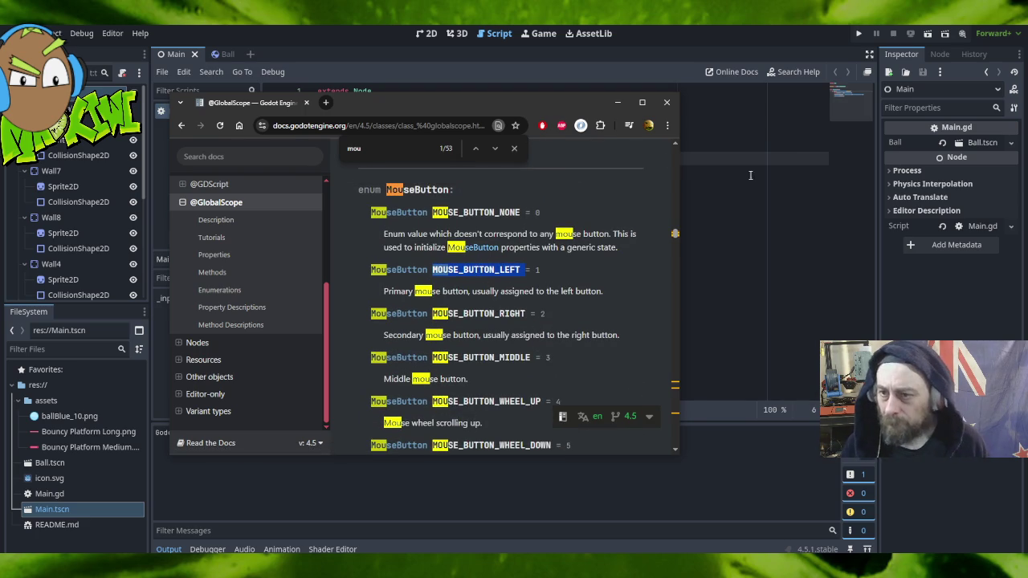
Replace 'click' on line 6 of Main.gd with the copied MOUSE_BUTTON_LEFT
key(alt+Tab)
double_click(469, 157)
key(ctrl+v)
key(BackSpace)
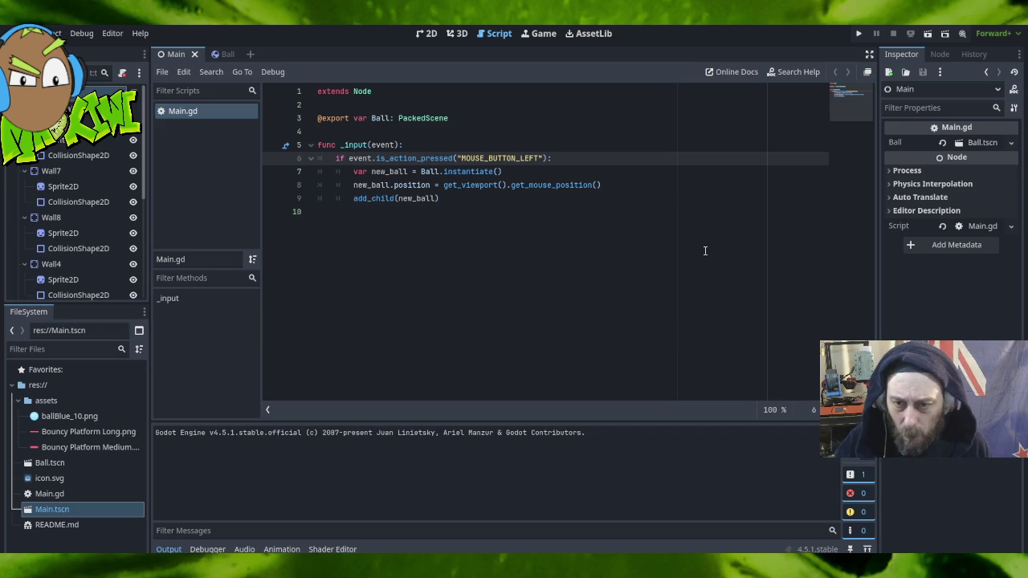
Review the MOUSE_BUTTON_LEFT if-line on line 6 of the Ball project's Main.gd
click(500, 210)
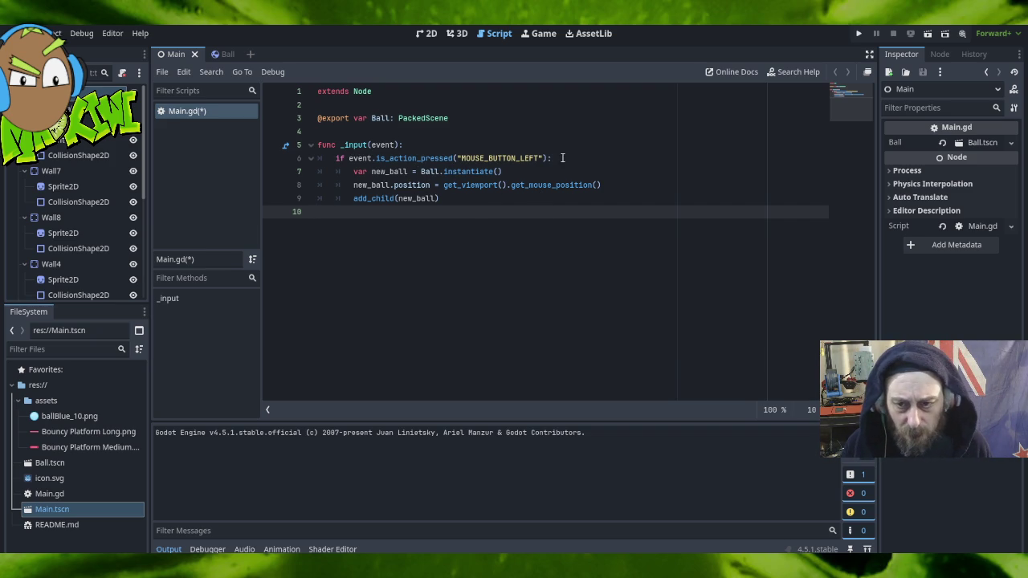
drag(562, 158, 556, 148)
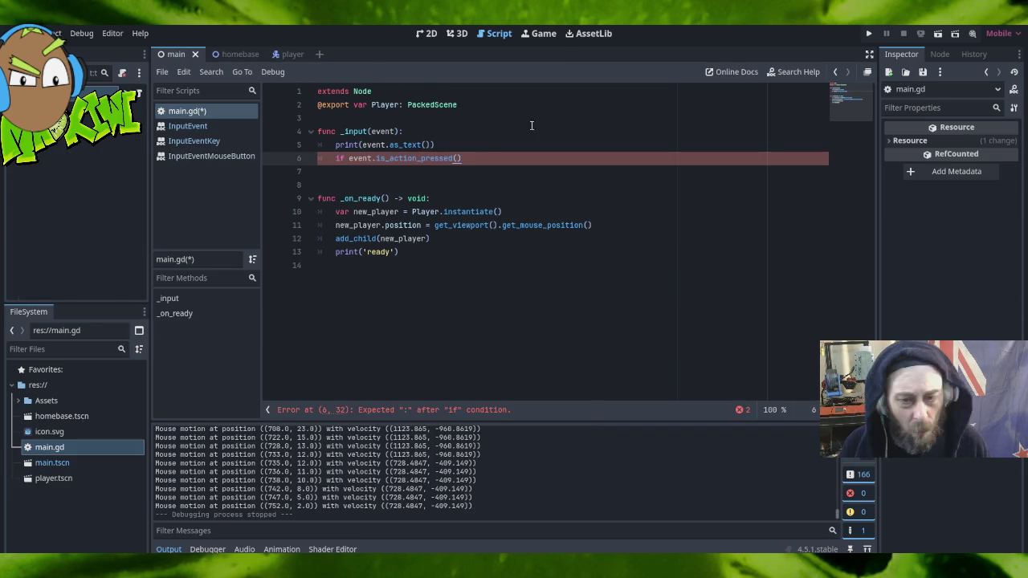
Check is_action_pressed("MOUSE_BUTTON_LEFT") in _input, print 'fugg yeah' under it, and save main.gd
click(459, 158)
text("MOUSE_BUTTON_LEFT")
key(End)
text(:)
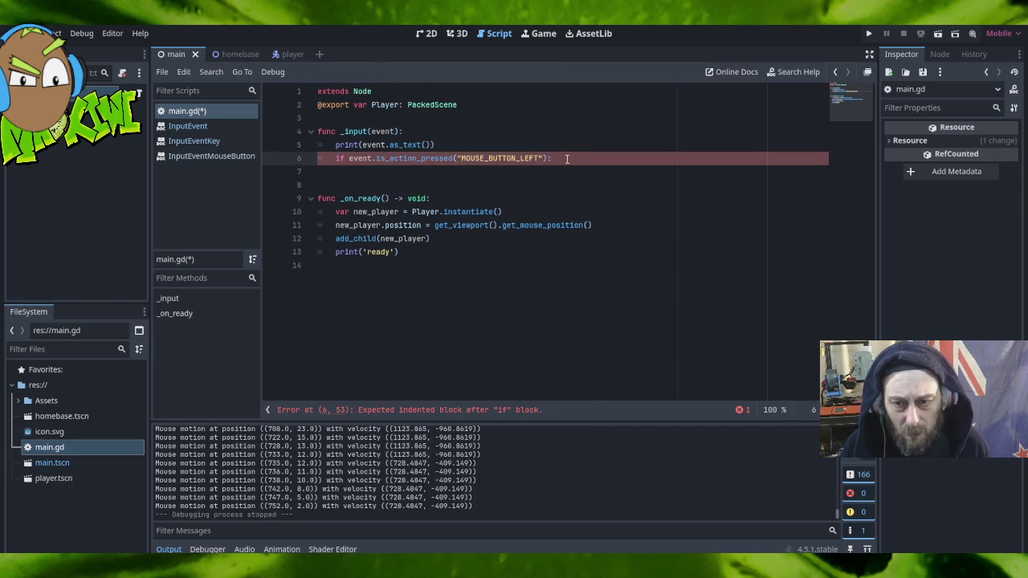
key(Return)
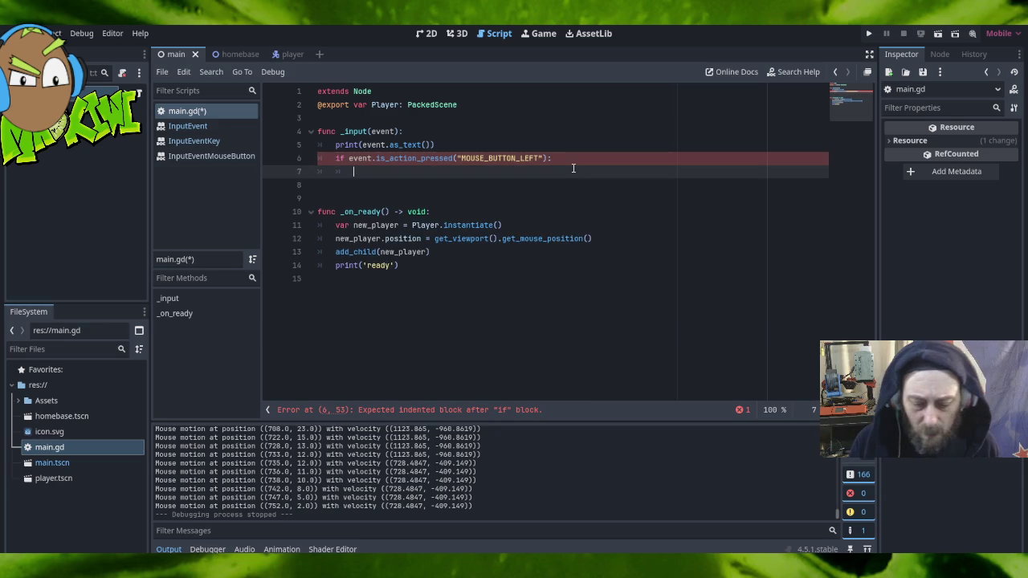
text(print)
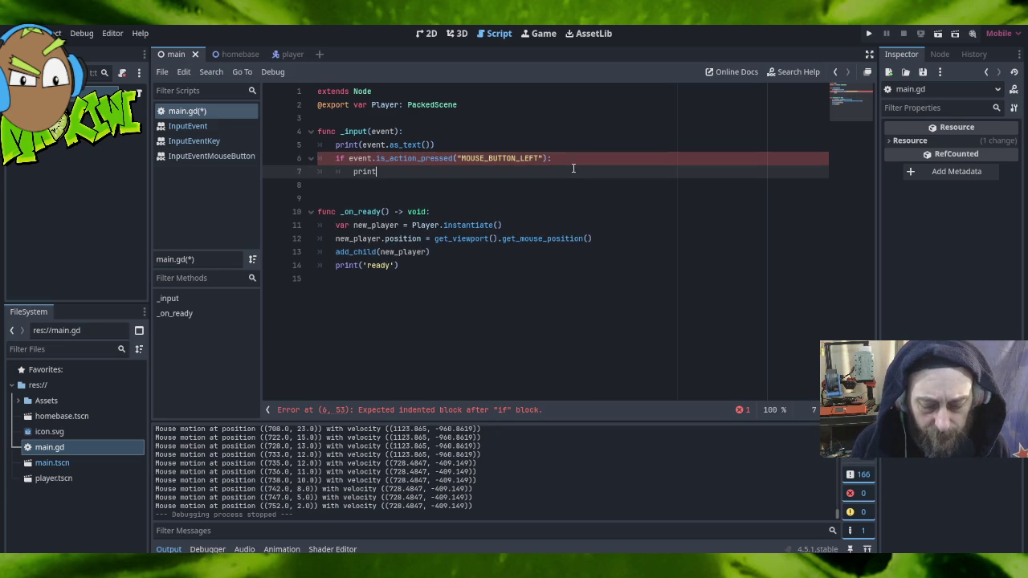
text(()'fu)
text(gg yeah)
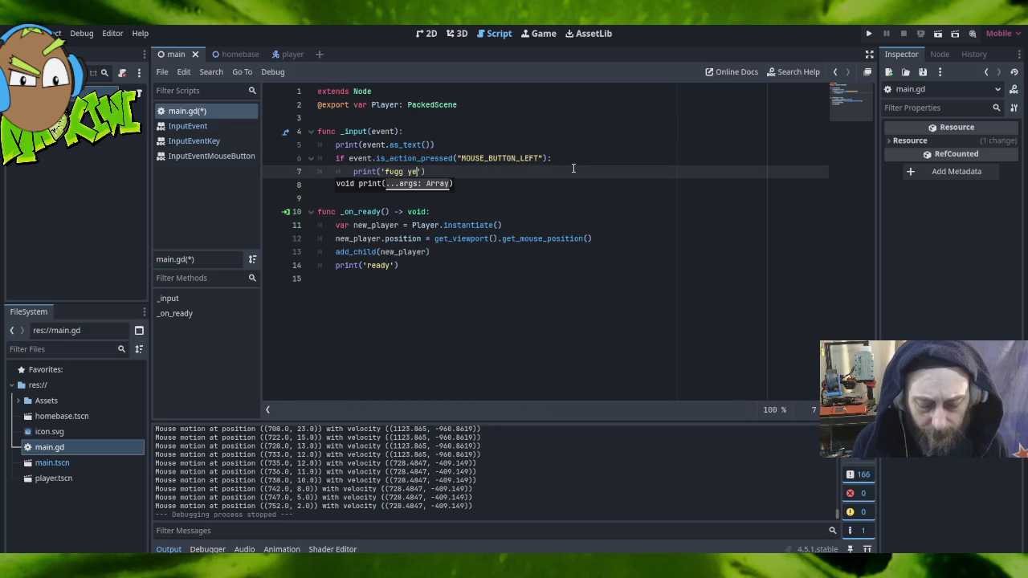
key(Escape)
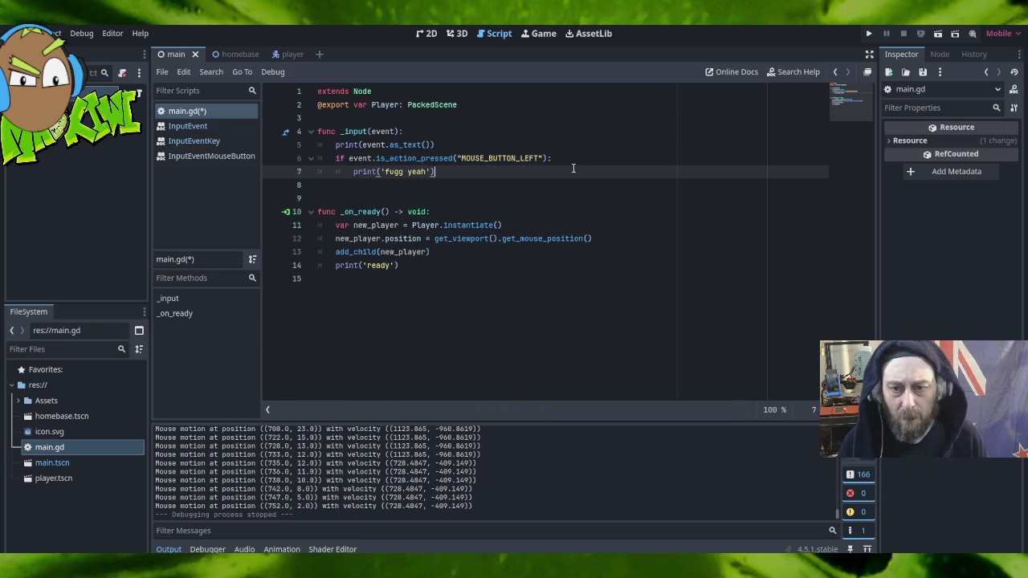
click(23, 33)
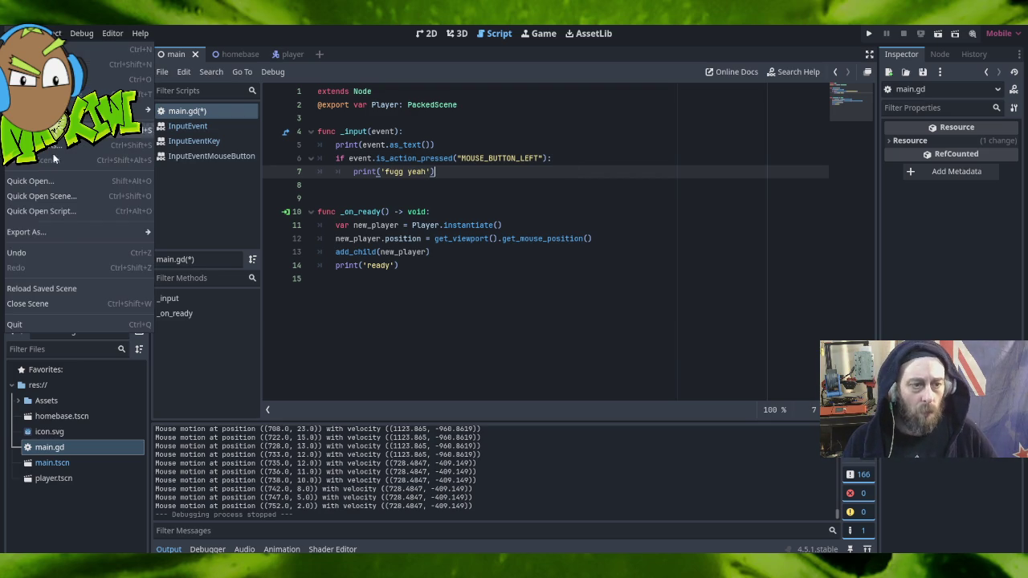
click(49, 130)
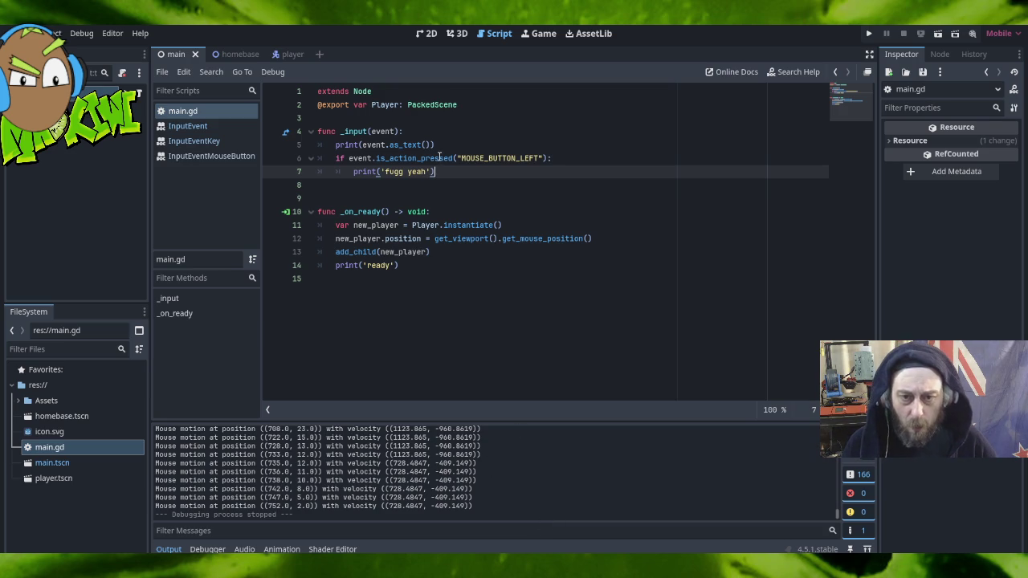
Run the game, test several left clicks in its window, then pause and stop it
click(867, 34)
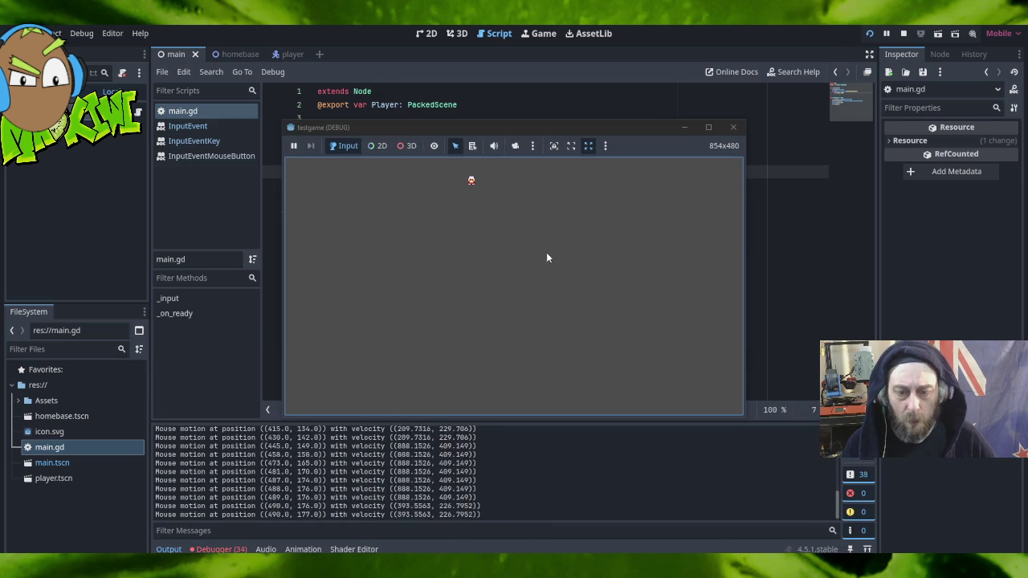
click(480, 281)
click(479, 279)
click(480, 279)
click(510, 254)
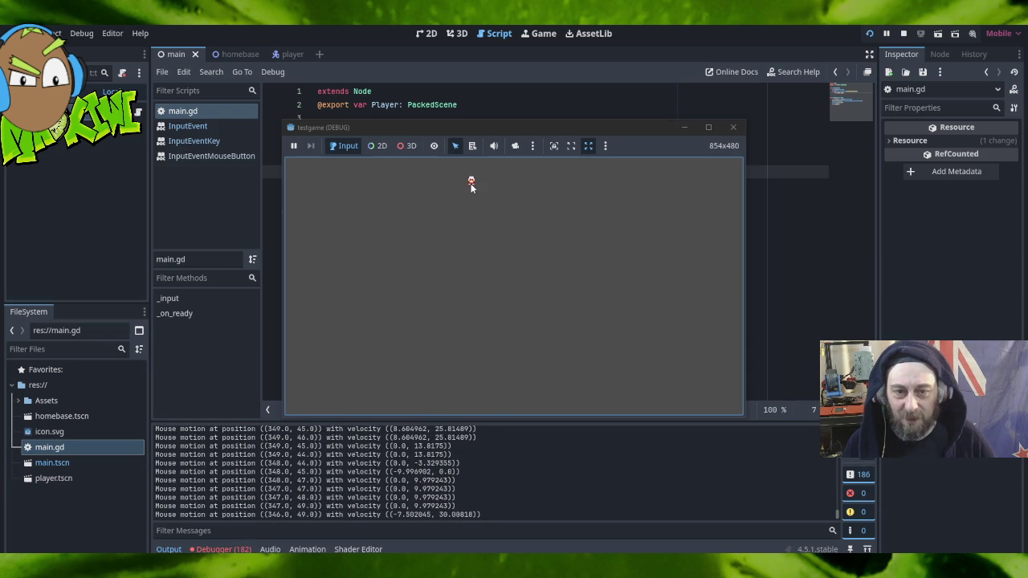
click(294, 146)
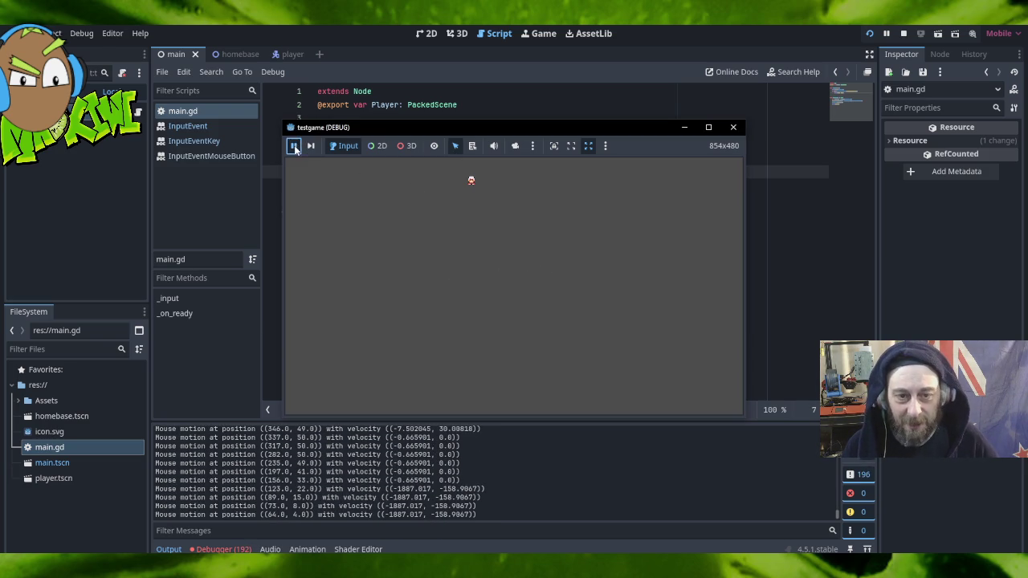
click(734, 126)
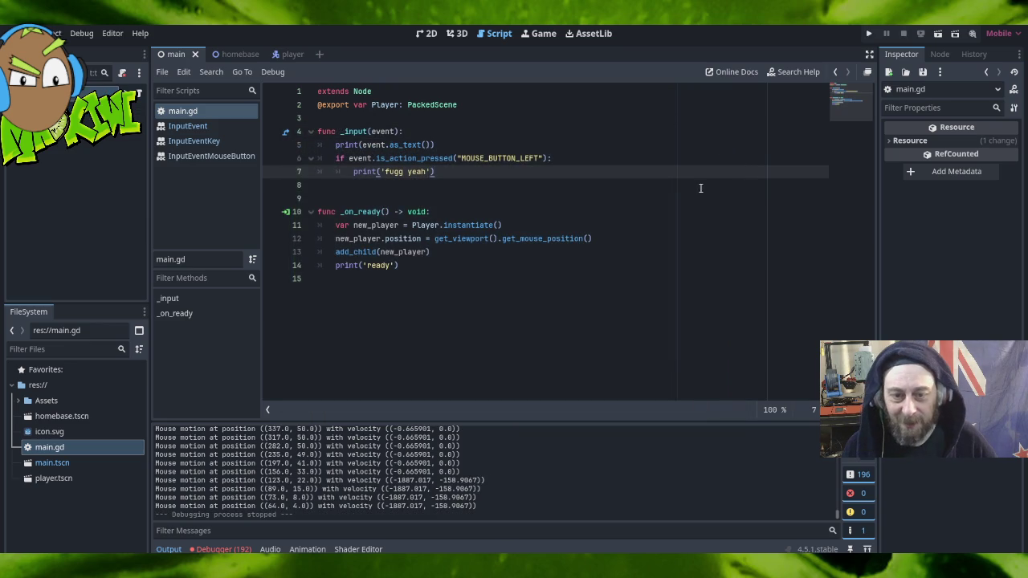
Select spawn lines 11–13, rerun the game, test clicks and a right-click, then close it
mouse_move(476, 212)
mouse_down()
mouse_move(574, 238)
mouse_move(604, 262)
mouse_up()
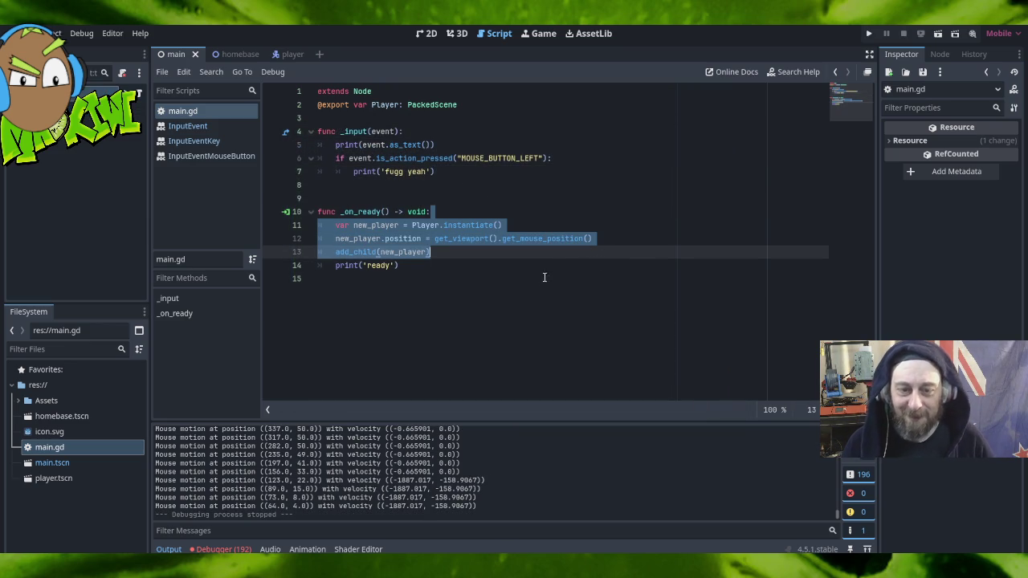
click(870, 36)
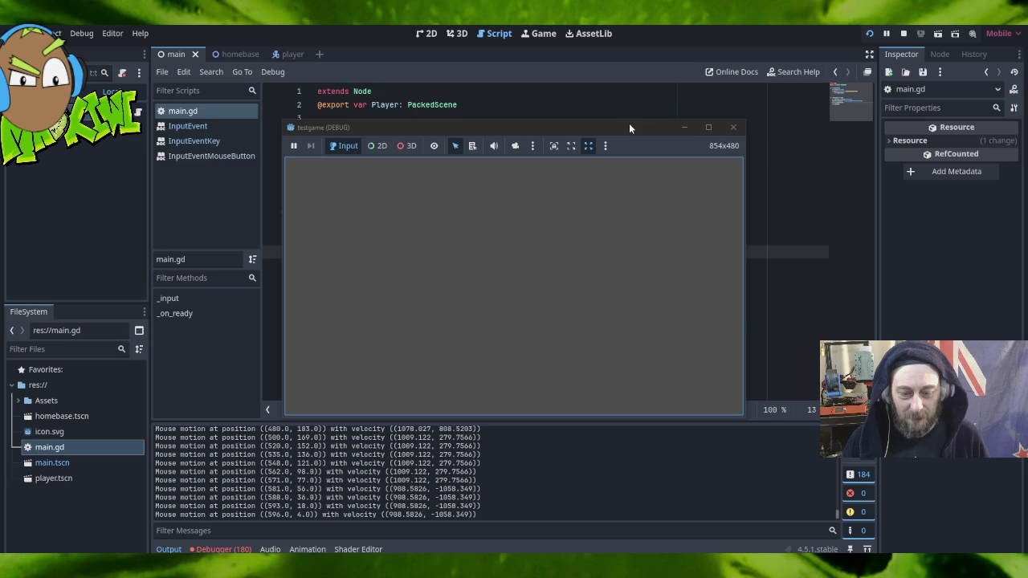
click(477, 313)
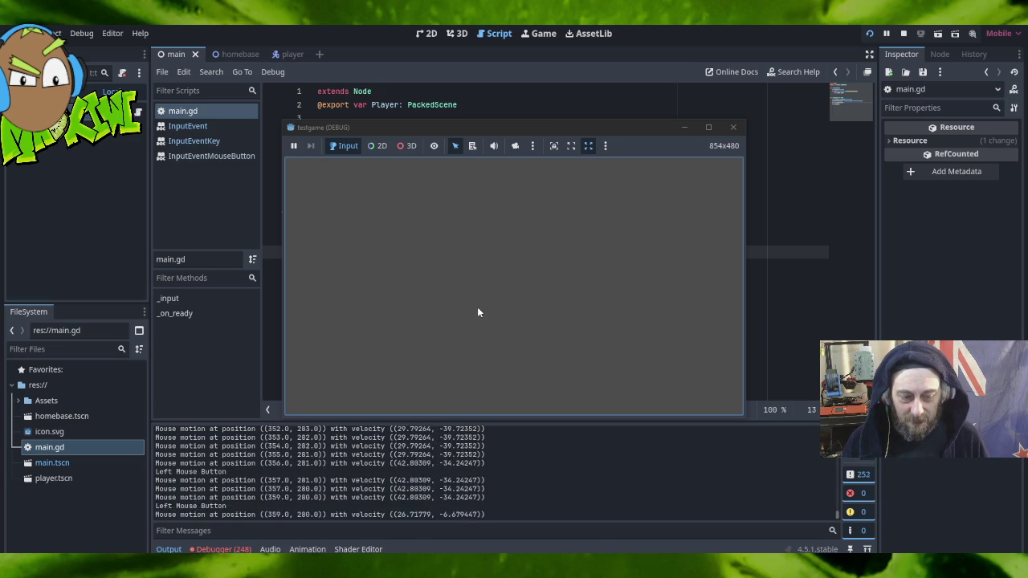
click(477, 312)
click(477, 313)
right_click(484, 313)
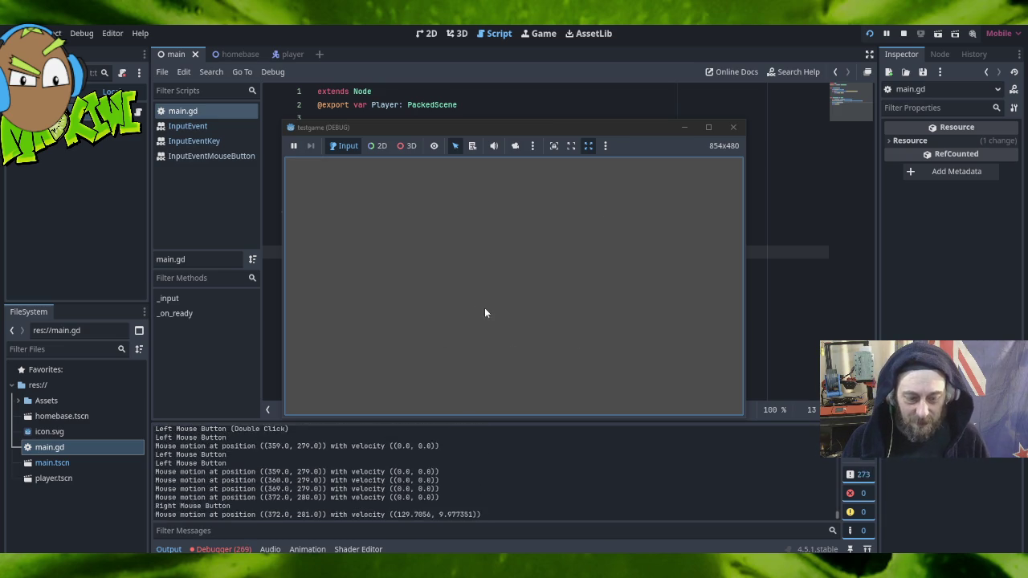
mouse_move(661, 131)
mouse_down()
mouse_move(864, 88)
mouse_move(909, 158)
mouse_move(867, 228)
mouse_move(609, 271)
mouse_up()
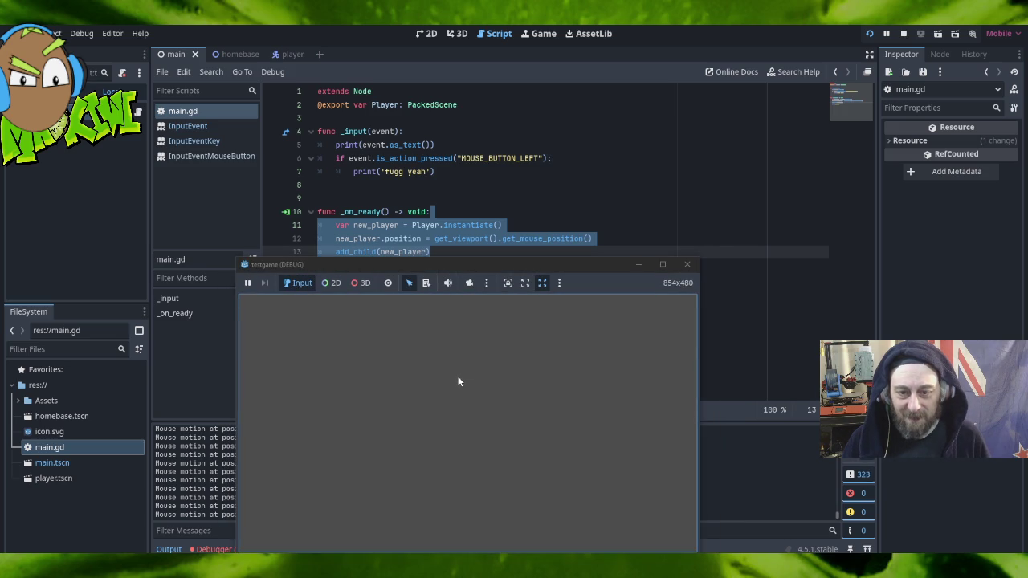
click(690, 264)
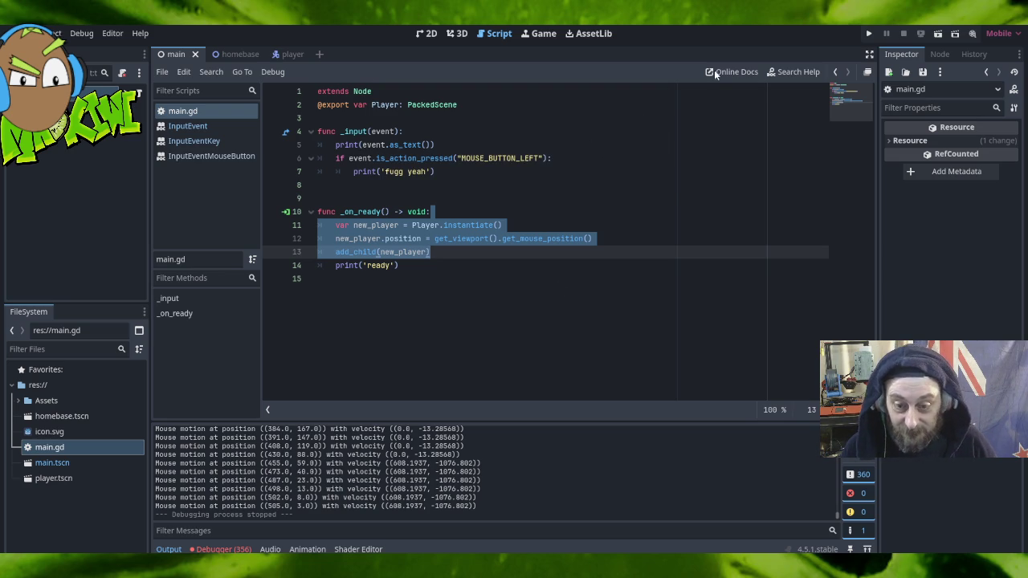
click(868, 33)
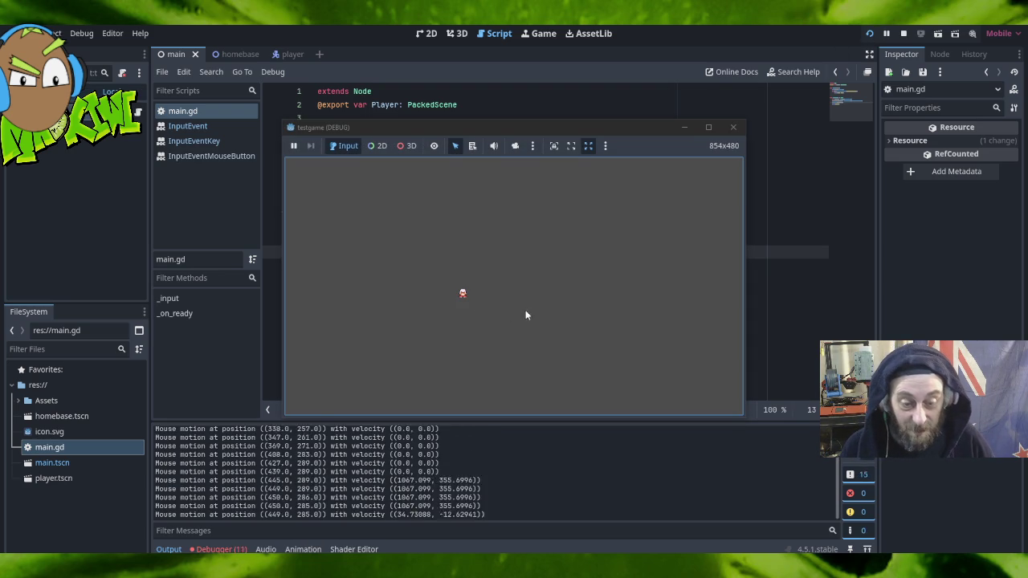
click(512, 300)
click(512, 300)
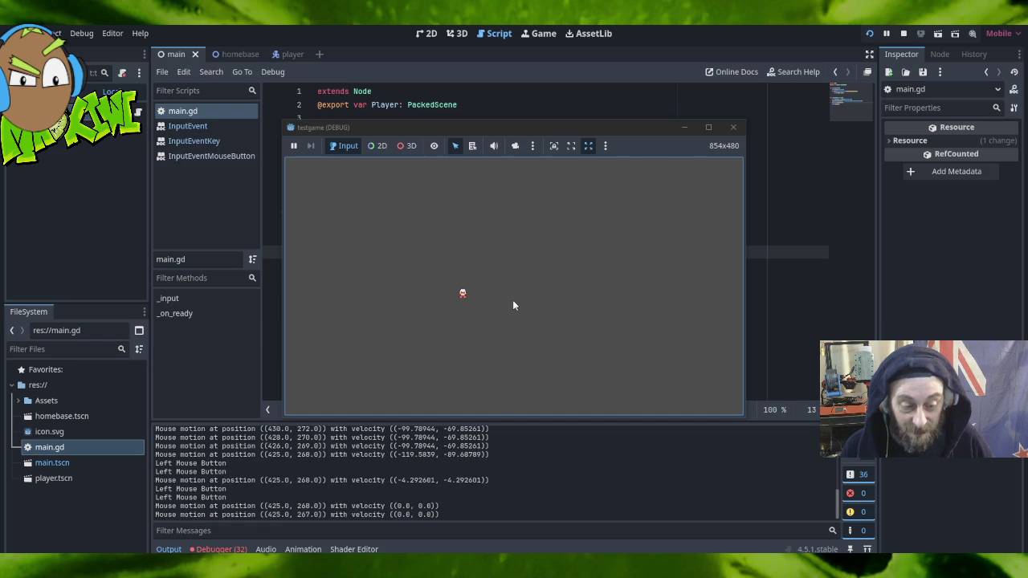
click(734, 127)
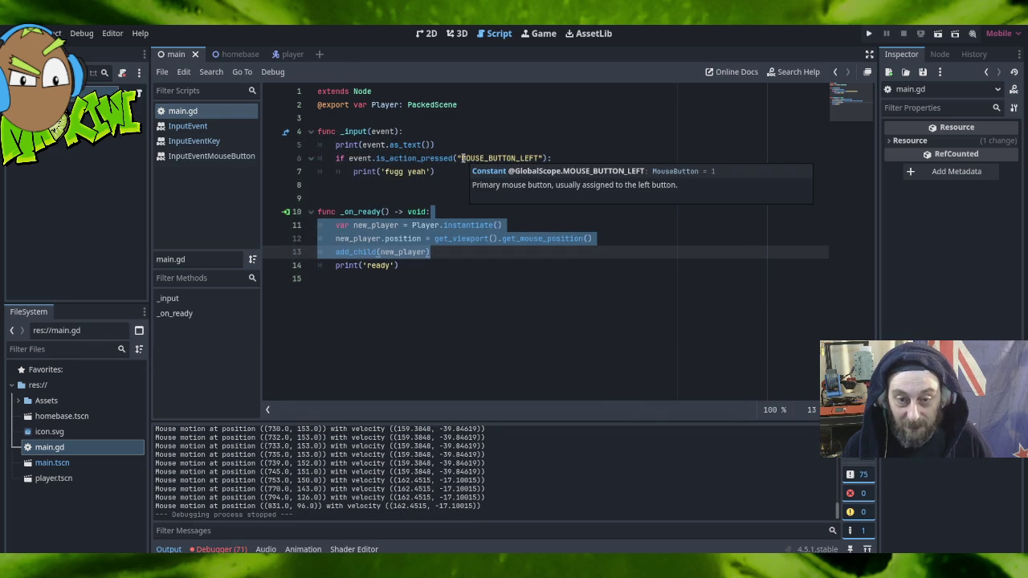
drag(374, 159, 544, 158)
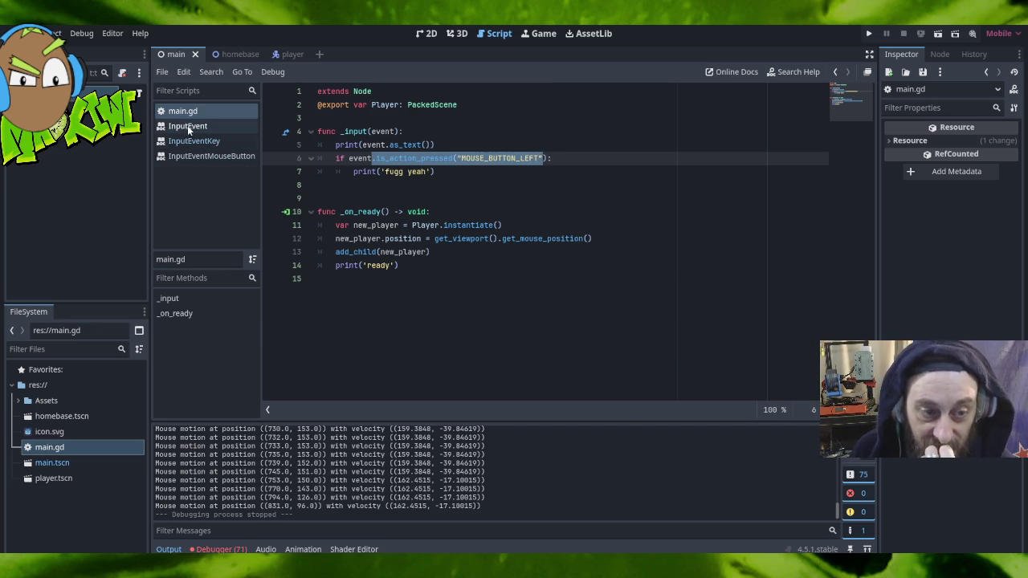
click(203, 156)
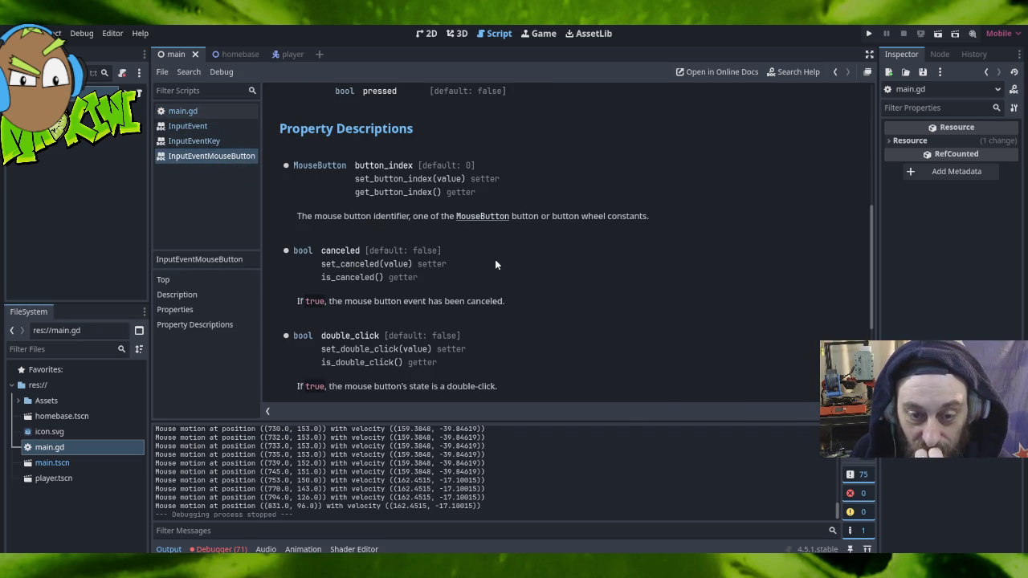
click(185, 127)
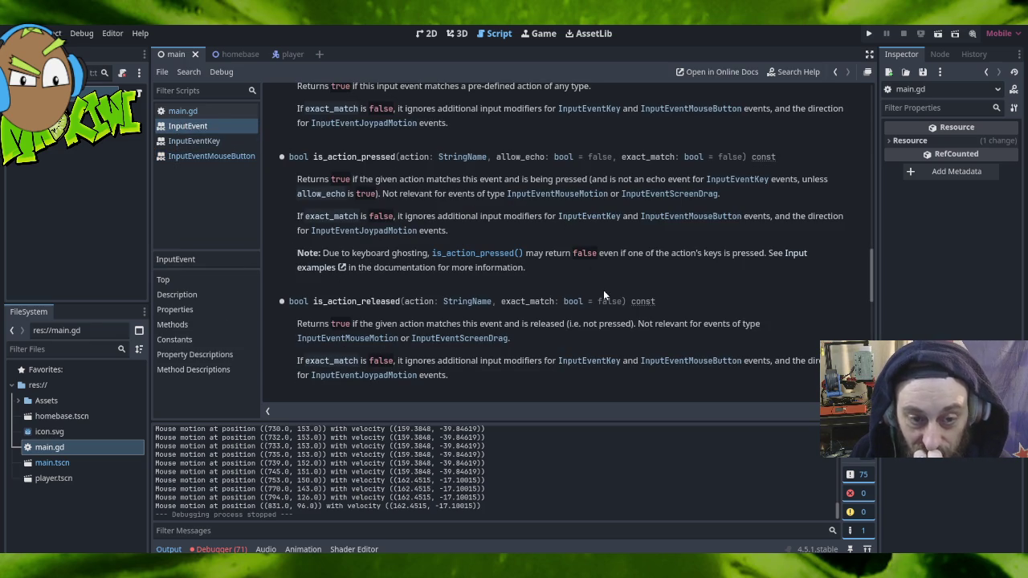
scroll(604, 293, up, 3)
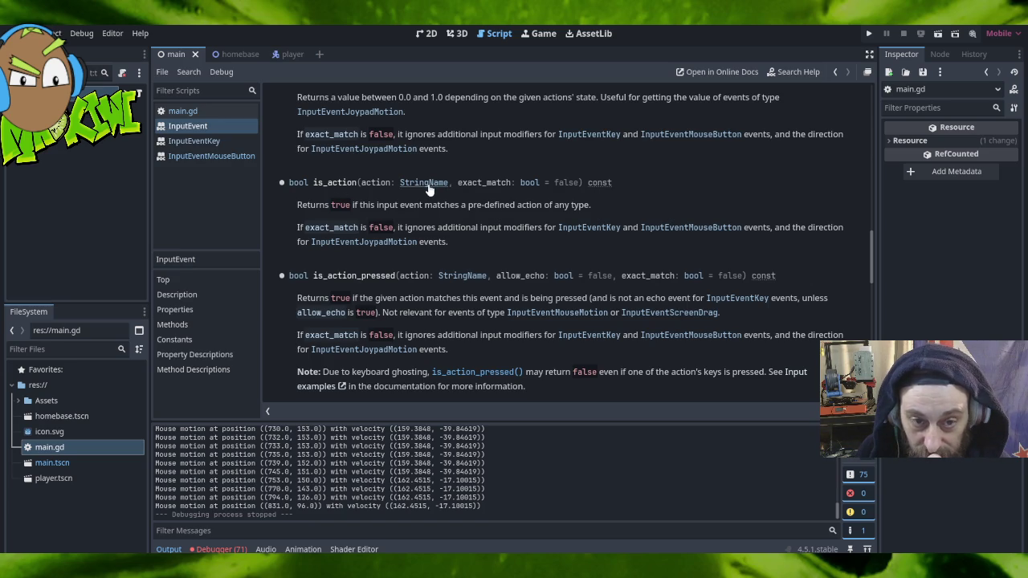
click(190, 113)
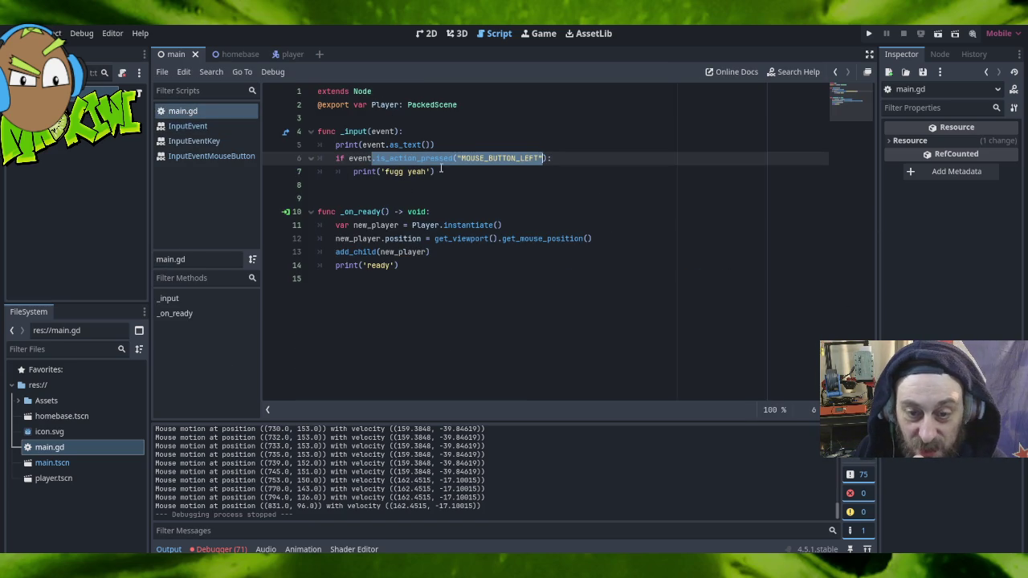
Change line 6's is_action_pressed call to is_action and save main.gd via Scene > Save
drag(418, 159, 454, 159)
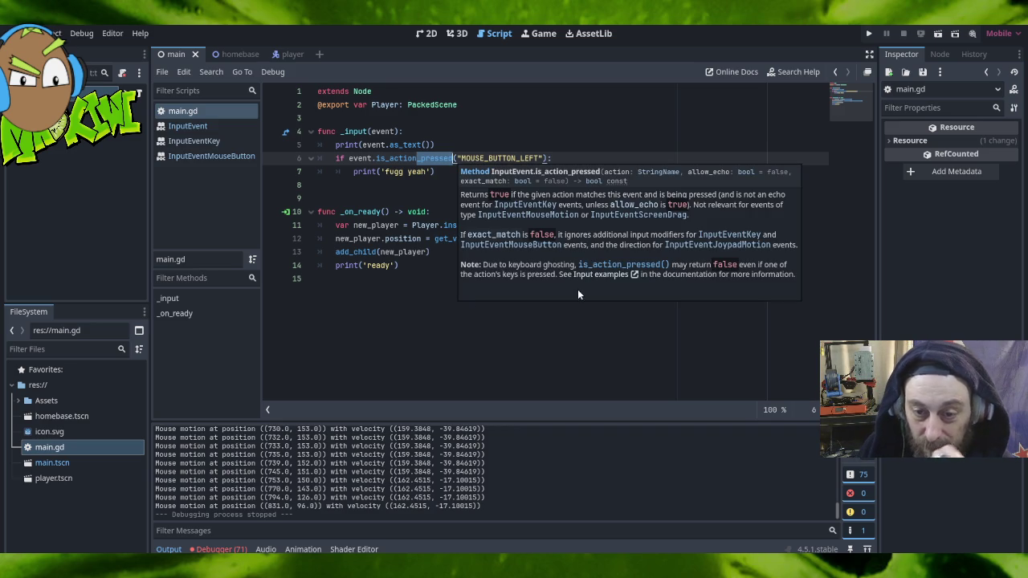
key(BackSpace)
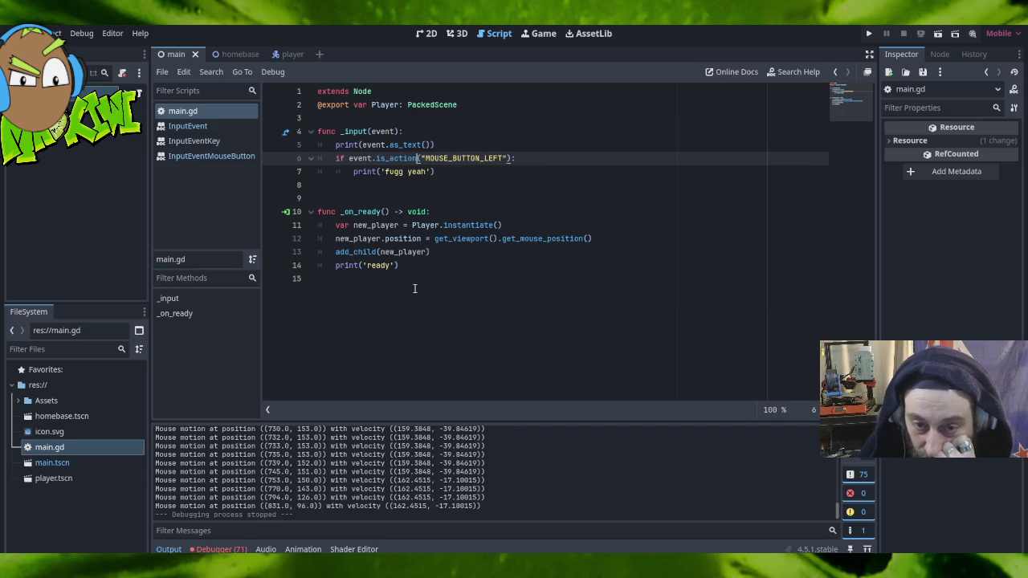
click(598, 152)
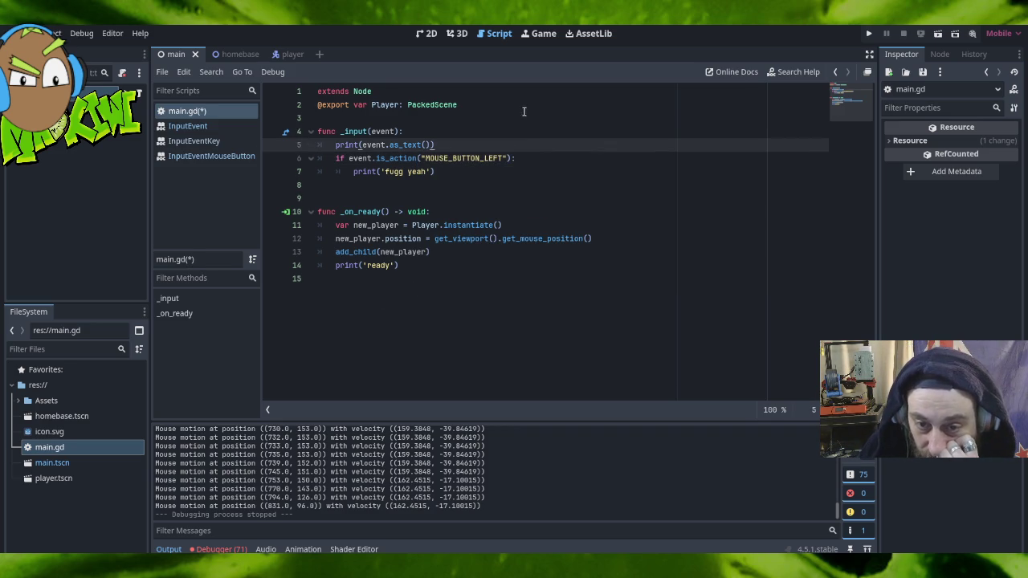
click(570, 131)
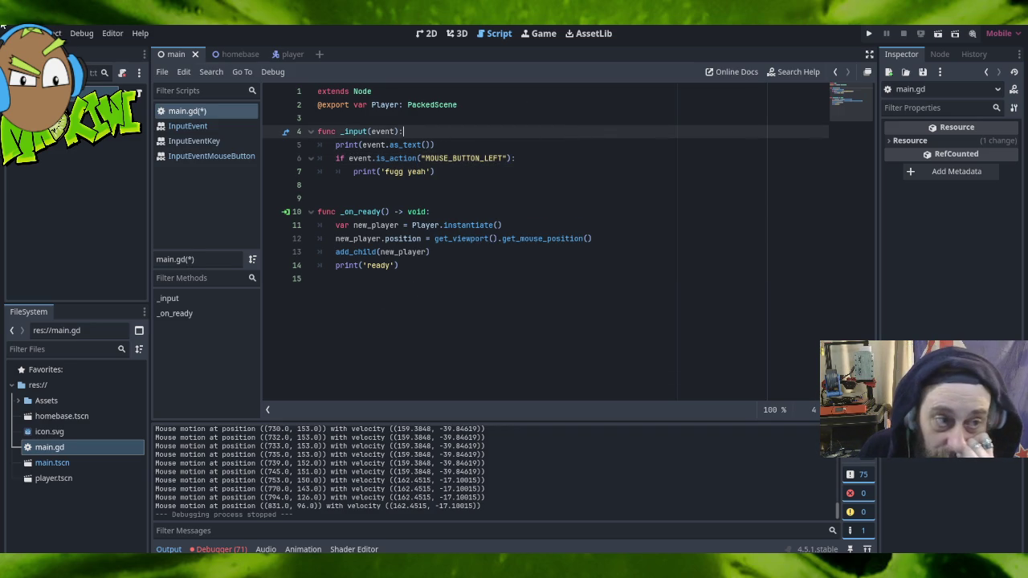
click(21, 33)
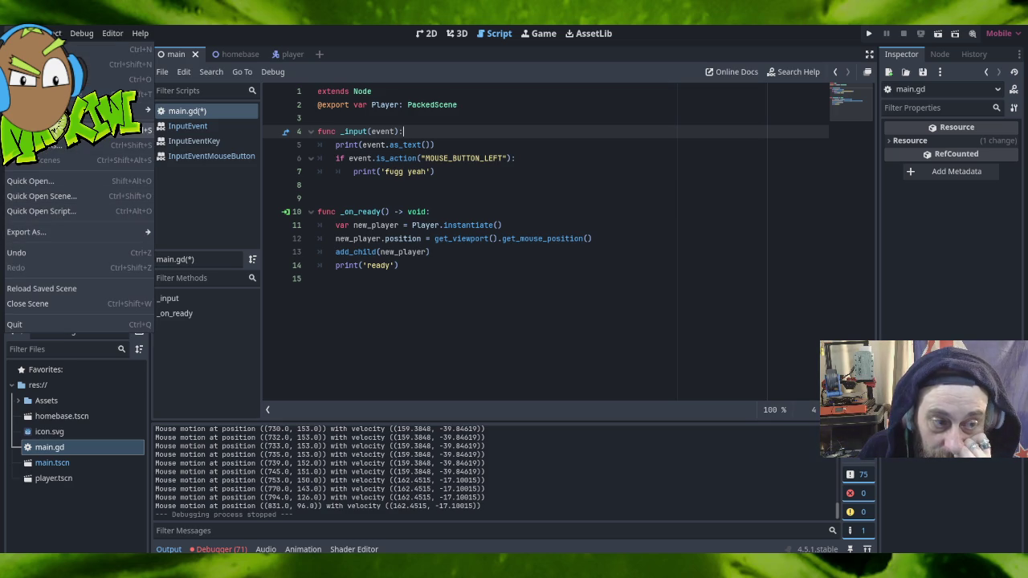
click(48, 130)
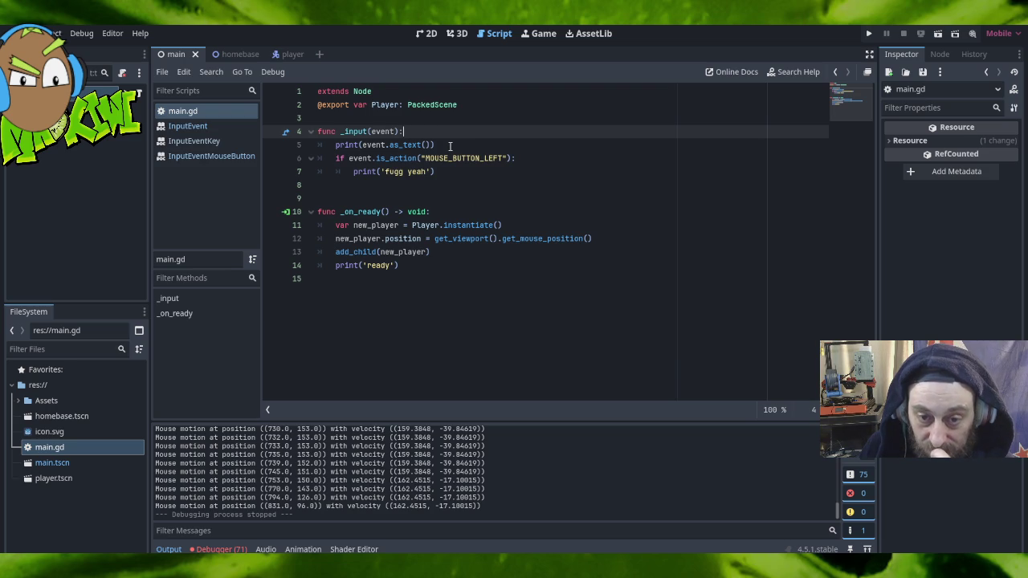
Comment out the if check and print on lines 6–7, save main.gd, and run the project
drag(434, 171, 318, 158)
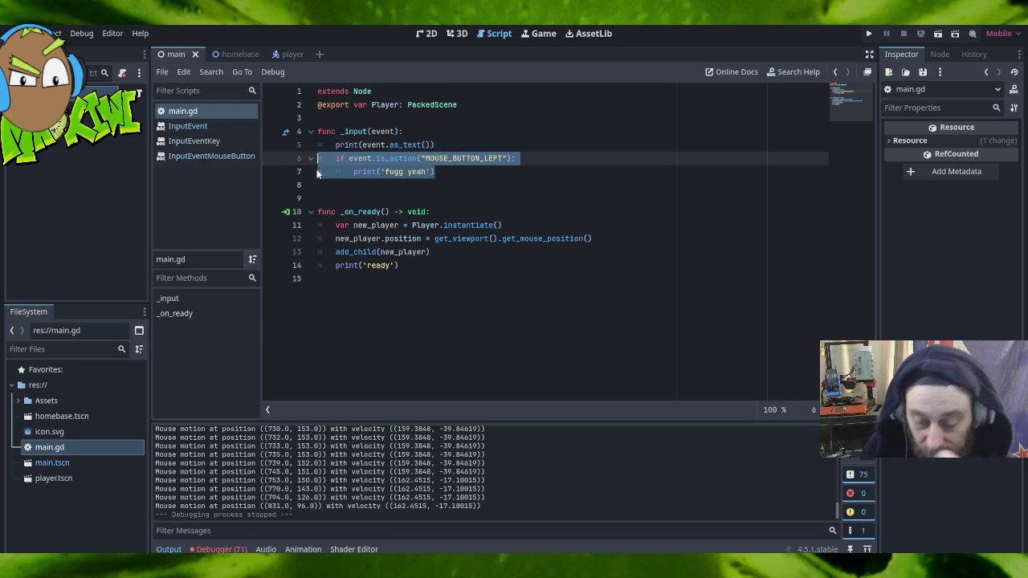
key(ctrl+k)
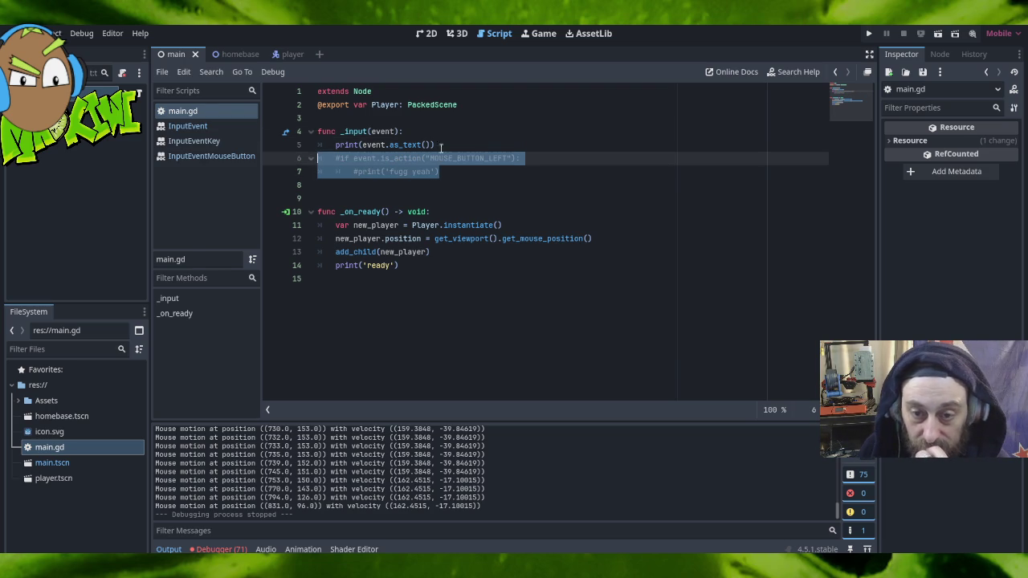
click(521, 145)
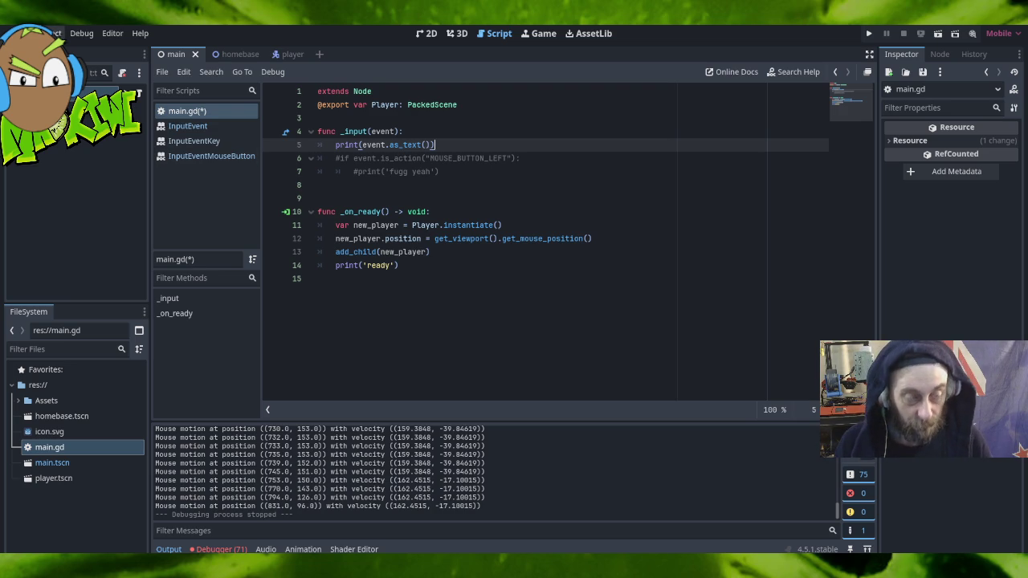
click(18, 32)
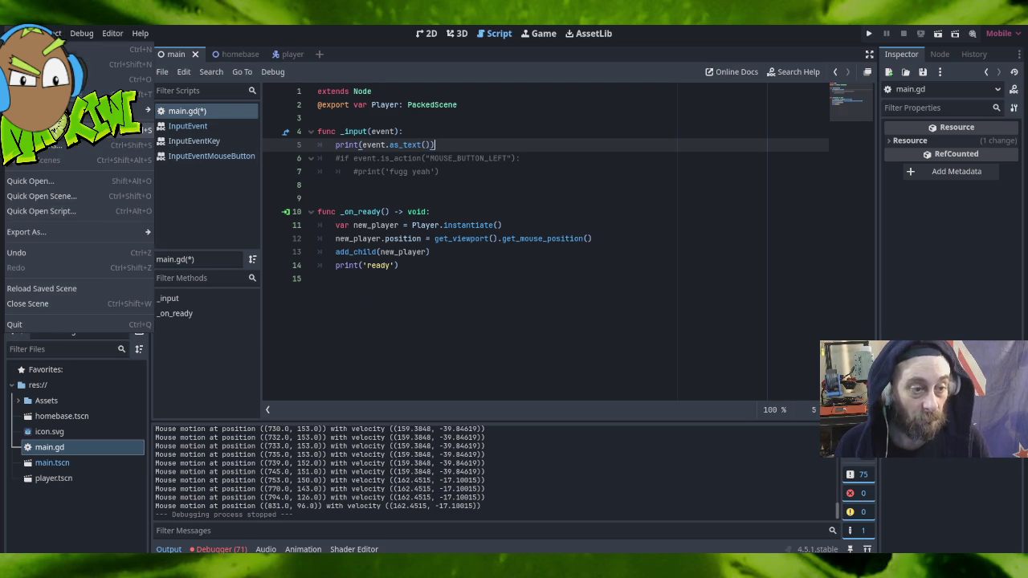
click(39, 130)
click(866, 34)
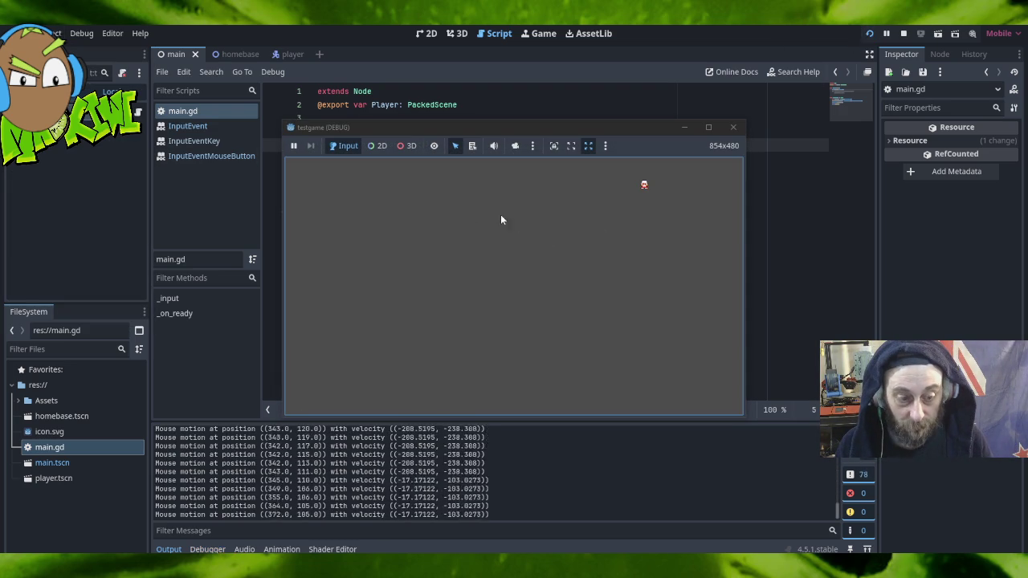
click(503, 271)
click(502, 271)
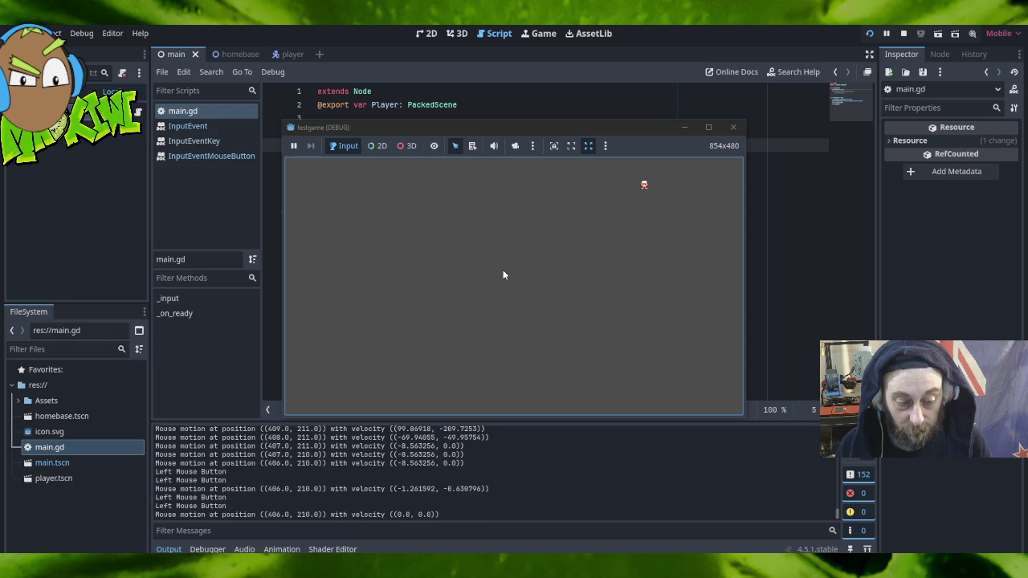
click(503, 273)
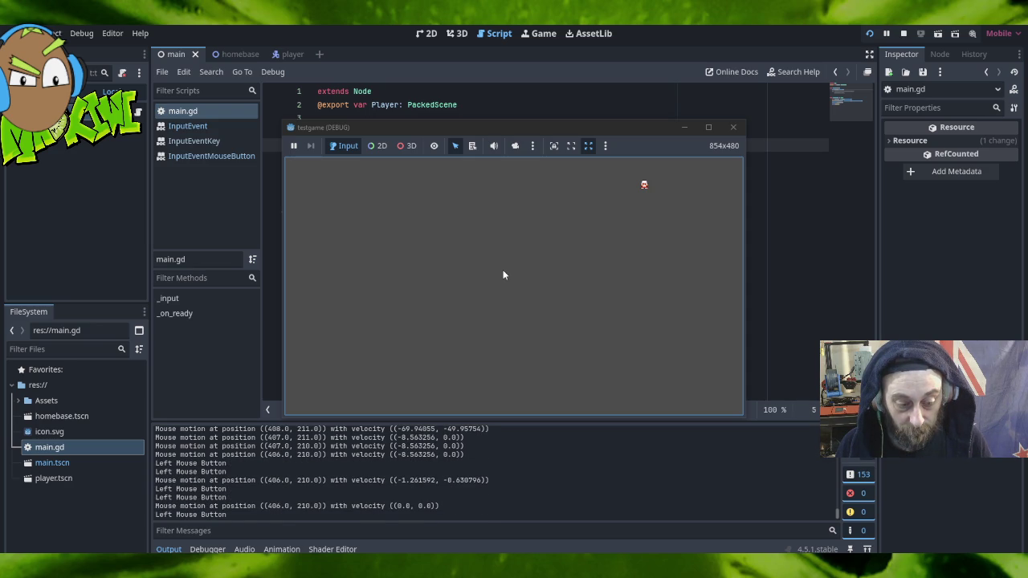
click(503, 276)
click(502, 276)
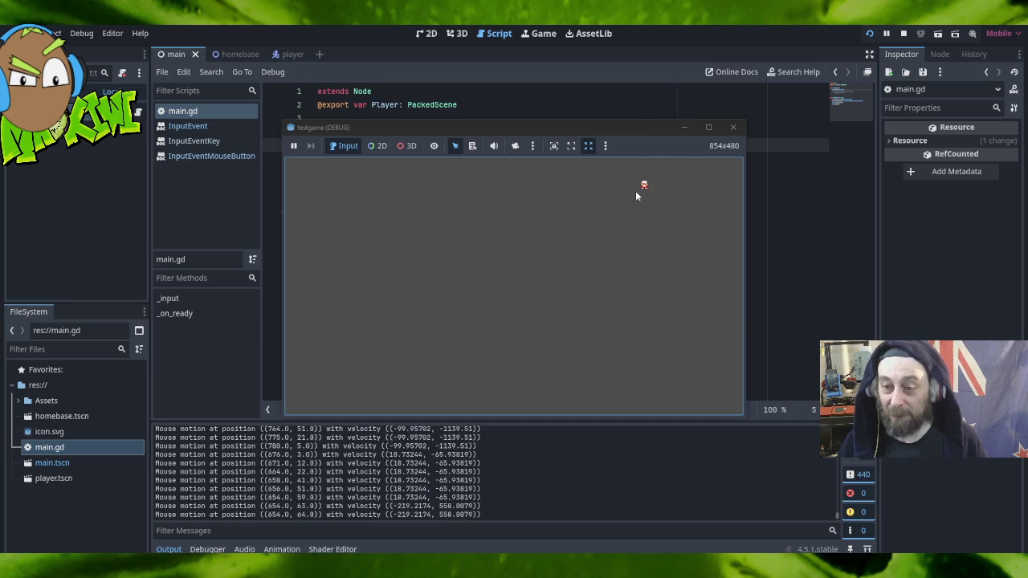
mouse_move(625, 123)
mouse_down()
mouse_move(625, 77)
mouse_move(616, 147)
mouse_move(610, 86)
mouse_move(606, 101)
mouse_up()
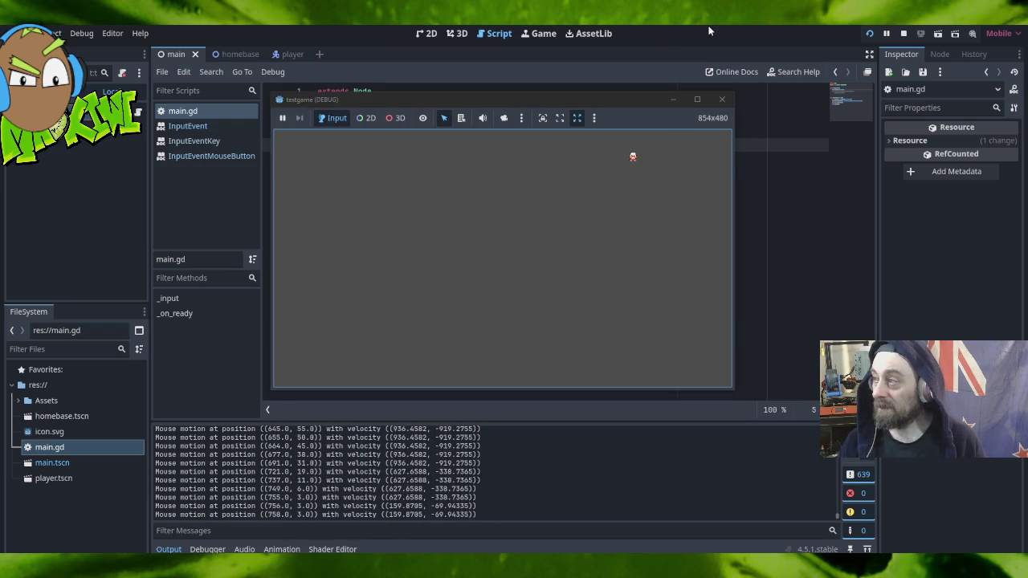
key(F8)
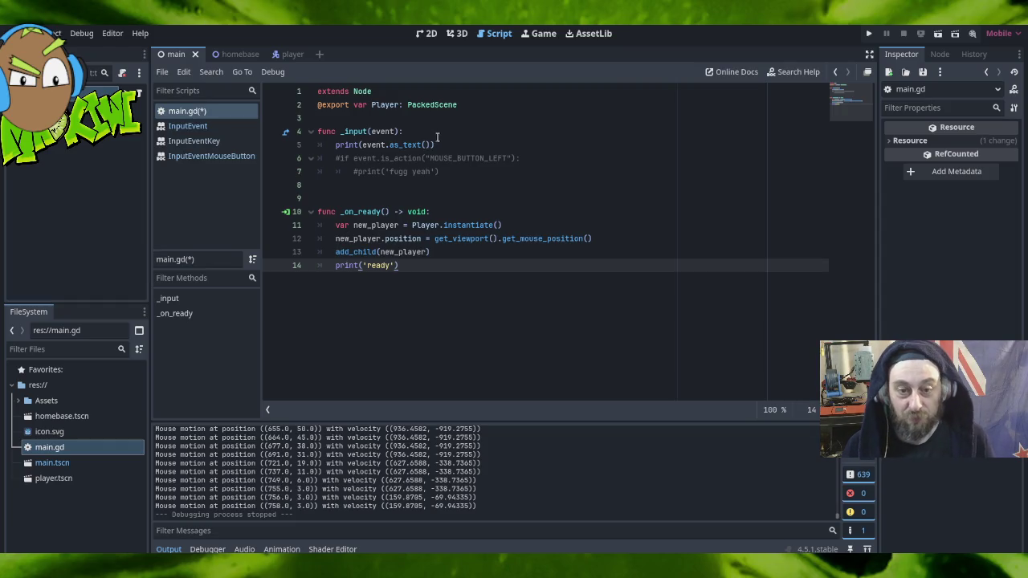
Cut the player-spawn lines from _on_ready and paste them below print(event.as_text()) in _input
drag(450, 143, 495, 171)
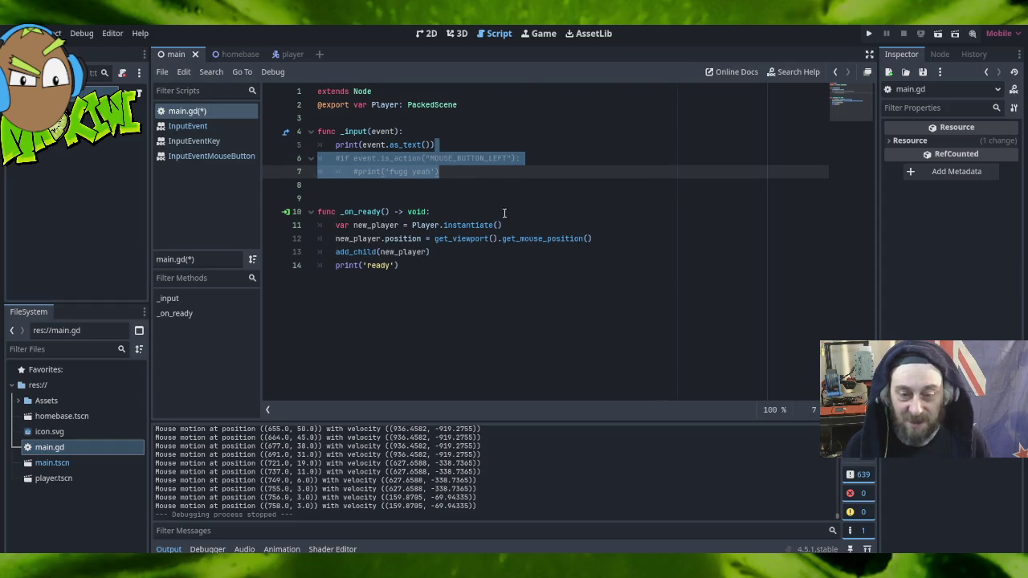
drag(441, 213, 502, 239)
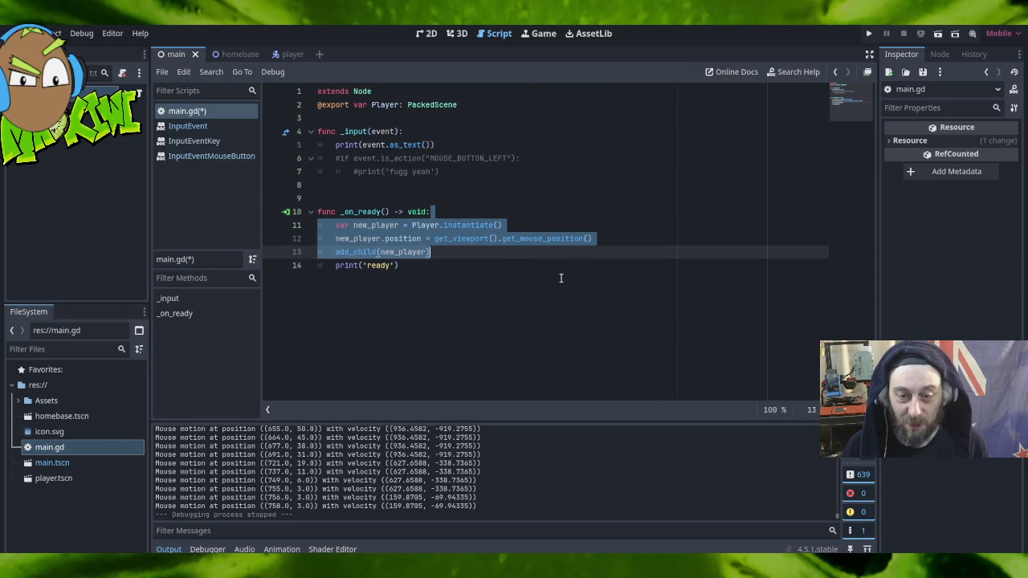
key(BackSpace)
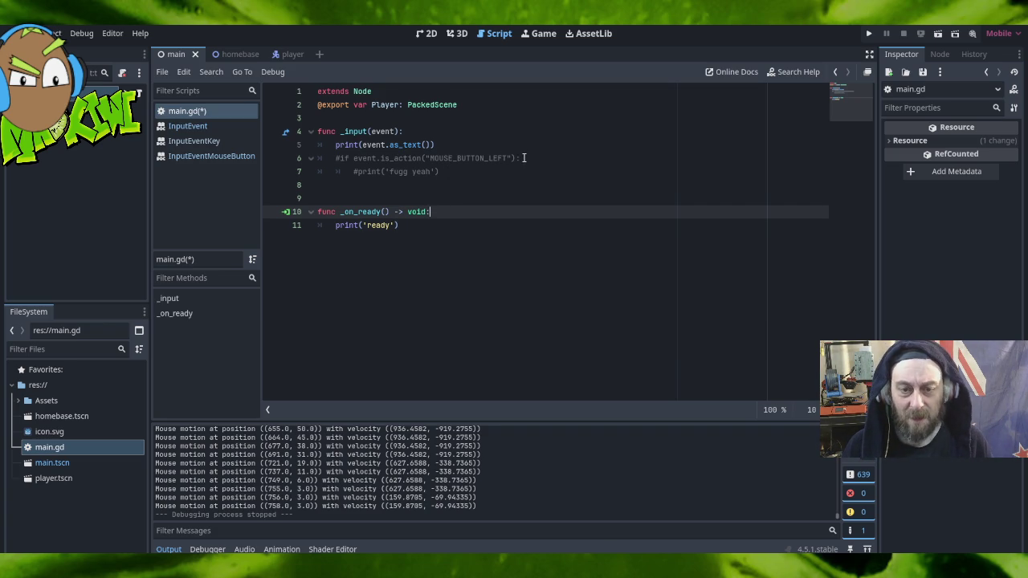
click(448, 144)
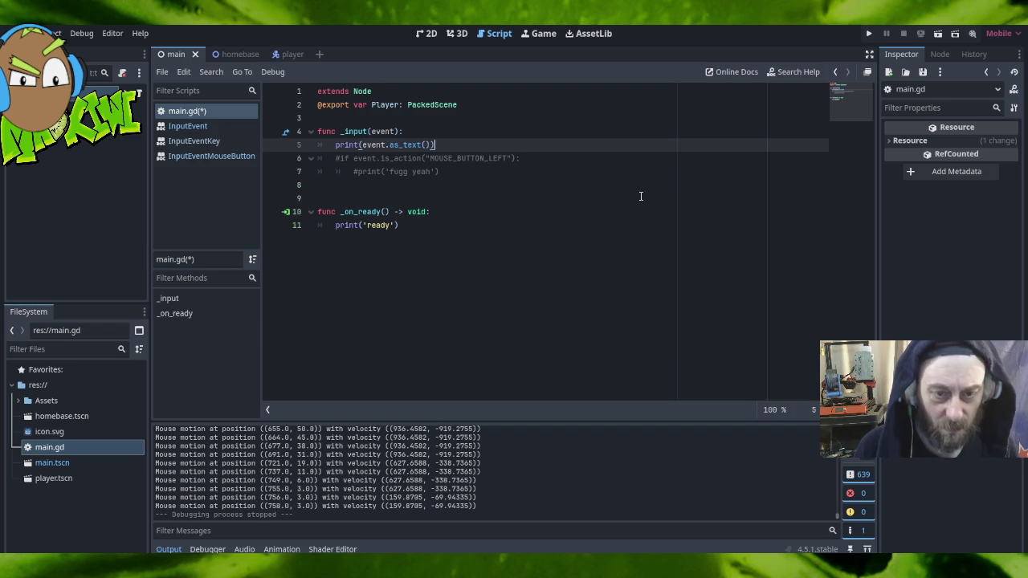
key(Return)
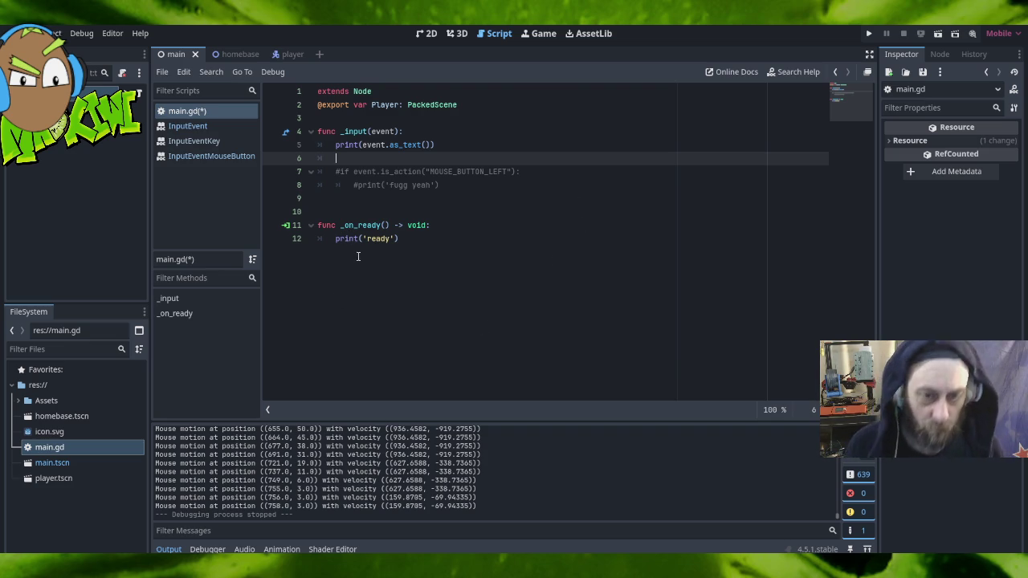
text(var new_player = Player.instantiate() 	new_player.position = get_viewport().get_mouse_position() 	add_child(new_player))
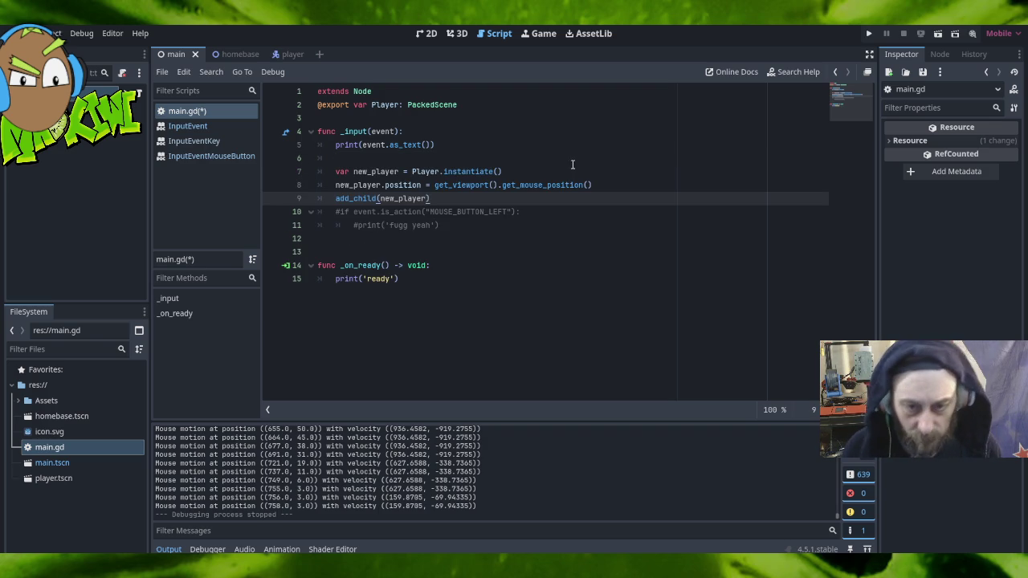
Comment out the pasted spawn lines in _input with Ctrl+K, then bring up the InputEvent reference
mouse_move(434, 198)
mouse_down()
mouse_move(247, 161)
mouse_move(251, 171)
mouse_up()
key(ctrl+k)
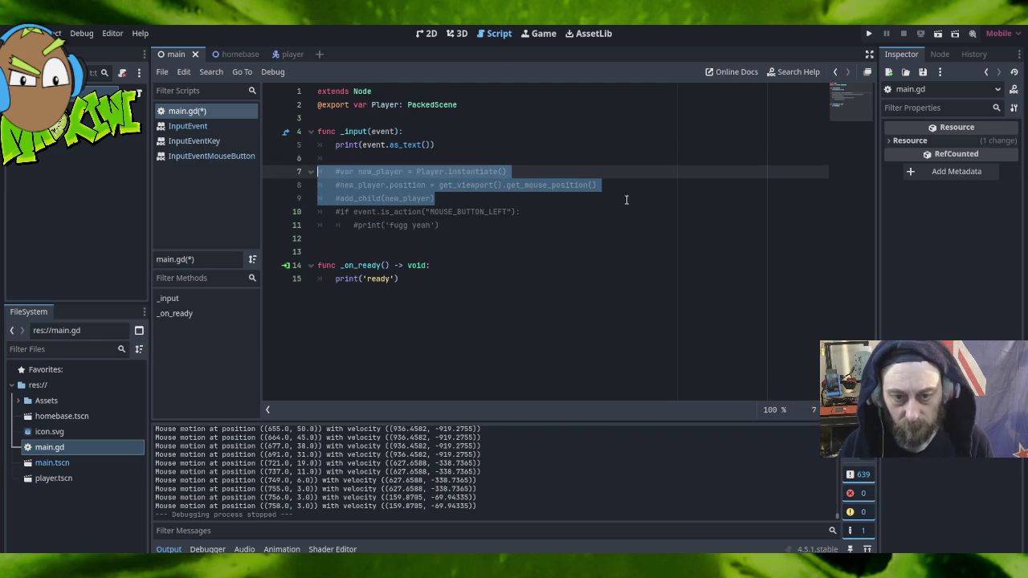
click(663, 296)
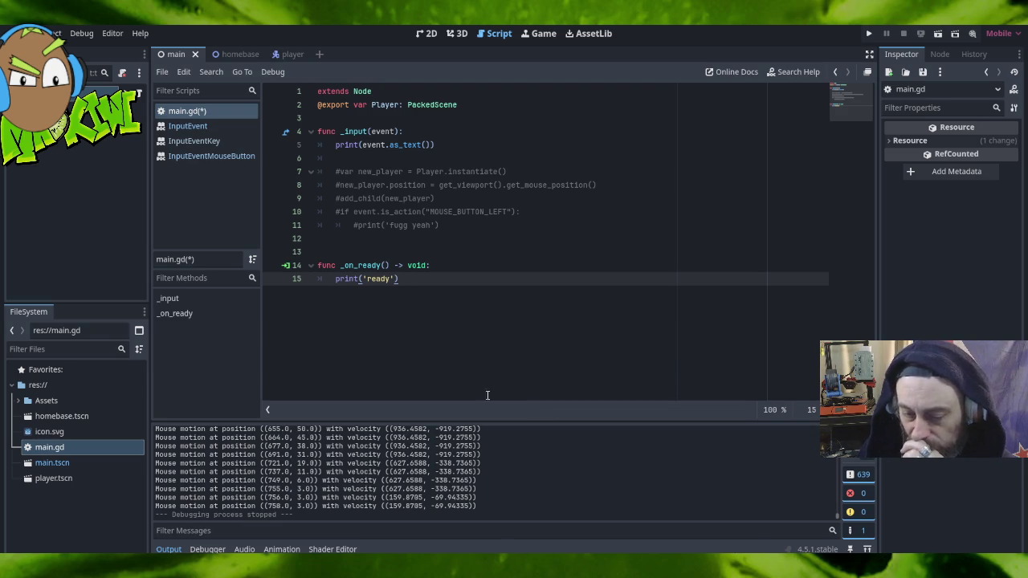
click(189, 126)
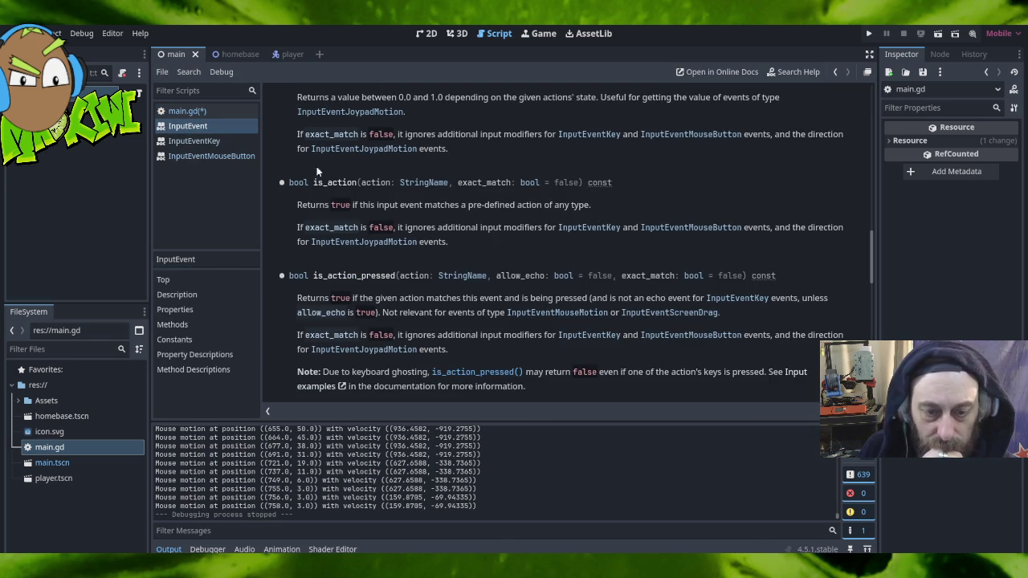
Scroll through the Using InputEvent tutorial and select its _unhandled_input escape-key example code
scroll(496, 265, up, 5)
scroll(496, 270, up, 1)
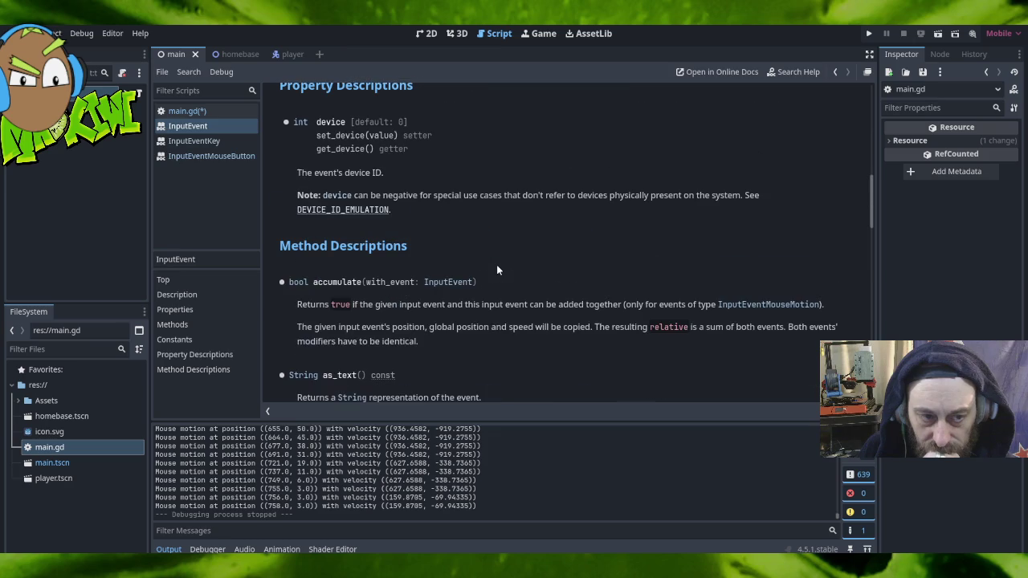
scroll(496, 270, up, 2)
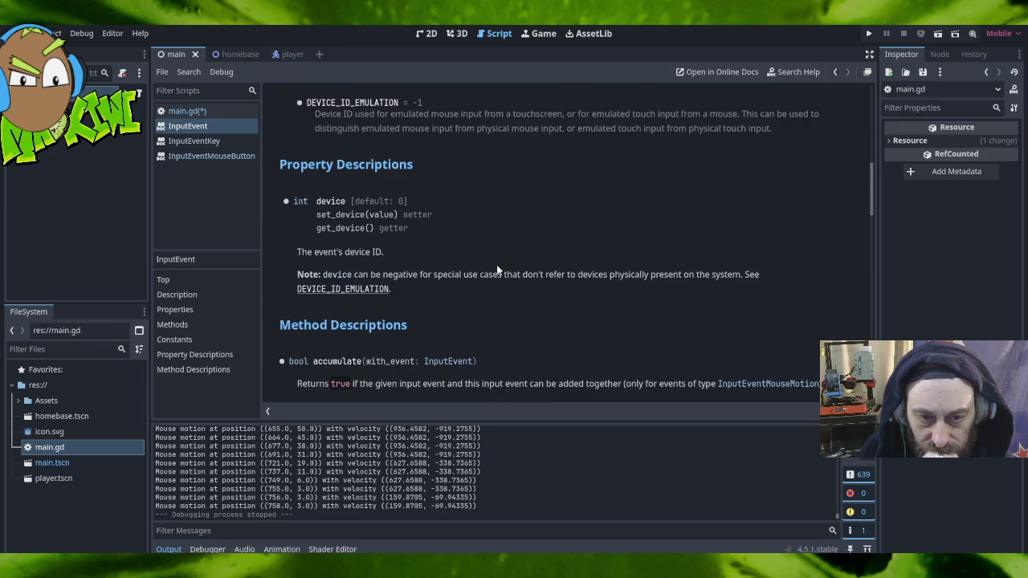
scroll(496, 270, up, 6)
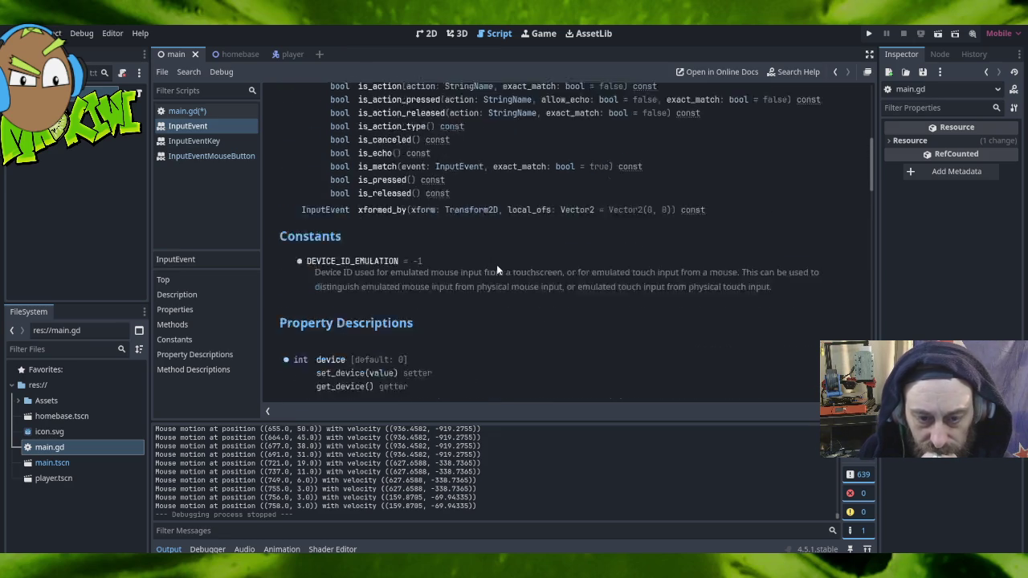
scroll(496, 270, up, 3)
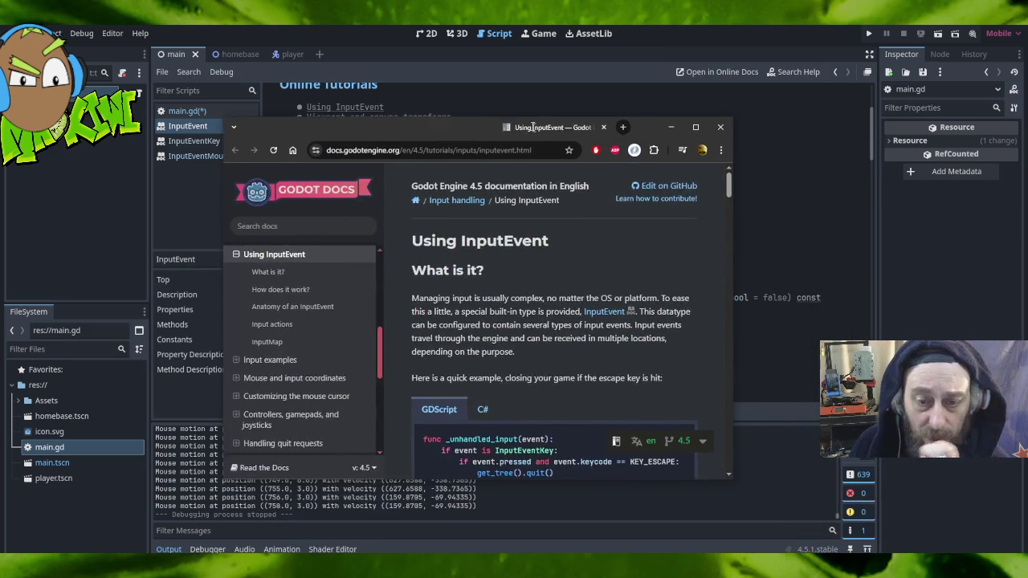
scroll(642, 342, down, 2)
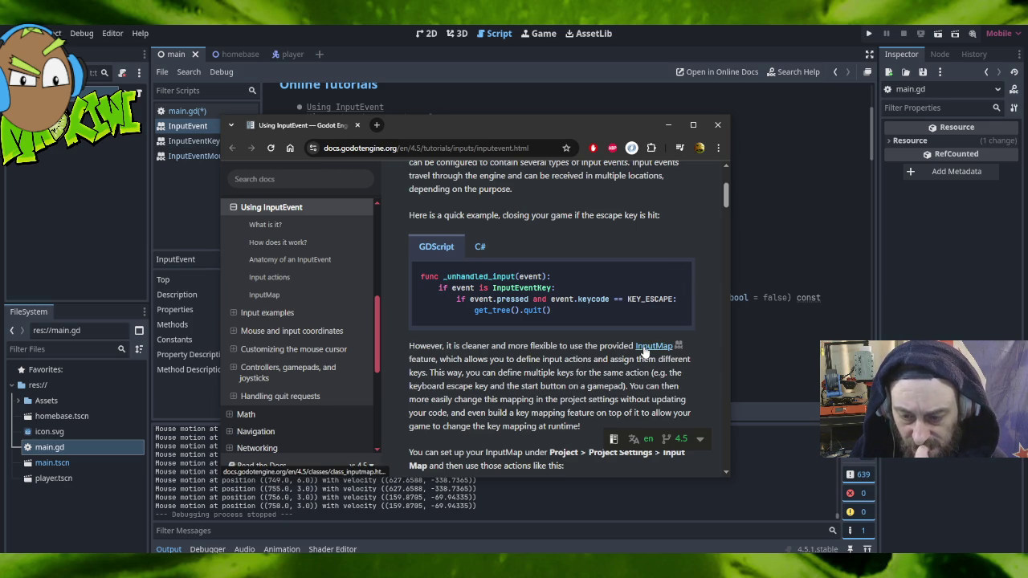
scroll(643, 354, down, 2)
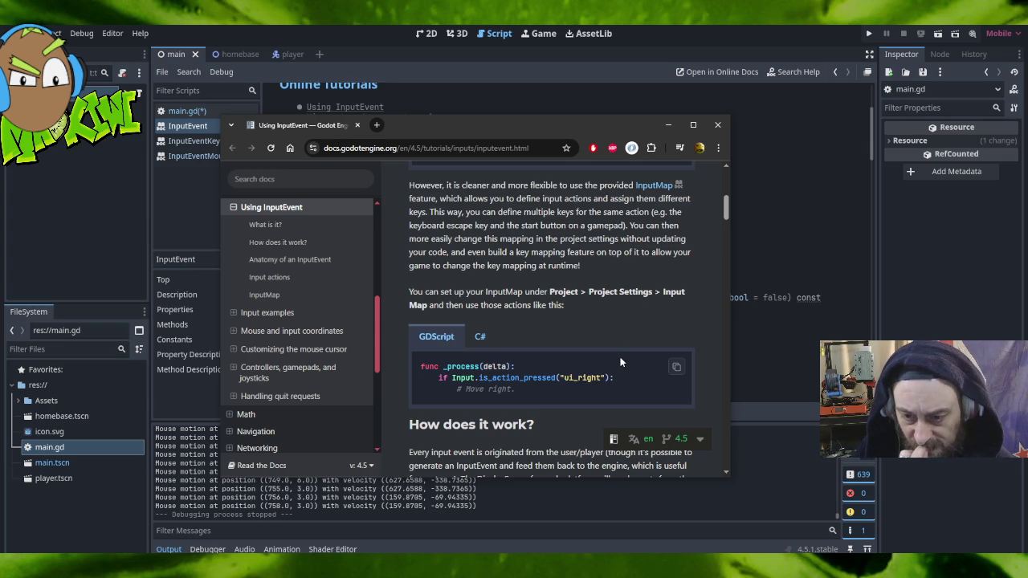
scroll(620, 356, down, 3)
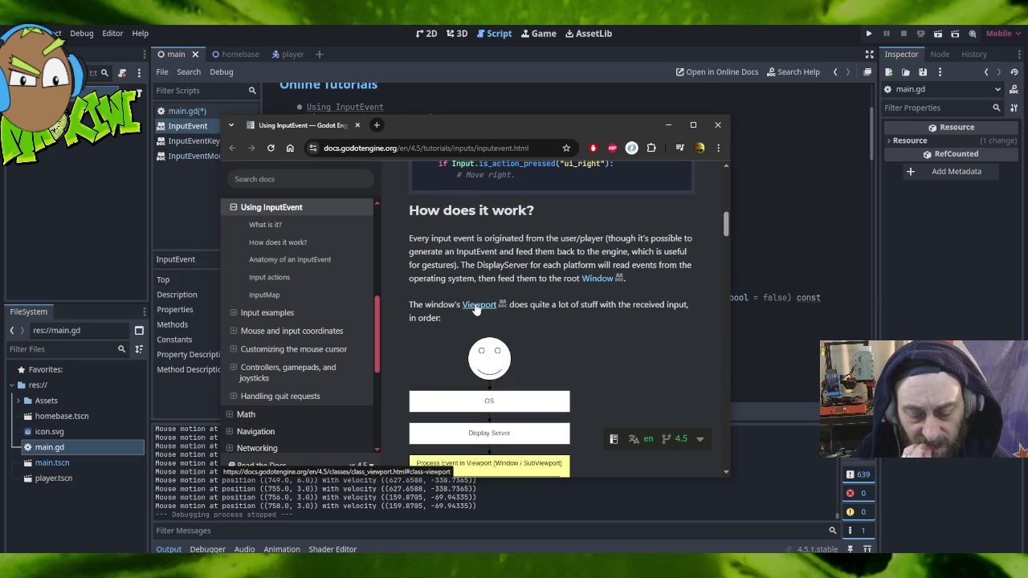
scroll(476, 309, down, 3)
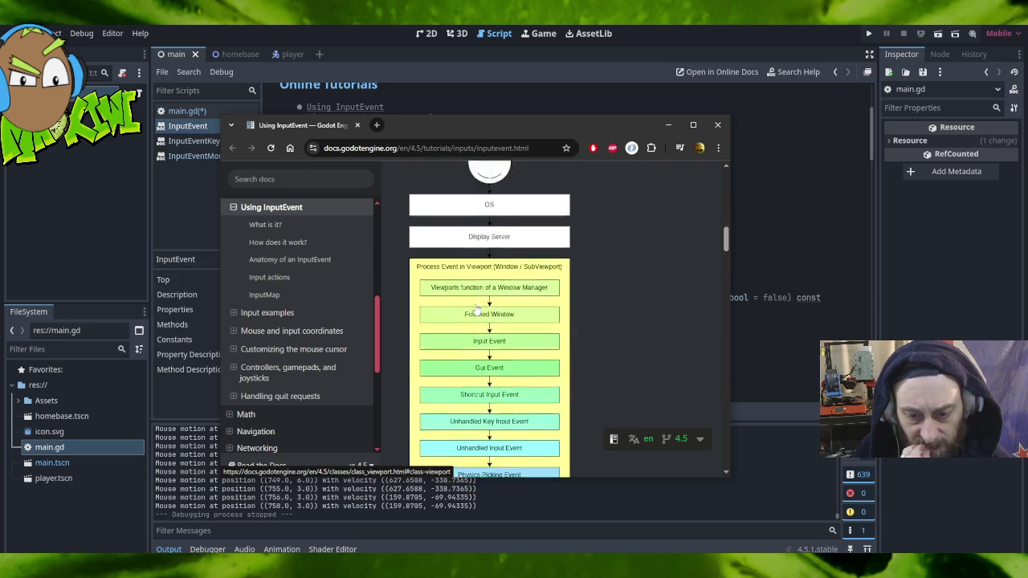
scroll(473, 311, down, 2)
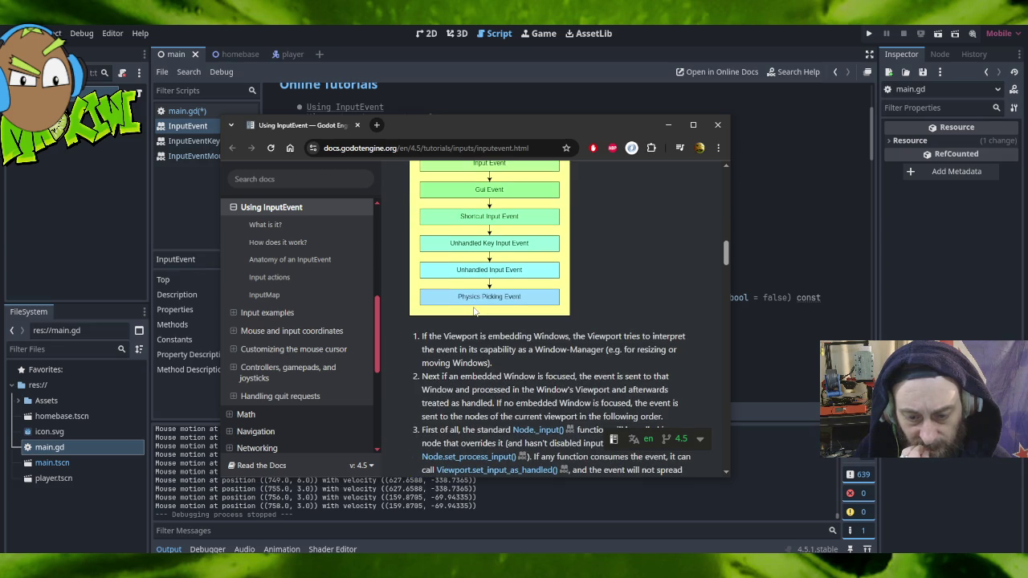
scroll(475, 312, down, 3)
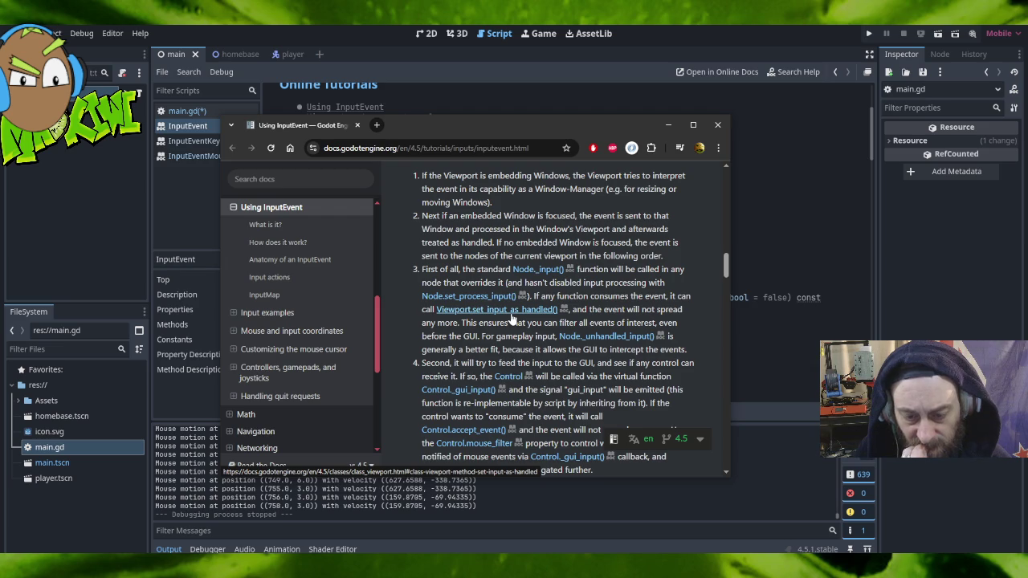
scroll(512, 319, down, 5)
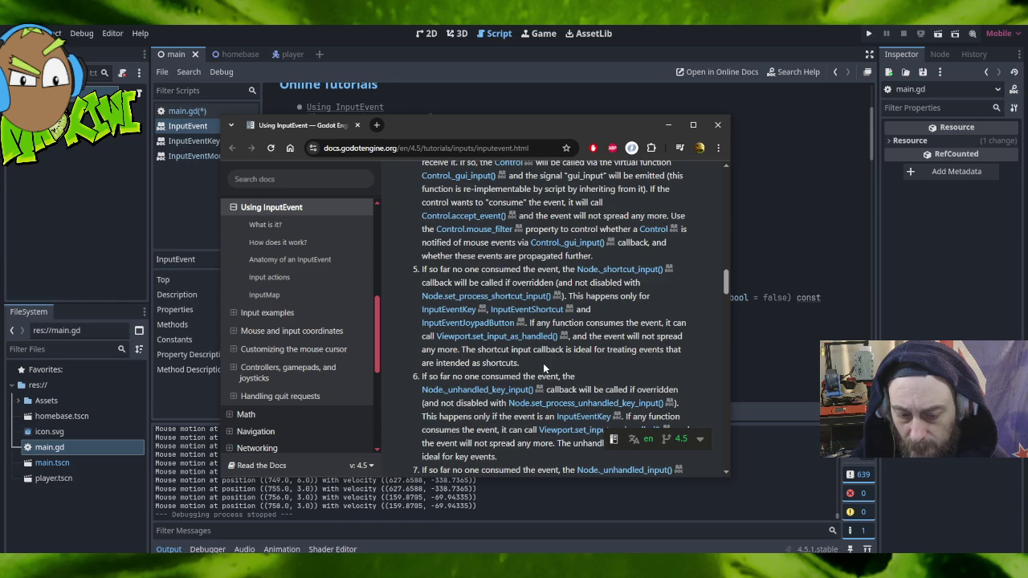
scroll(543, 363, up, 8)
scroll(543, 363, up, 4)
scroll(544, 367, up, 5)
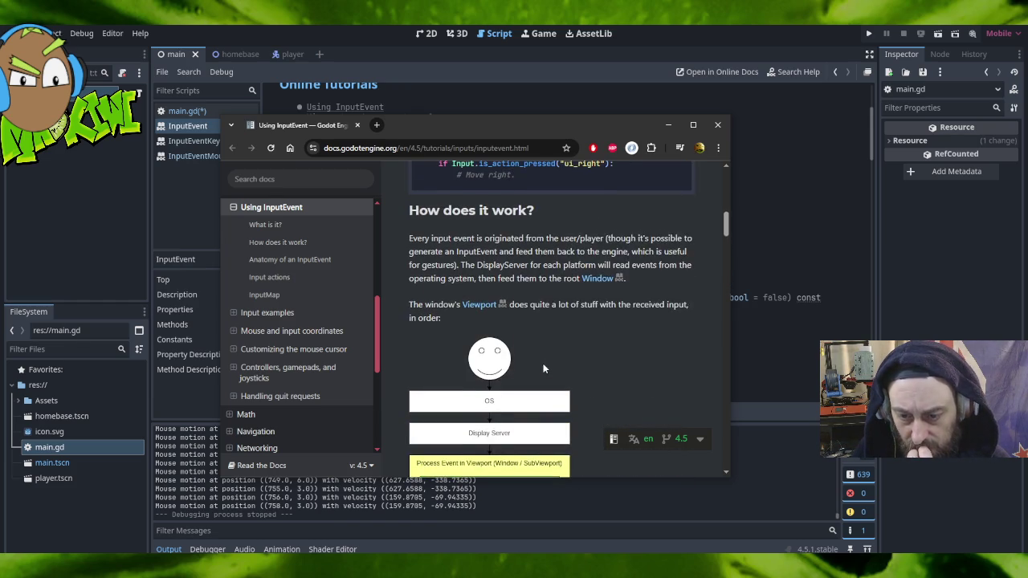
scroll(543, 365, up, 5)
scroll(541, 364, up, 4)
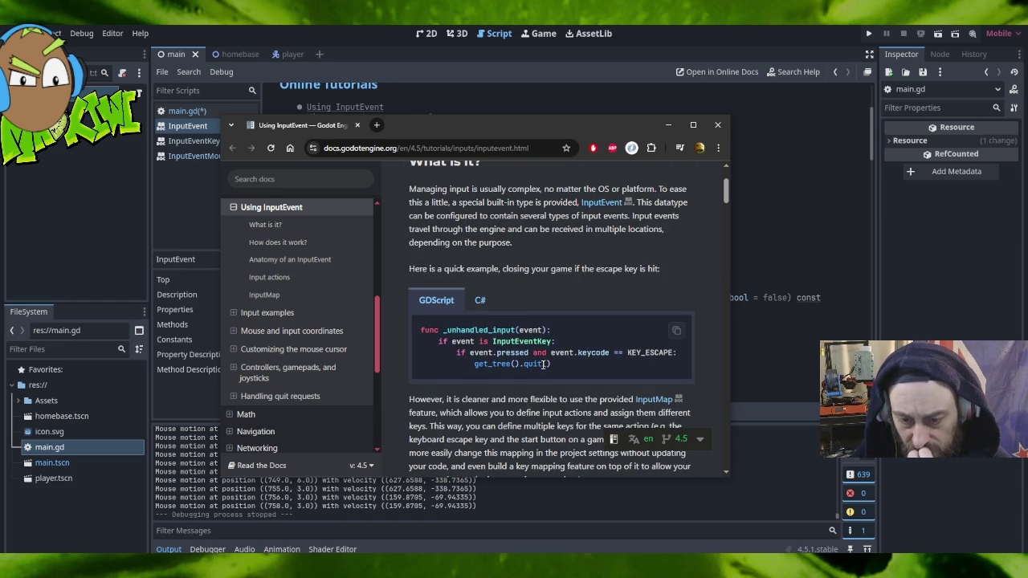
scroll(465, 361, down, 4)
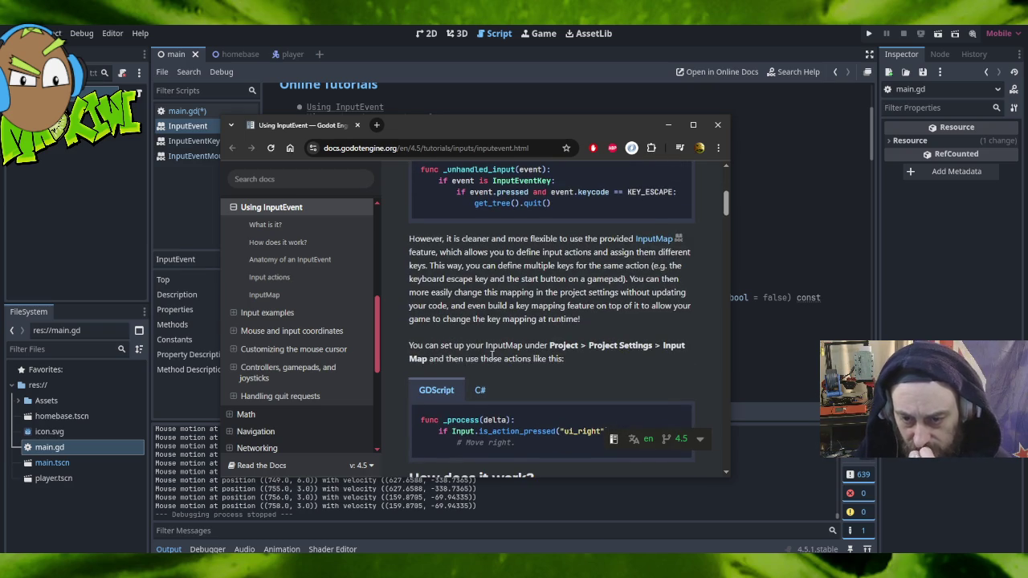
scroll(492, 356, up, 1)
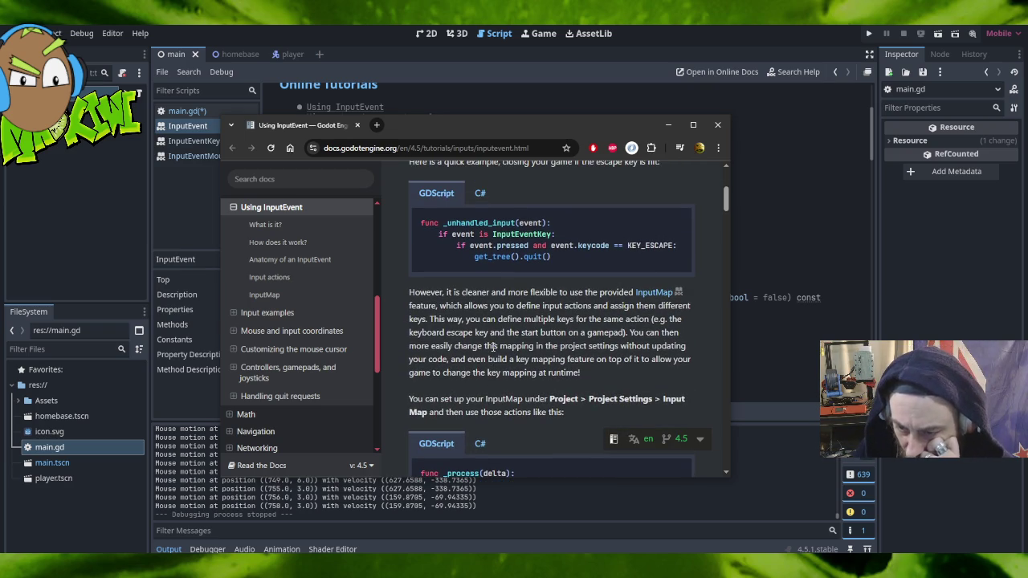
scroll(422, 226, up, 1)
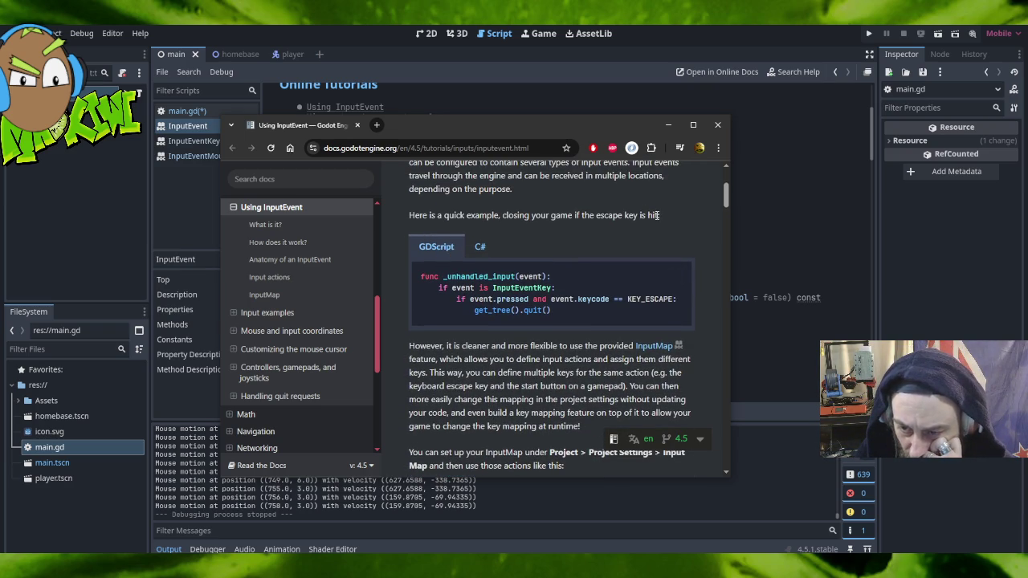
mouse_move(421, 276)
mouse_down()
mouse_move(620, 303)
mouse_move(640, 320)
mouse_up()
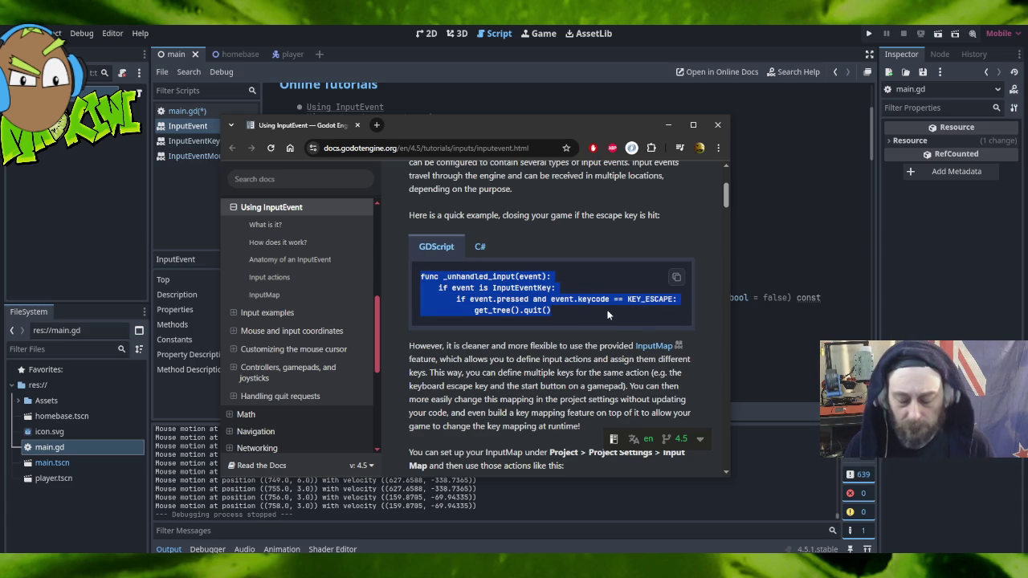
Copy the GDScript escape-key quit example with its copy button and scroll back up the page
click(679, 279)
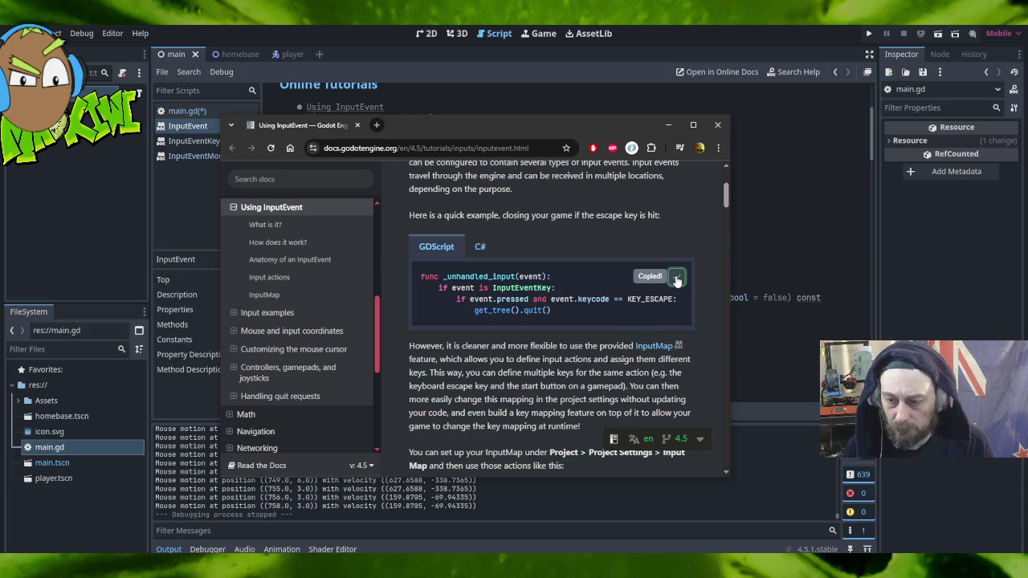
scroll(581, 285, up, 3)
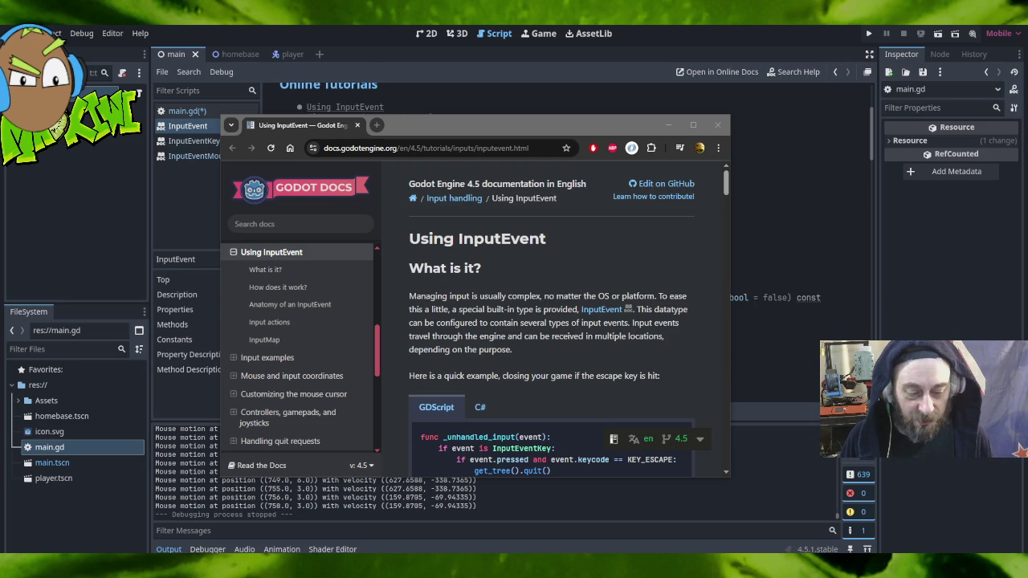
key(alt+Tab)
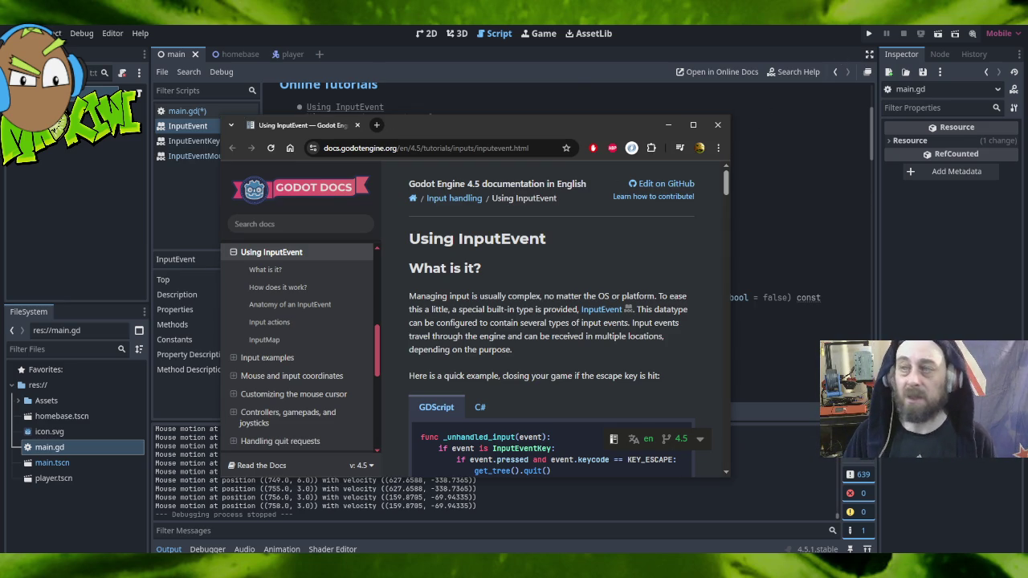
Open a new Chrome window and load mad.kiwi:12345/overlays
key(alt+Tab)
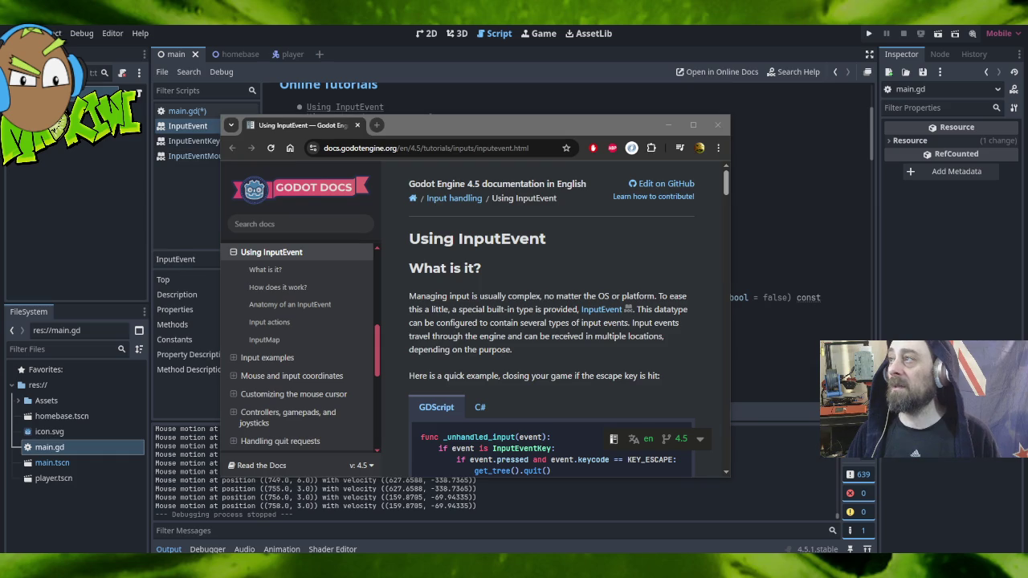
key(ctrl+n)
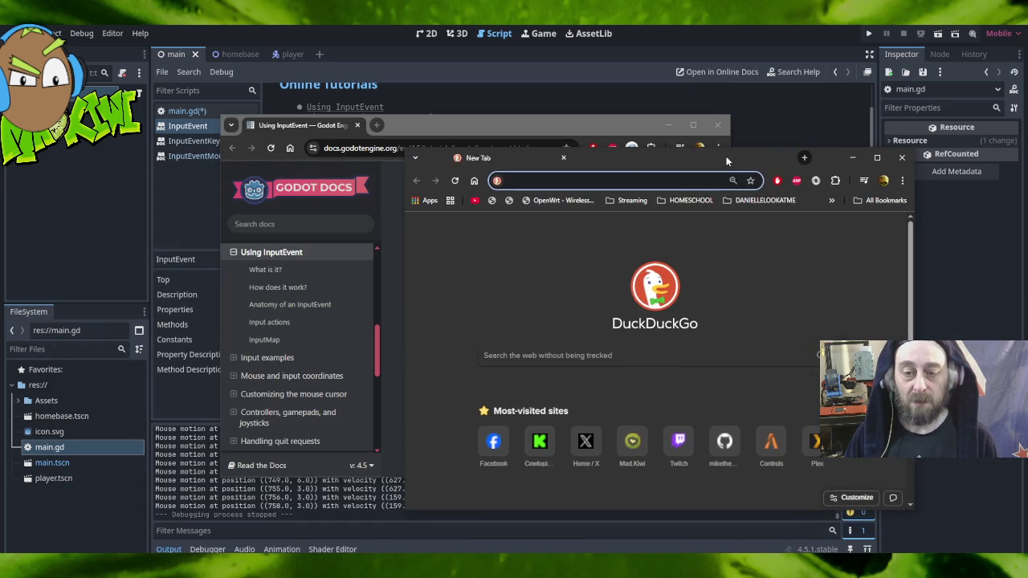
text(mad.kiwi)
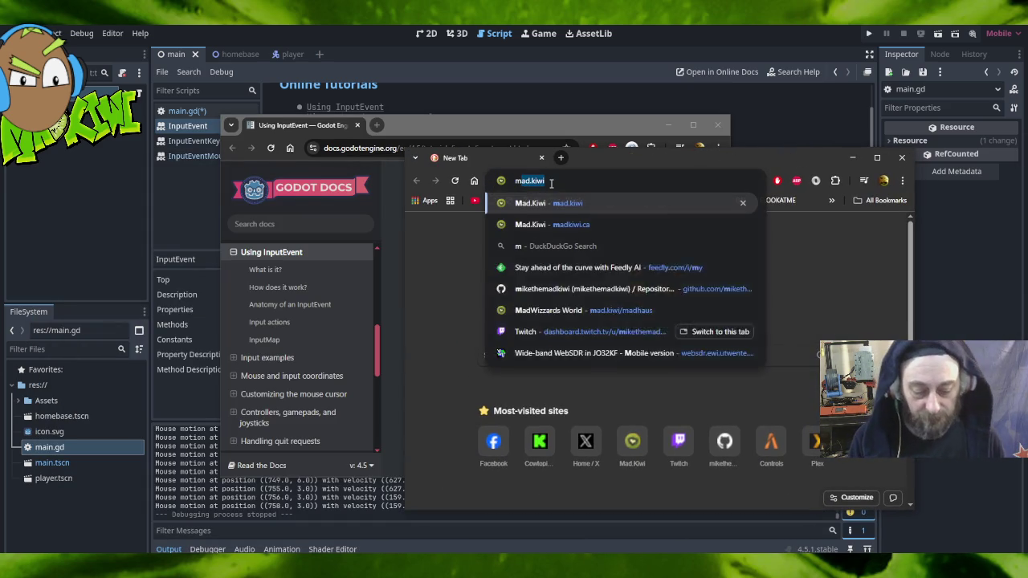
text(kiwi)
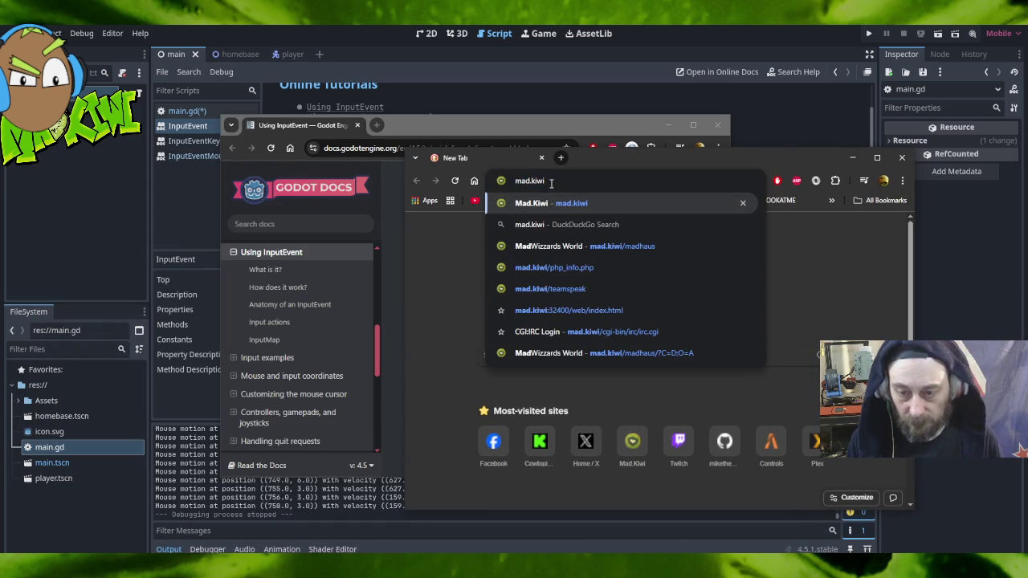
text(:123245)
key(BackSpace)
key(BackSpace)
key(BackSpace)
text(45/overlays)
key(Return)
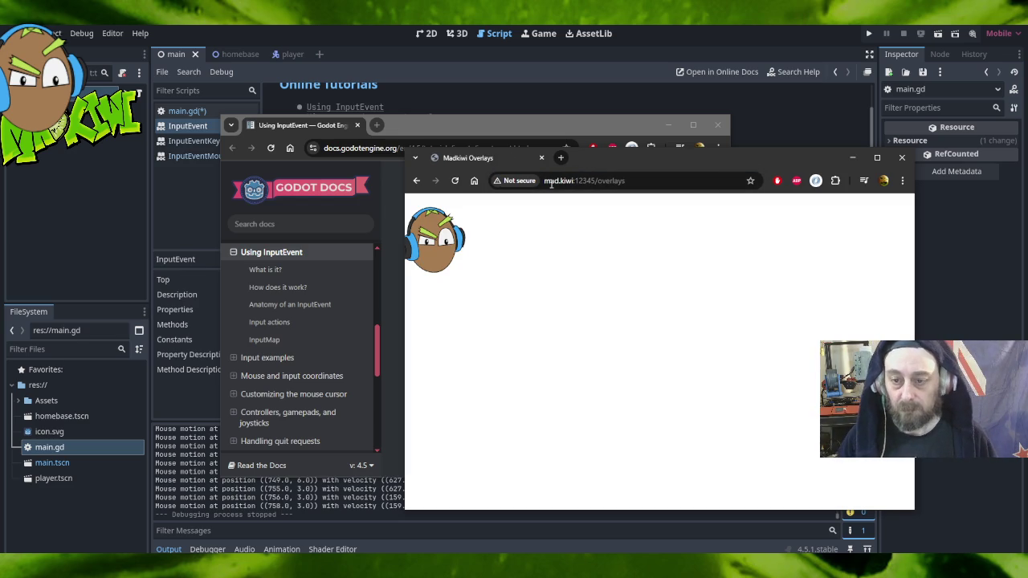
Change the address to mad.kiwi:12345/twitchgame, move the window aside, and return to Godot
drag(630, 181, 589, 181)
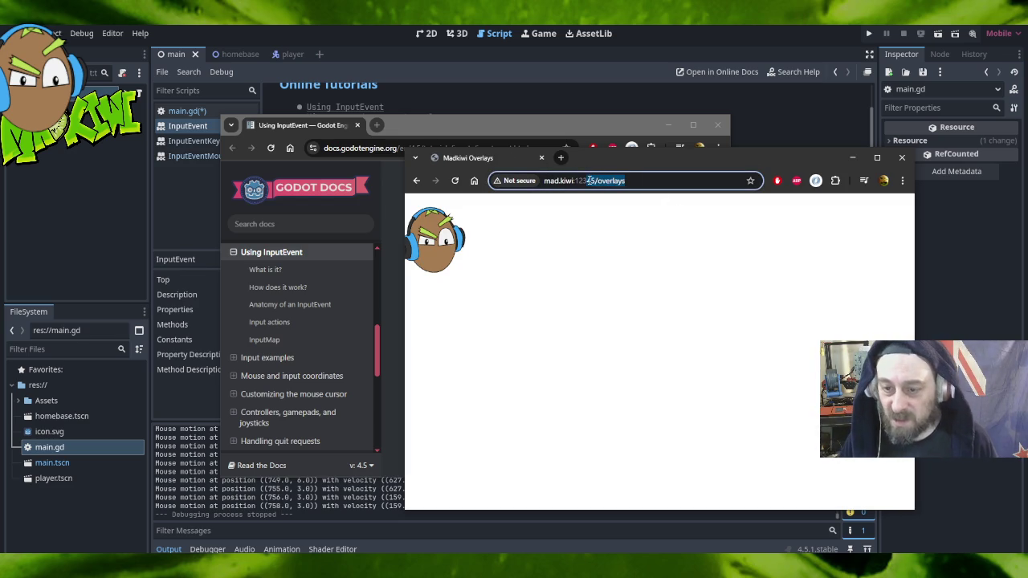
text(5/twitchgame)
key(Return)
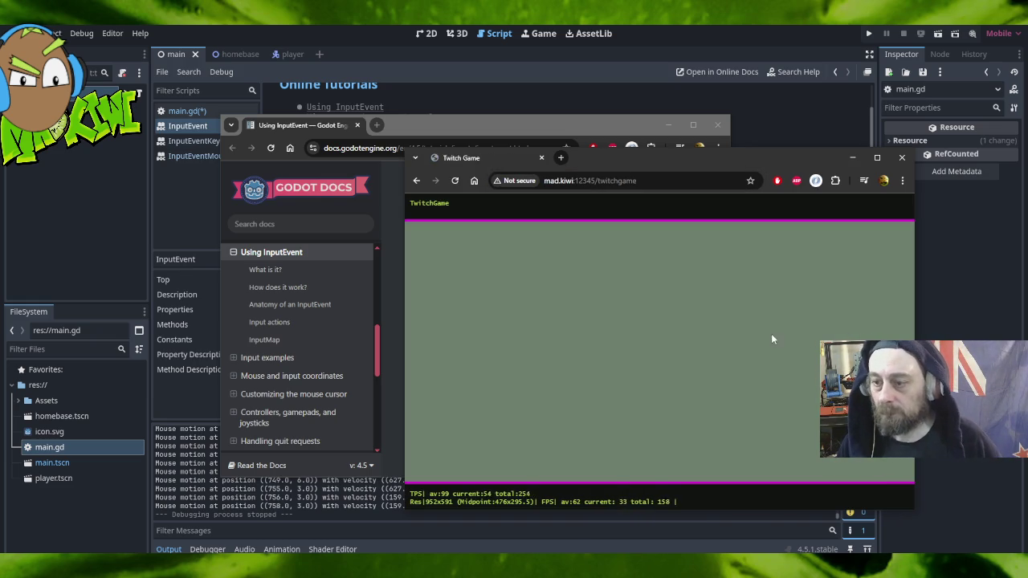
drag(801, 160, 661, 76)
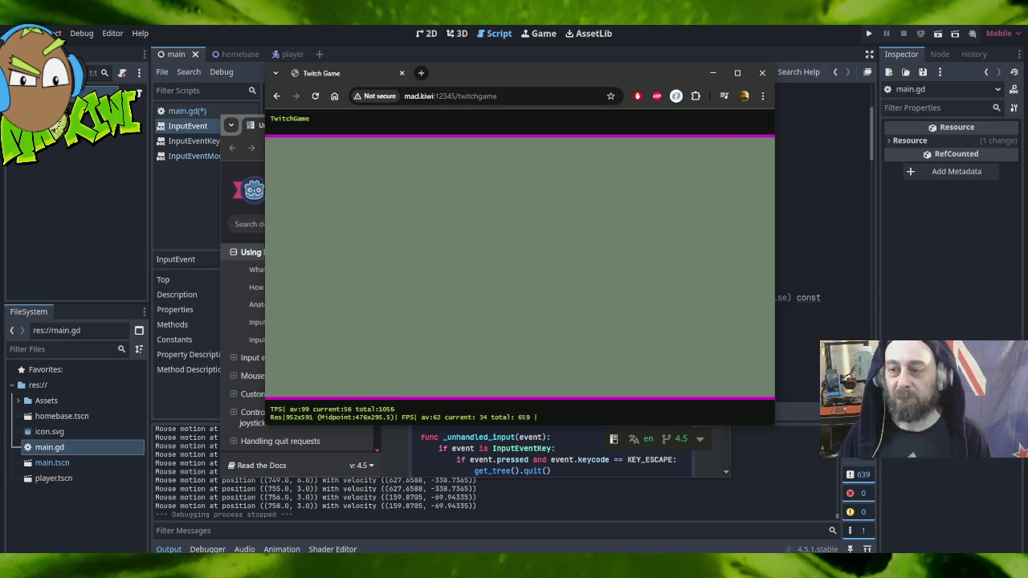
click(669, 39)
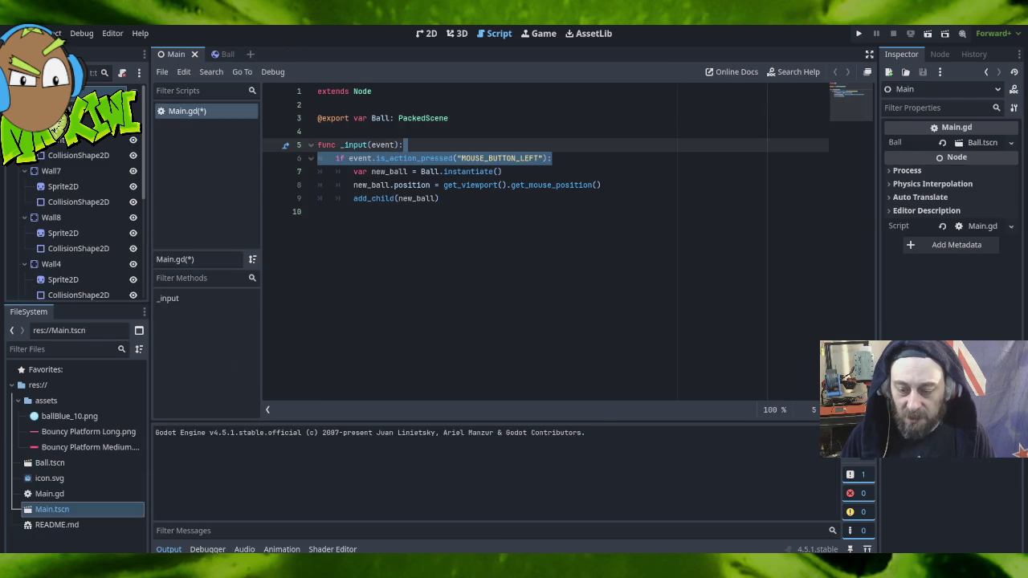
Run the twitchgame project in debug and view it beside the Twitch Game browser page
click(868, 33)
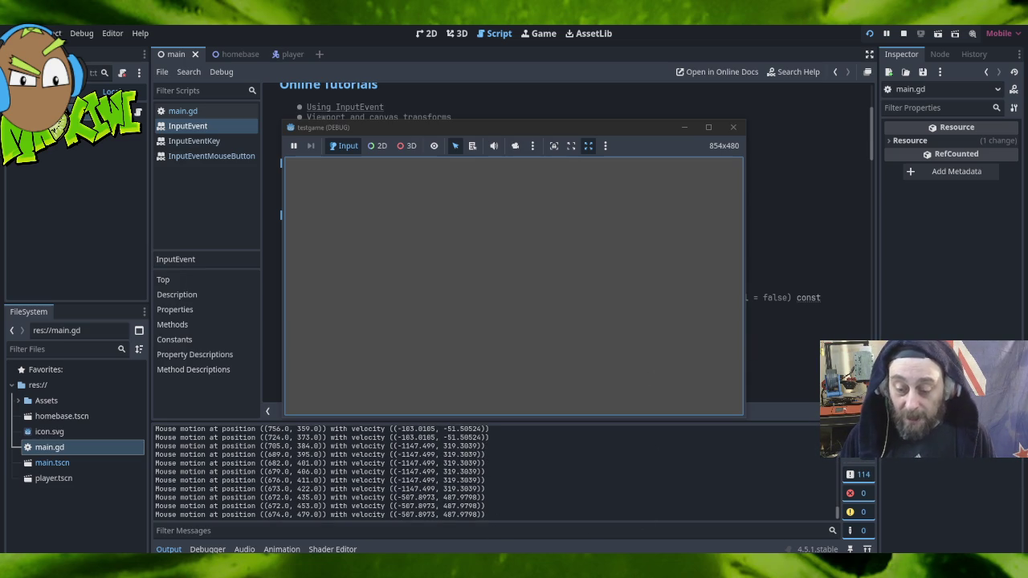
key(alt+Tab)
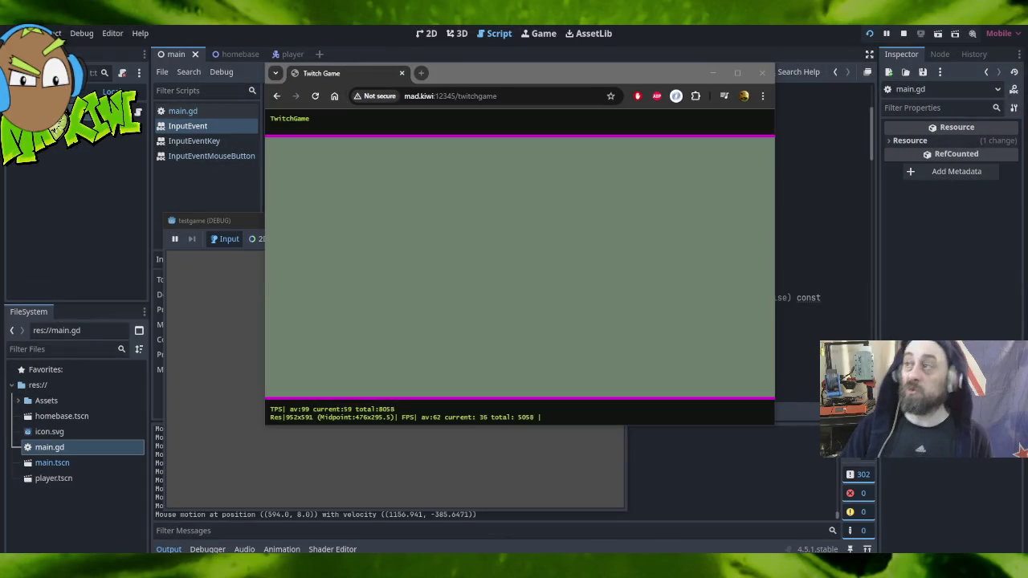
Close the testgame (DEBUG) window to stop the run, then close the Twitch Game browser window
click(632, 54)
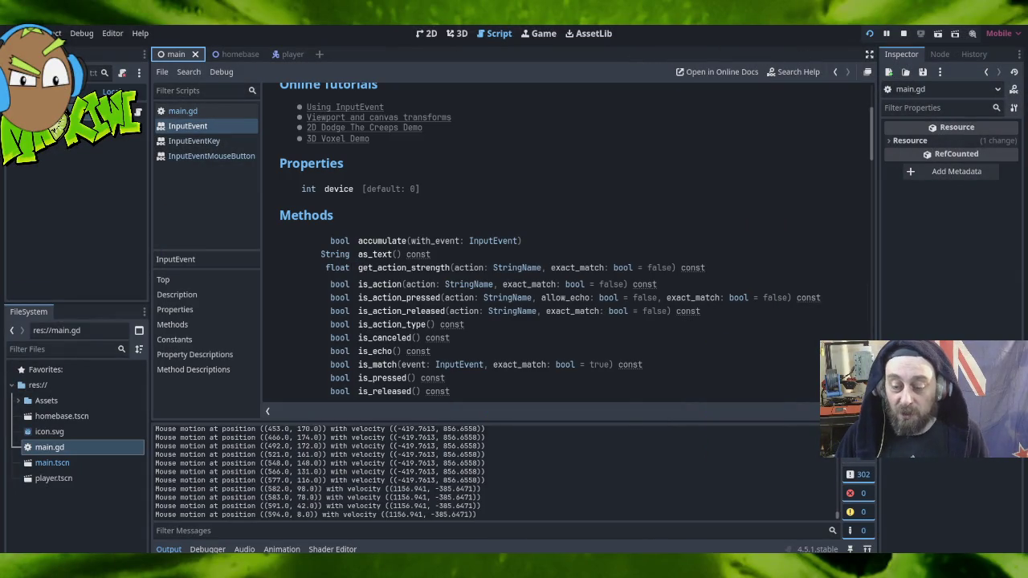
key(alt+Tab)
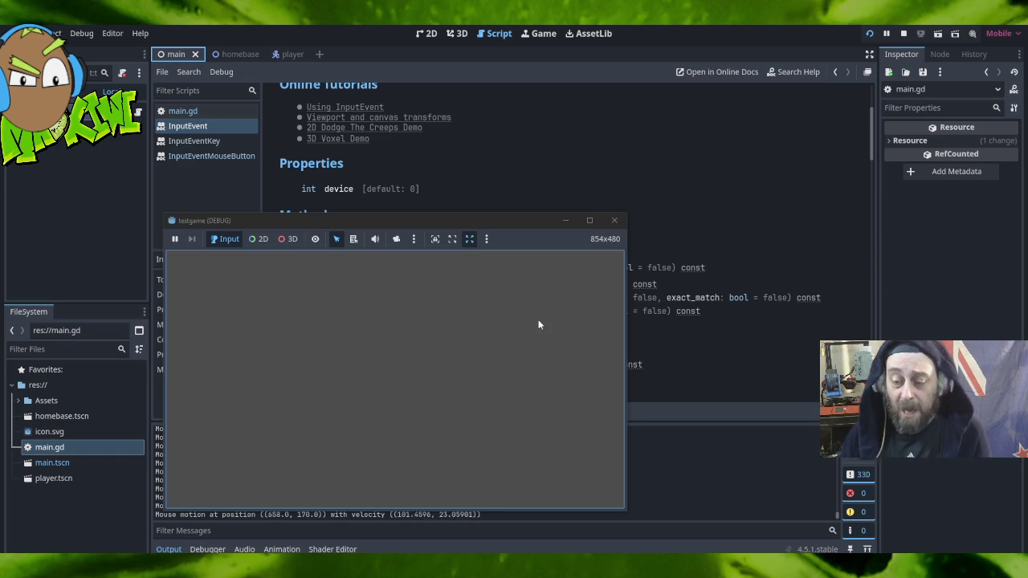
mouse_move(721, 566)
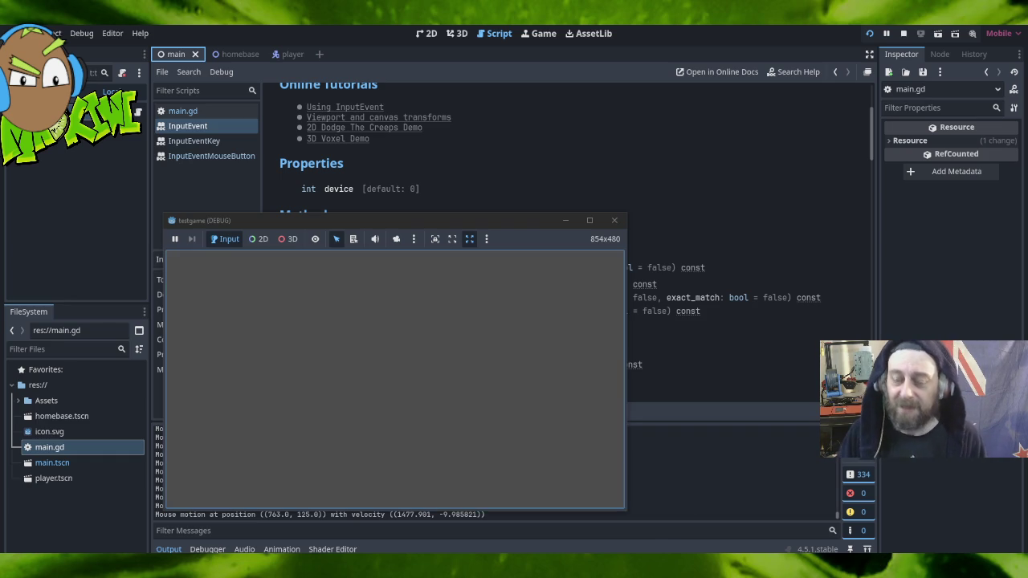
click(612, 221)
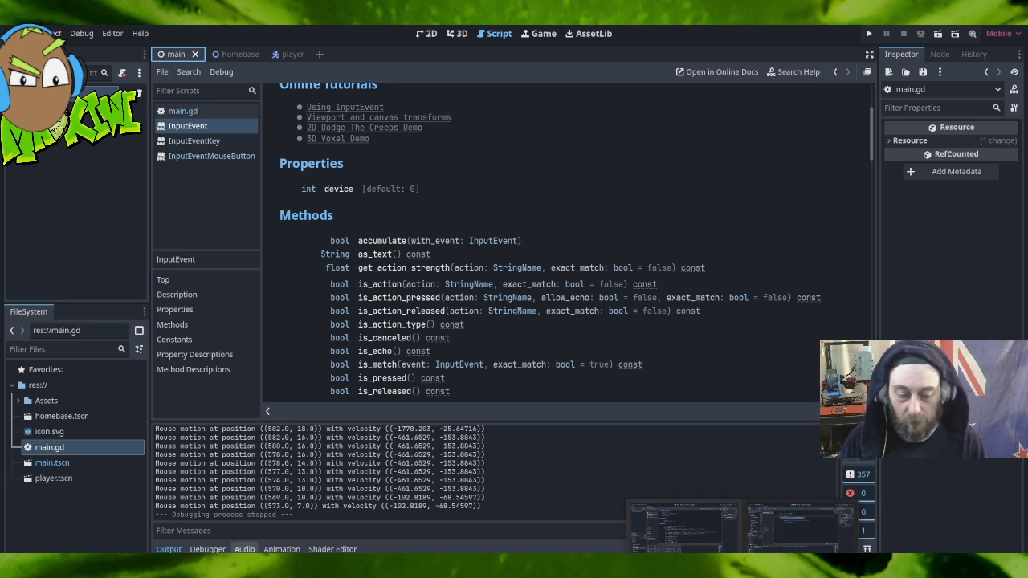
key(alt+Tab)
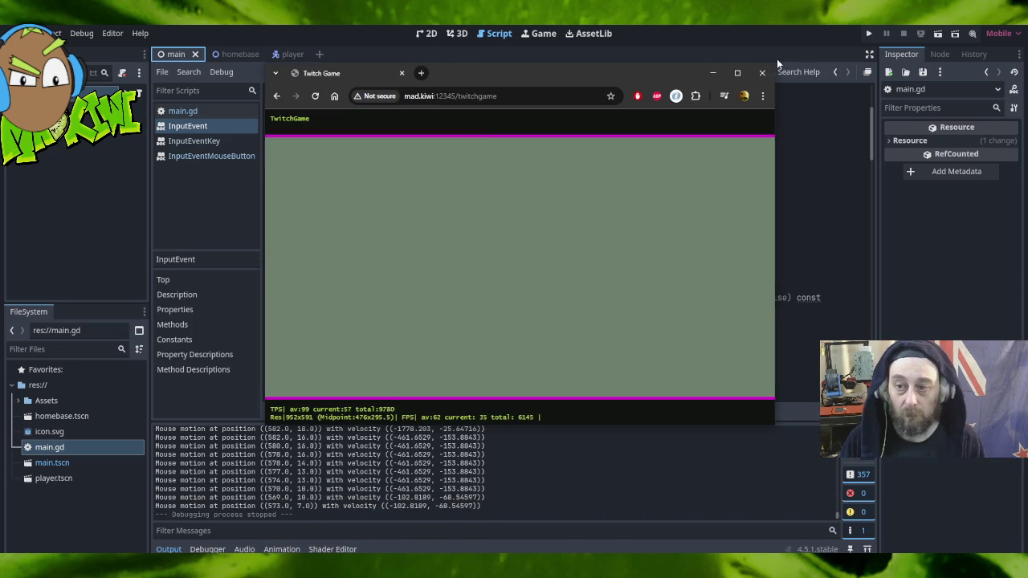
click(762, 72)
In the docs, scroll to the InputMap example and select its _process code checking ui_right
key(alt+Tab)
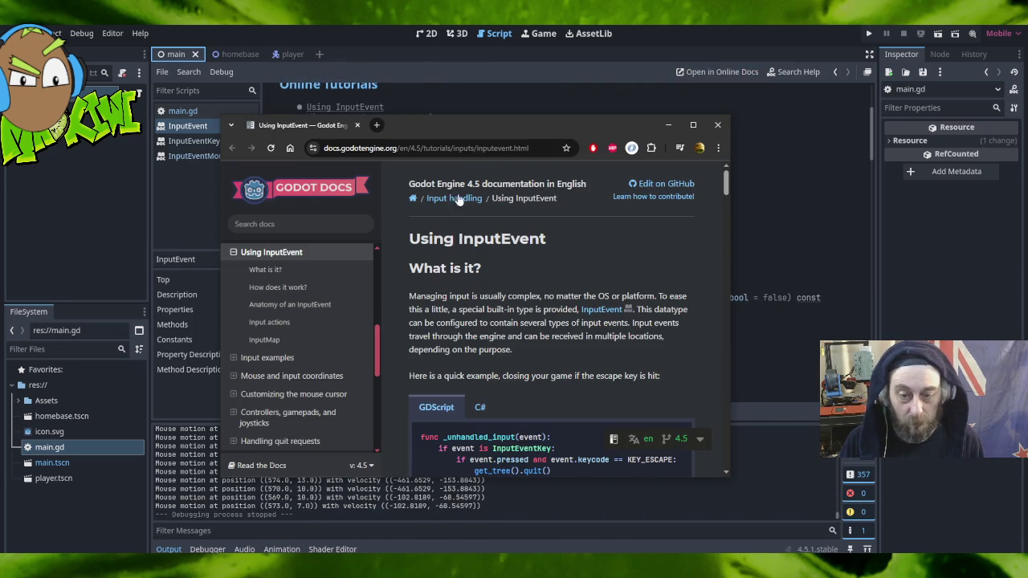
scroll(526, 323, down, 6)
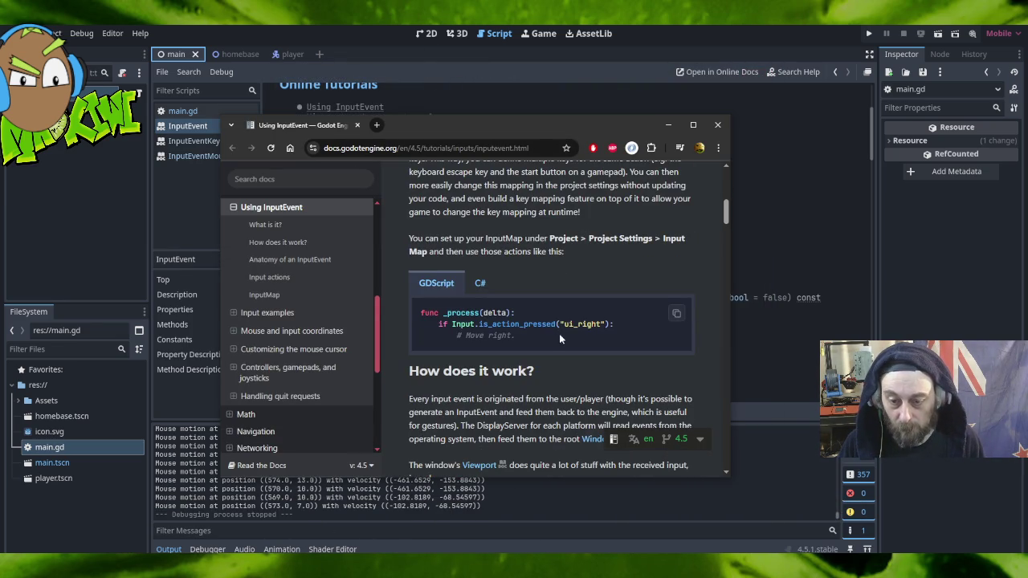
scroll(590, 333, down, 2)
scroll(591, 335, down, 1)
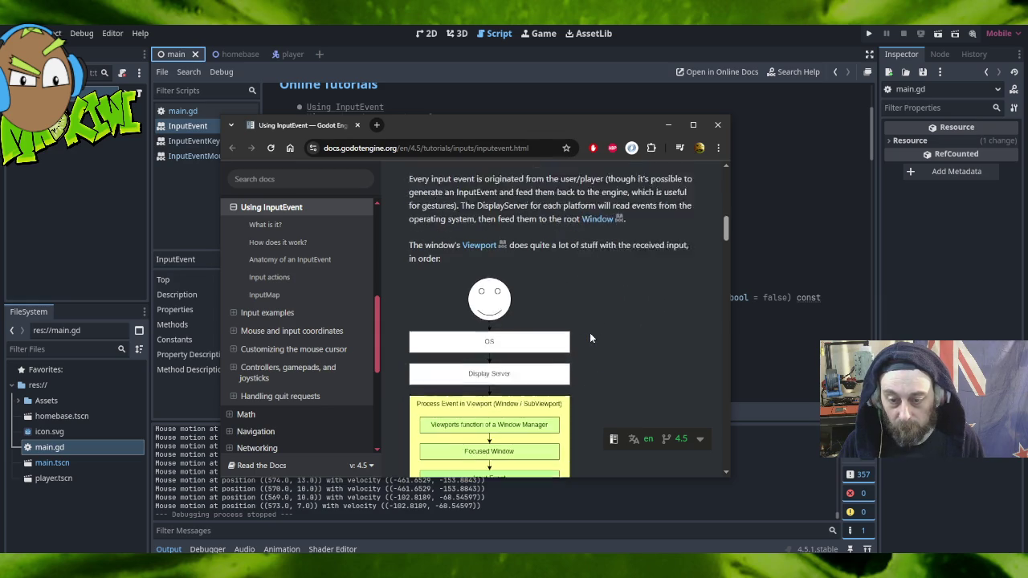
scroll(589, 332, up, 2)
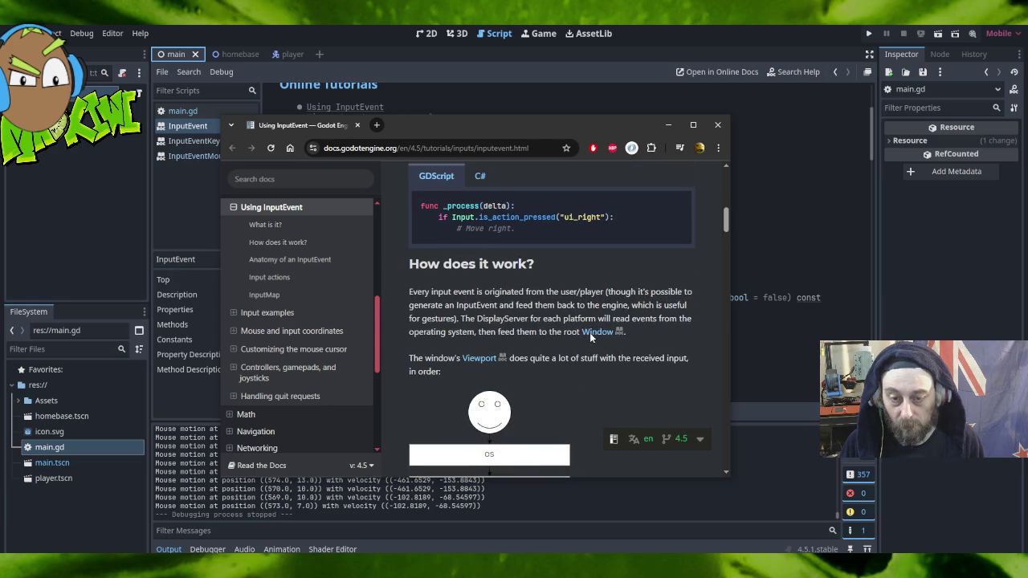
scroll(605, 281, up, 1)
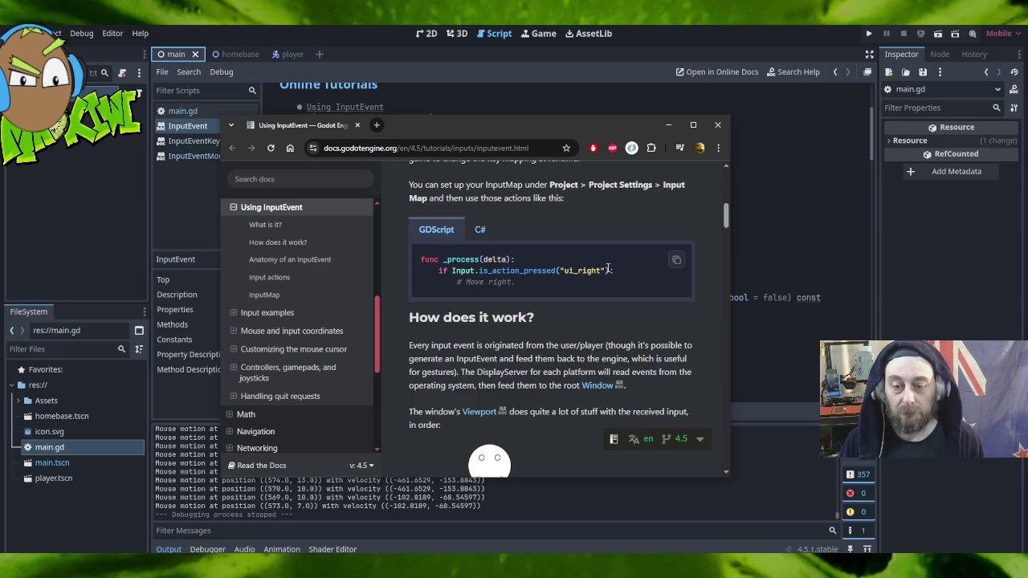
drag(615, 273, 419, 265)
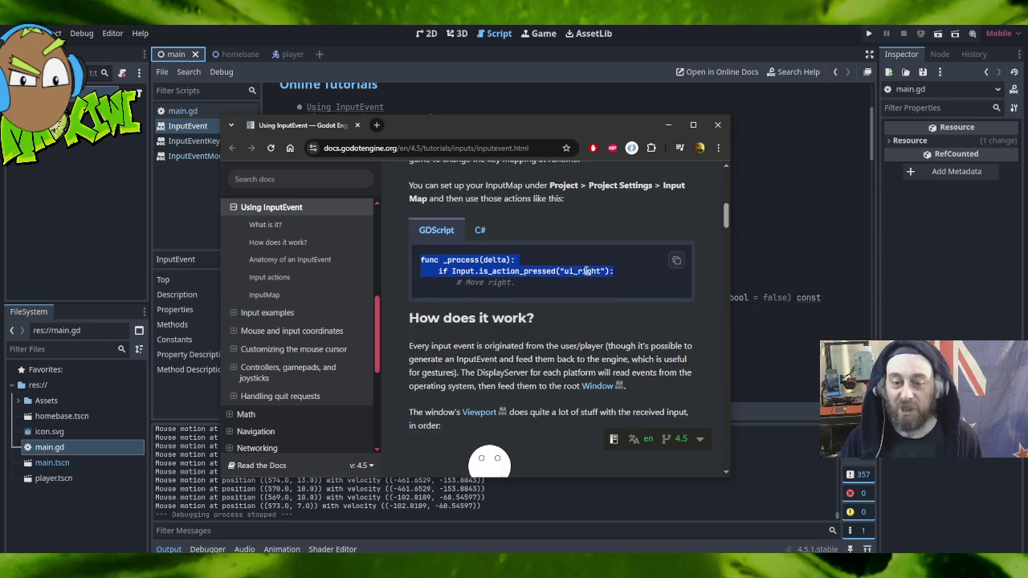
scroll(587, 271, up, 4)
scroll(587, 273, down, 5)
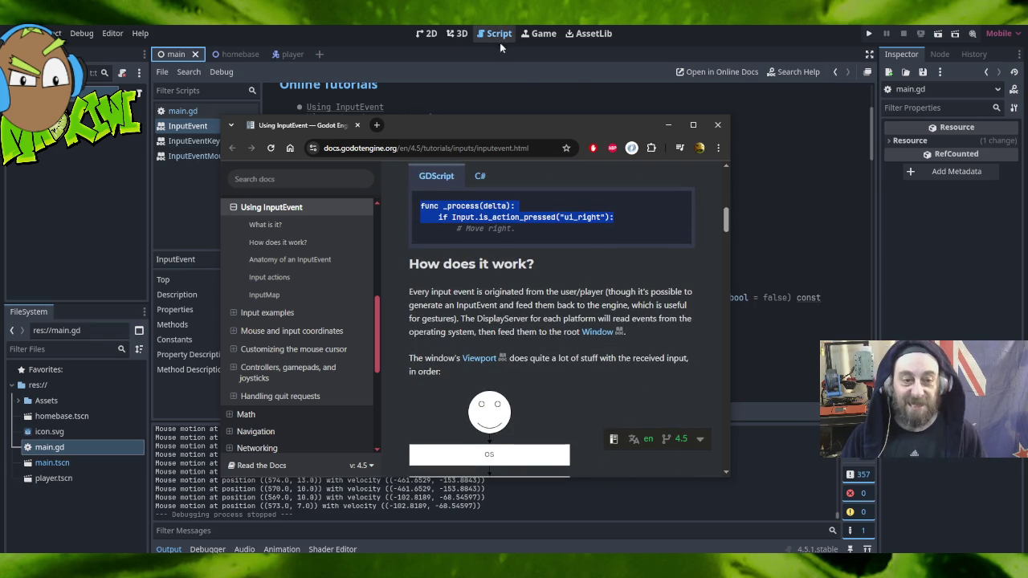
Open main.gd in the script editor and check the main node's connected signals
click(578, 91)
click(197, 111)
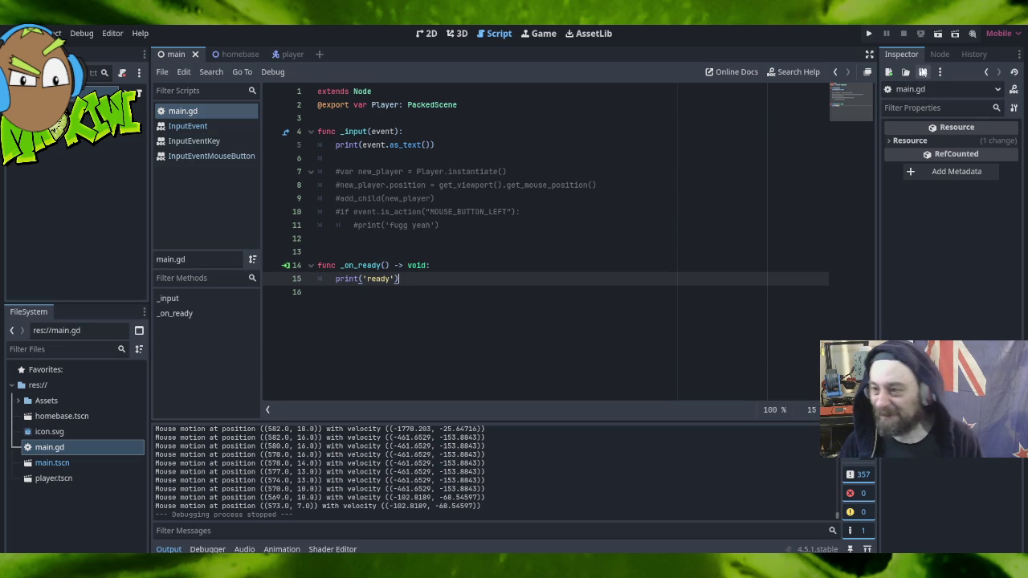
click(940, 54)
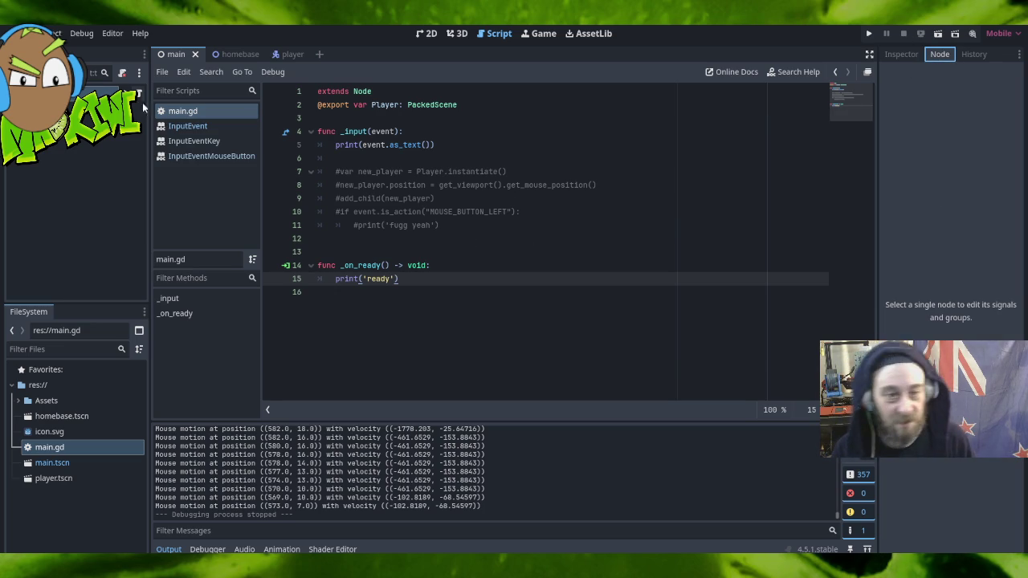
click(72, 98)
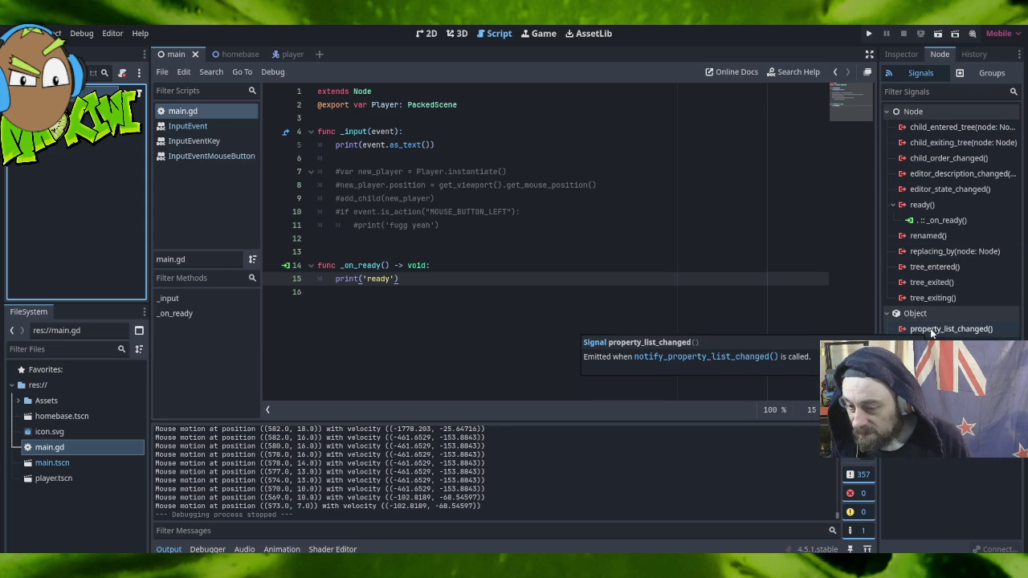
click(466, 326)
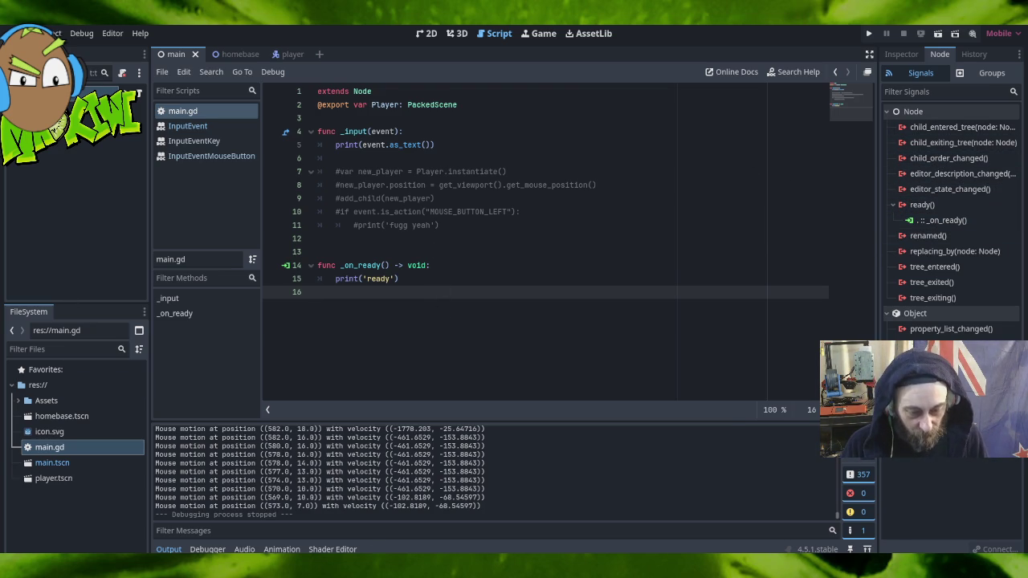
Select the docs' _process ui_right example with its comment and paste it at line 12 of main.gd
key(alt+Tab)
scroll(537, 252, up, 1)
click(533, 255)
drag(419, 263, 561, 287)
key(ctrl+c)
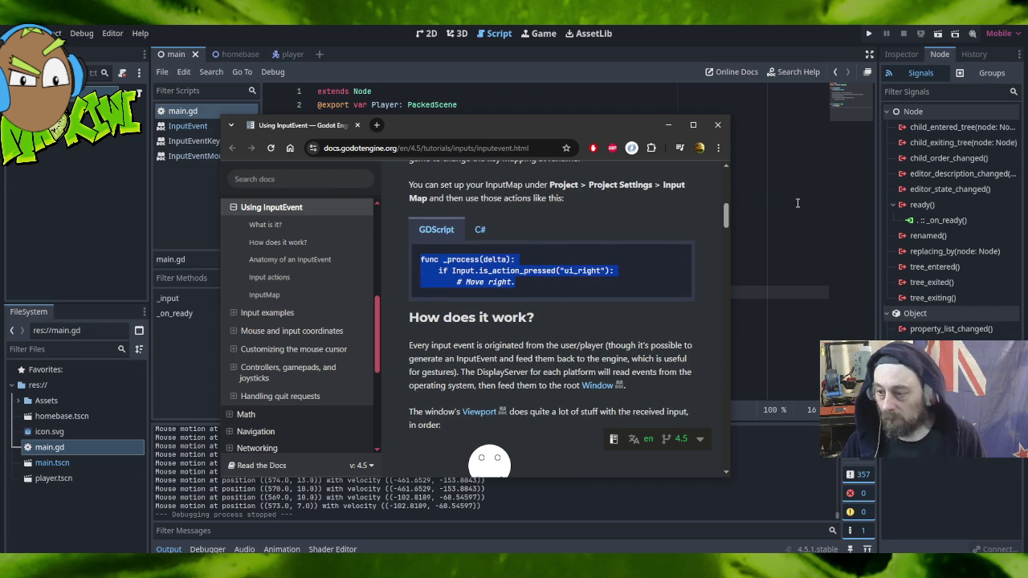
click(798, 203)
click(360, 244)
key(ctrl+v)
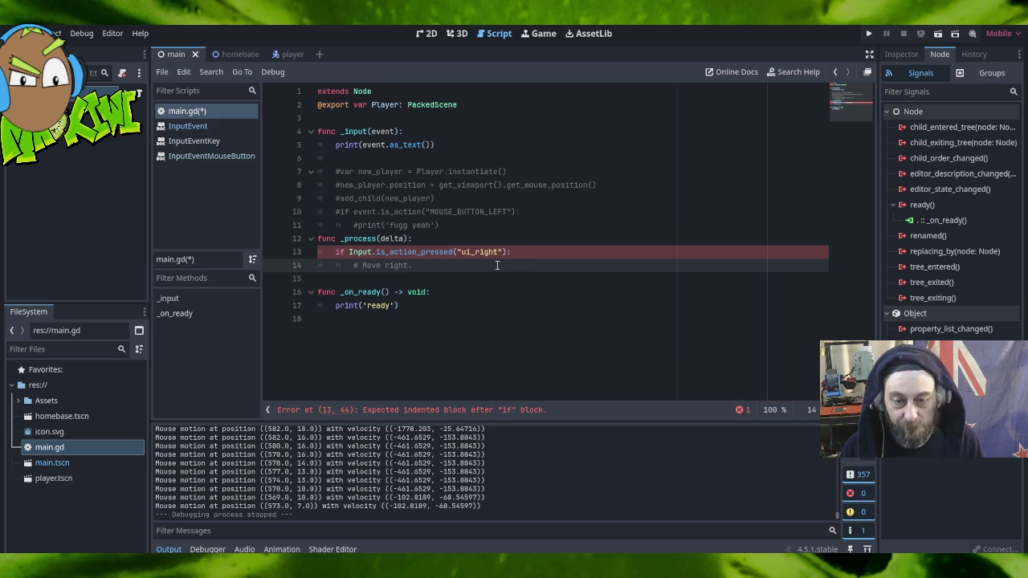
Add a print('right') line under the Move right comment in _process
key(Return)
text(pass)
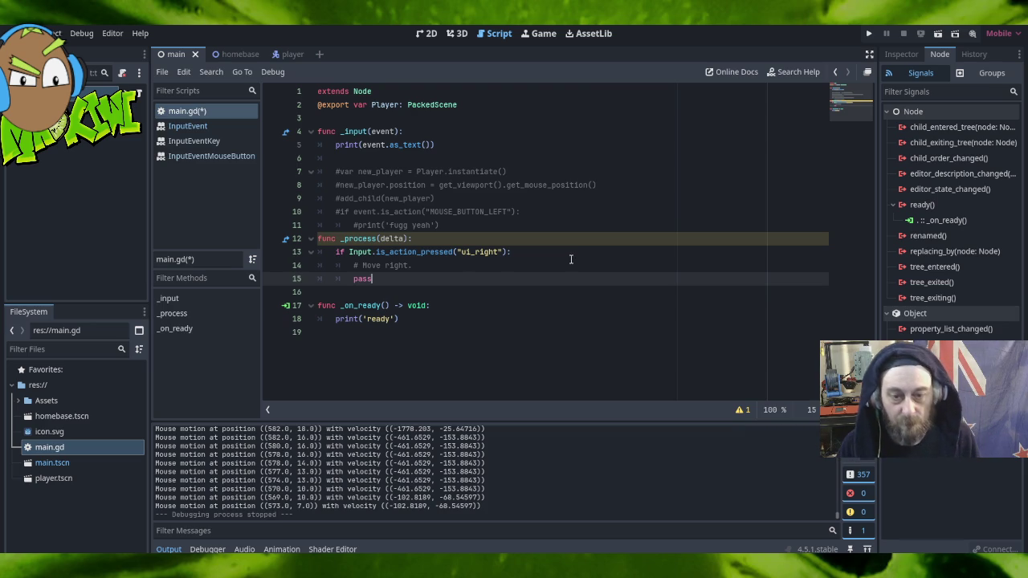
click(578, 263)
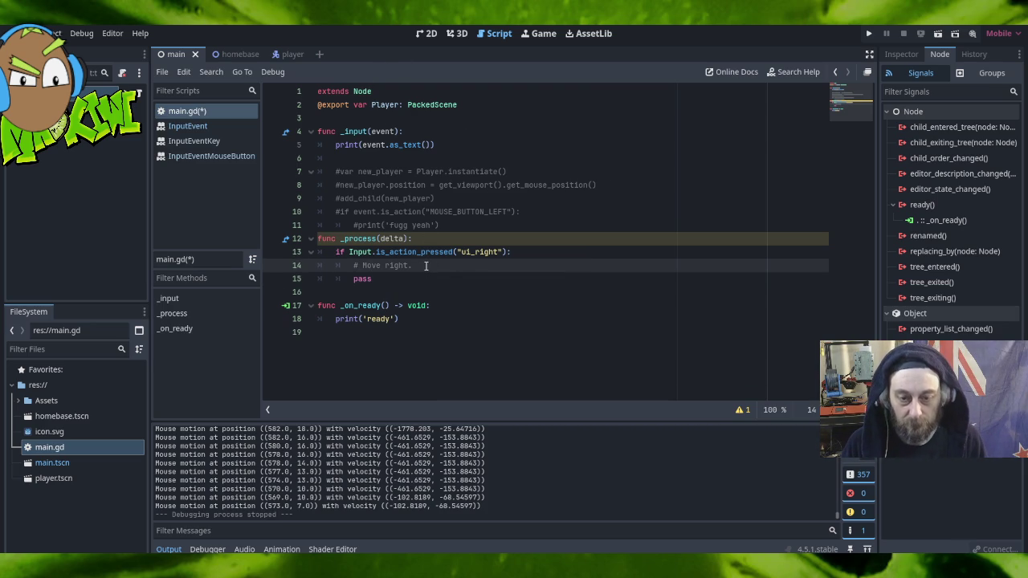
text(p)
key(BackSpace)
key(Return)
text(print(')
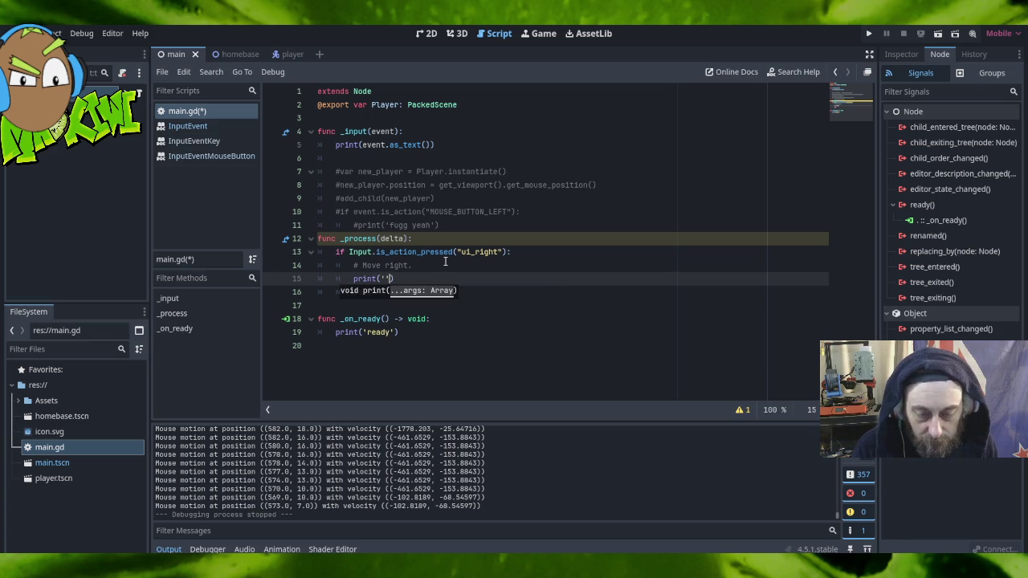
text(right)
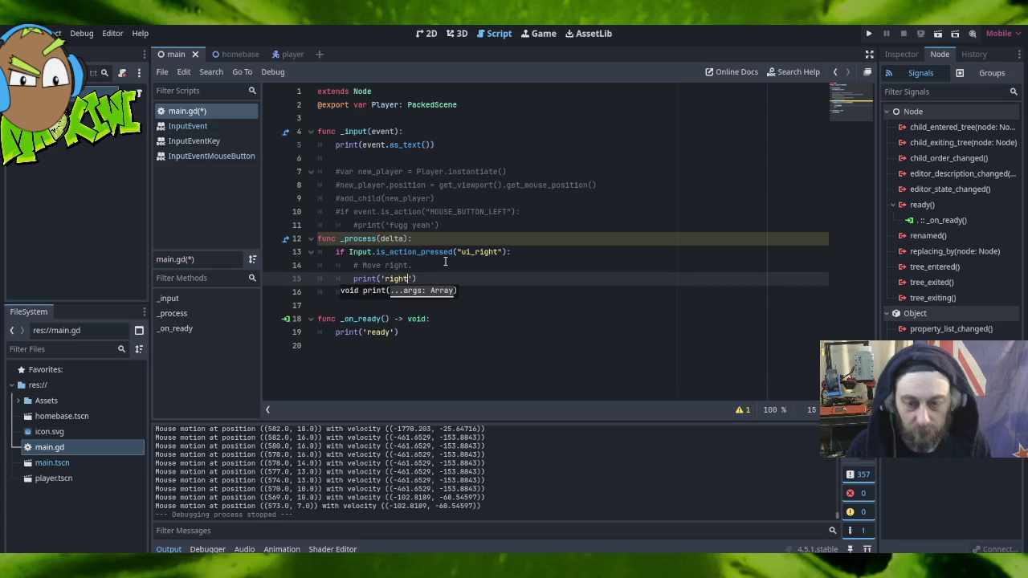
Save the edited main.gd script
click(527, 267)
click(10, 30)
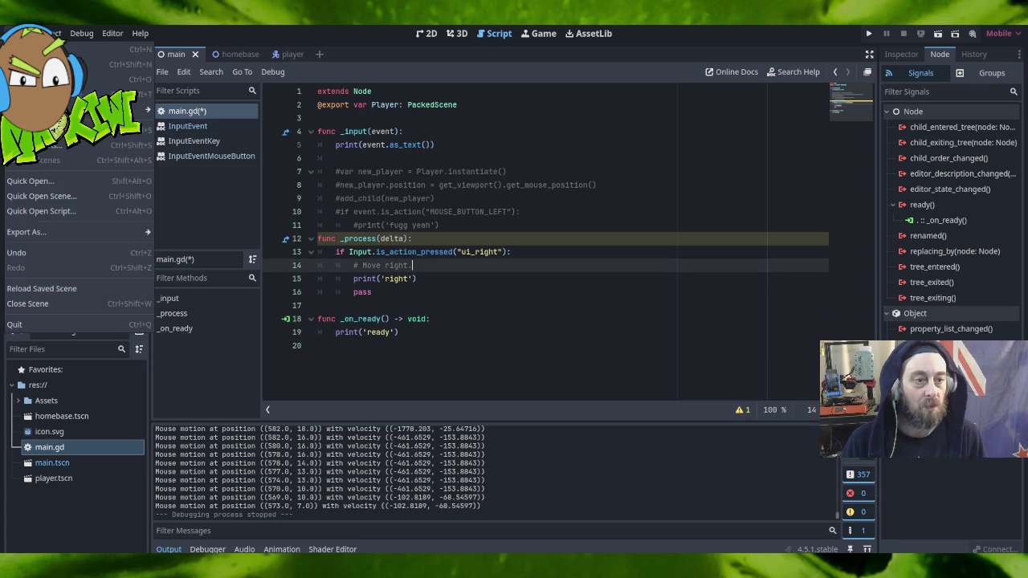
click(80, 130)
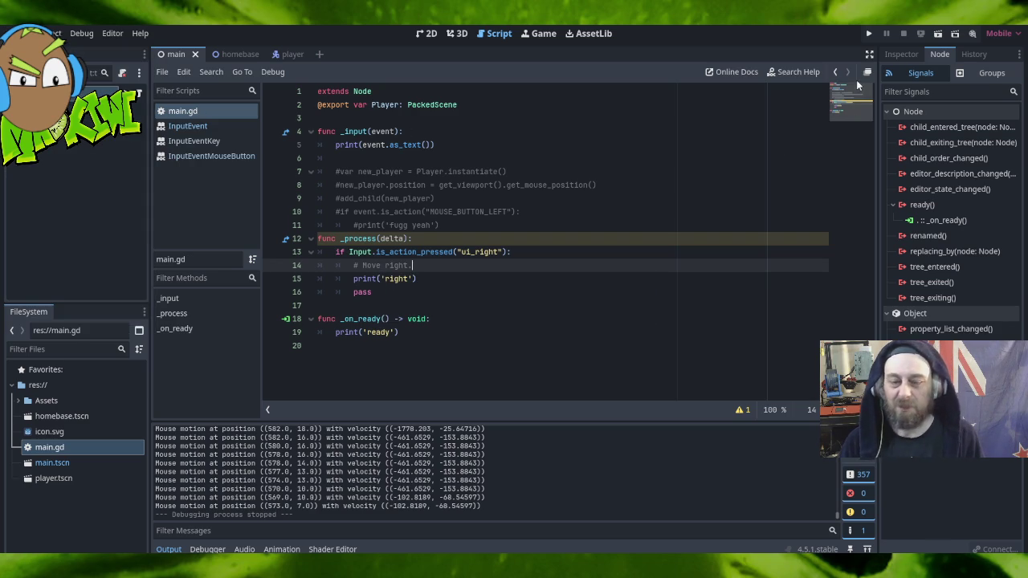
Run the project, press the Left and Right arrows to log 'right' lines, then close the game
click(869, 34)
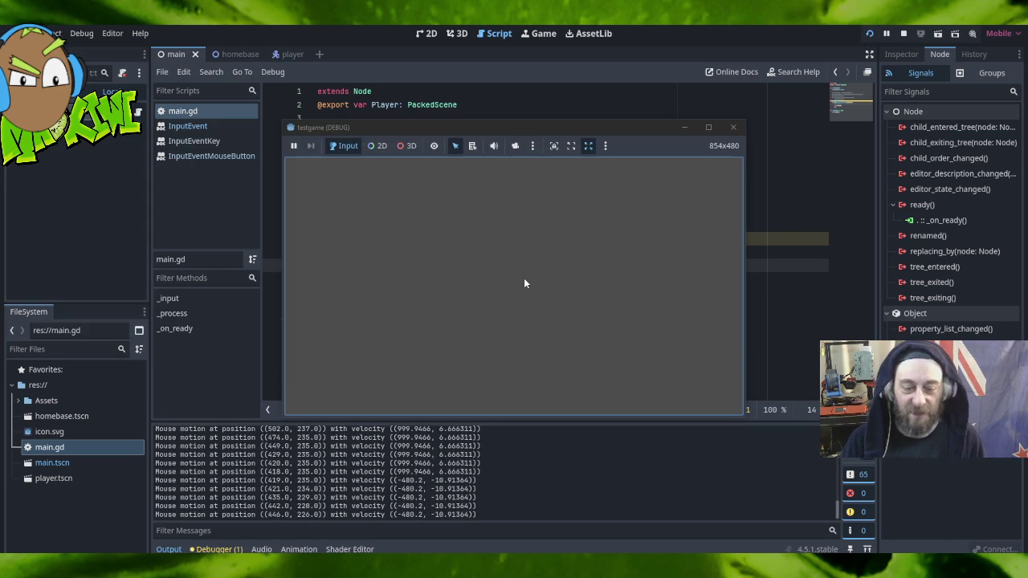
key(Left)
key(Left)
key(Right)
key(Right)
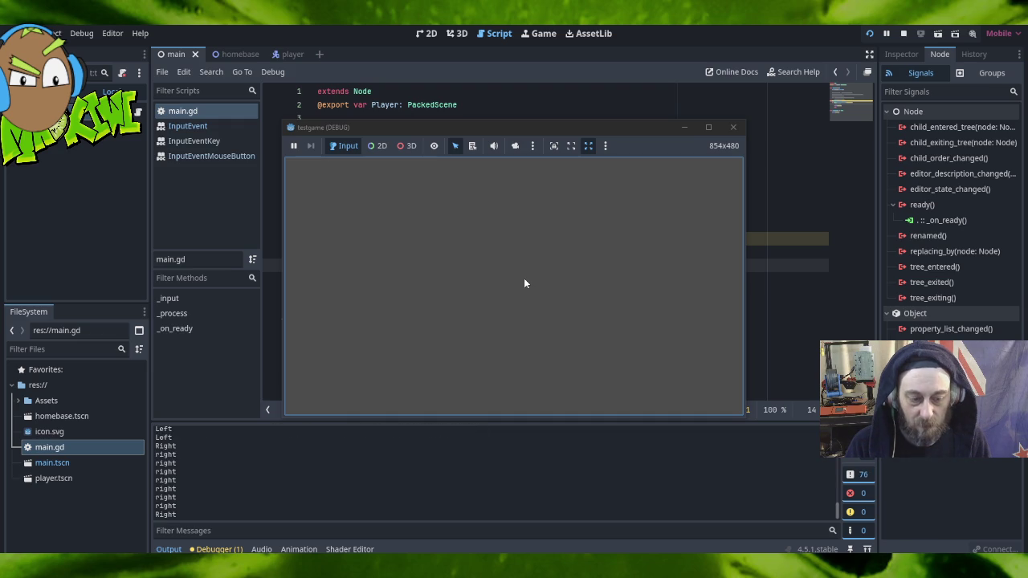
key(Right)
key(Right)
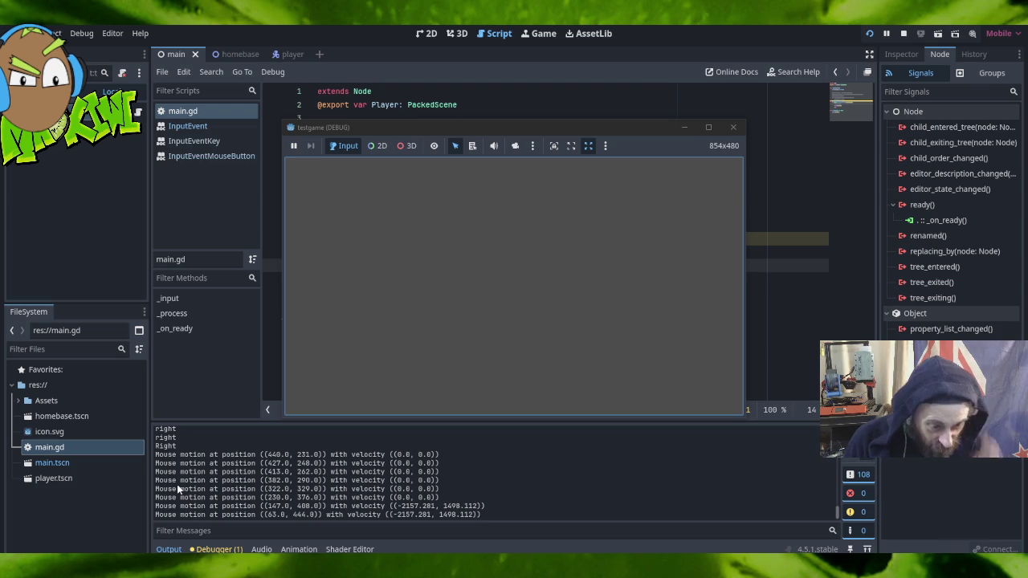
click(732, 127)
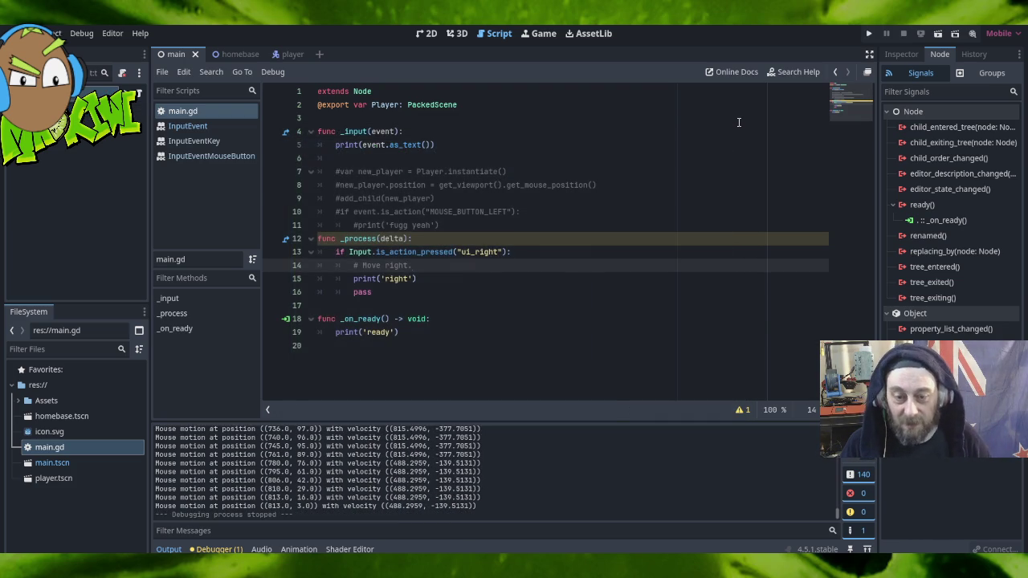
Add a new line below print(event.as_text()) in _input and start typing print(event
drag(426, 279, 421, 268)
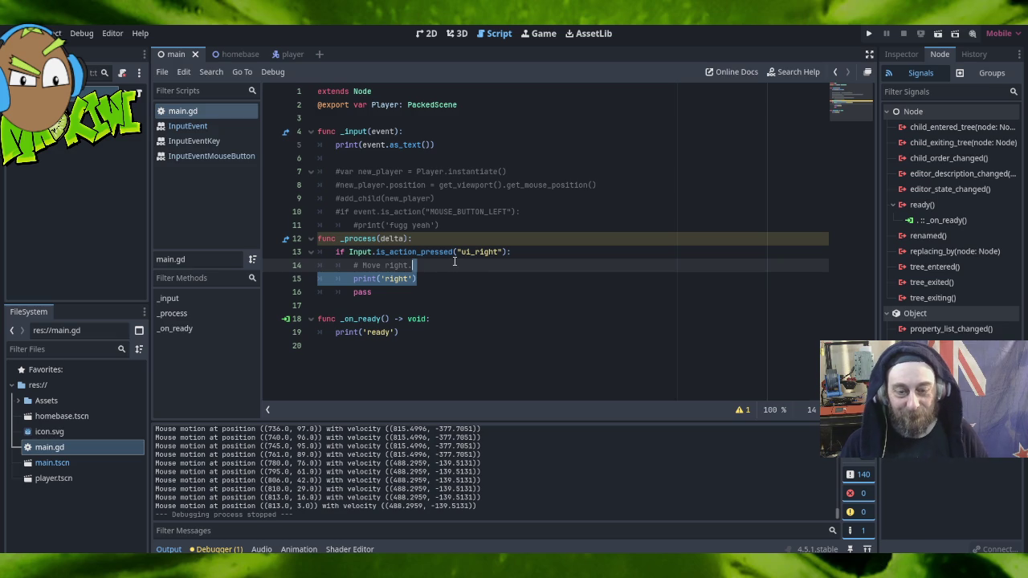
click(426, 265)
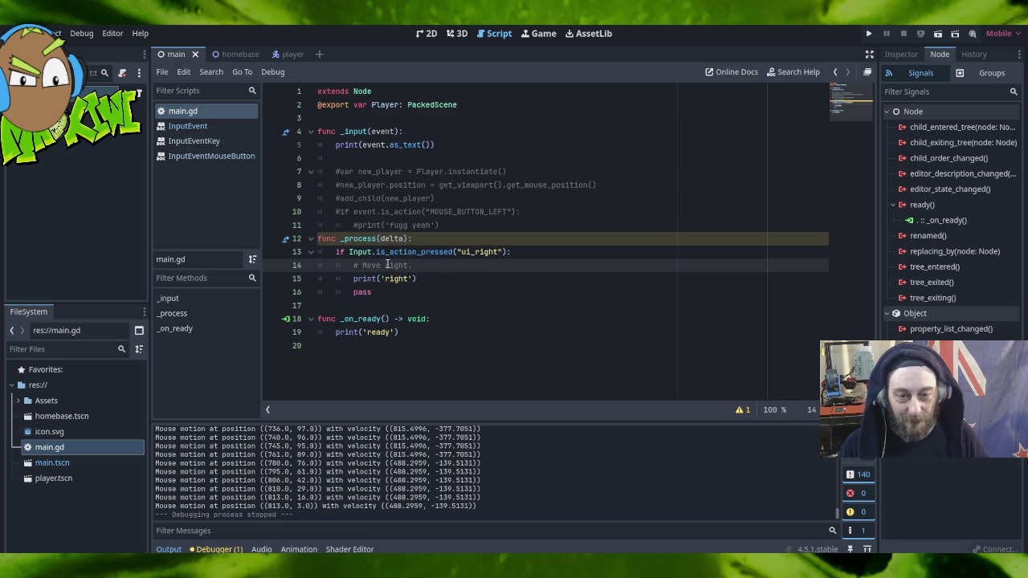
drag(404, 131, 500, 148)
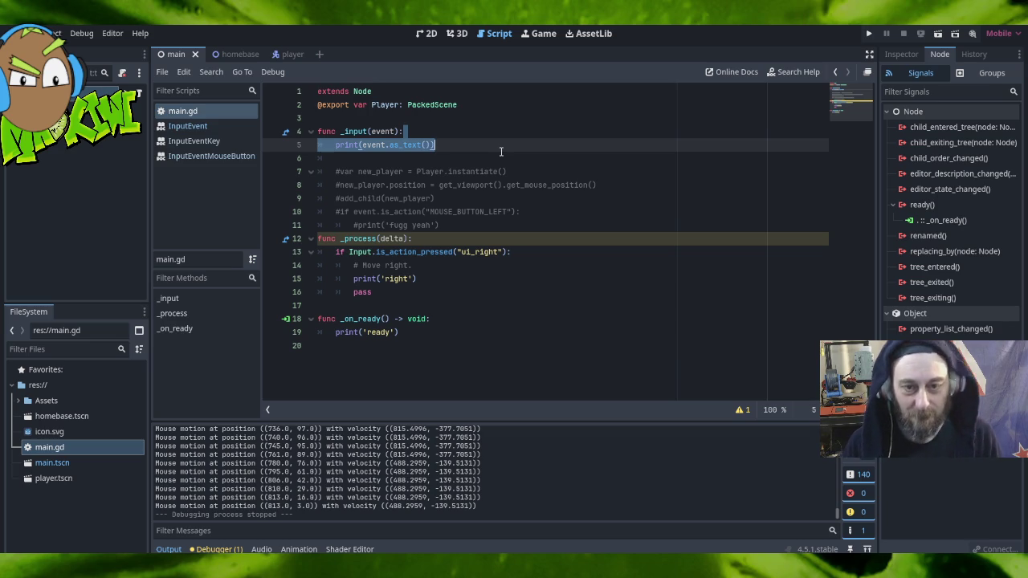
click(447, 143)
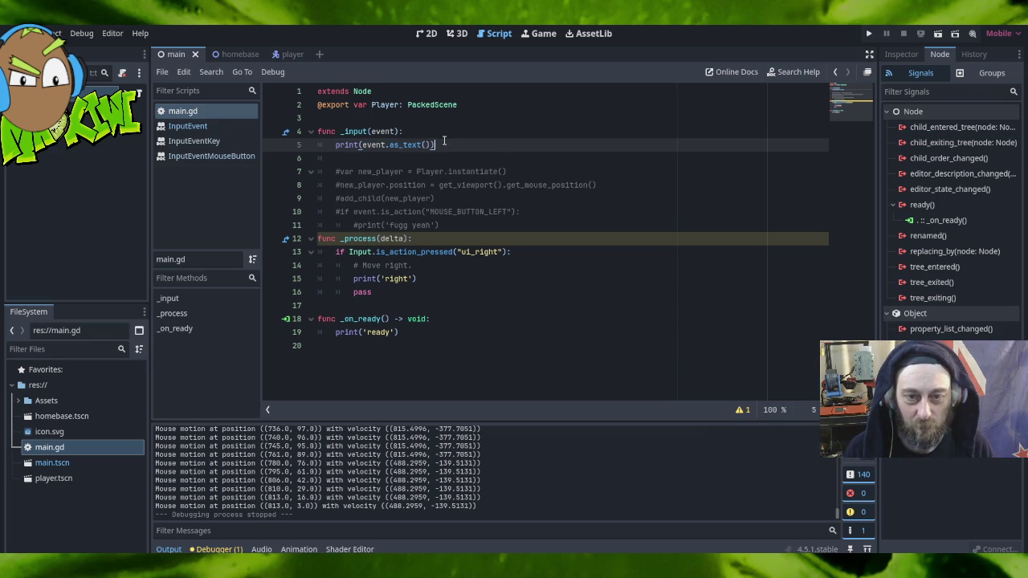
key(Return)
text(prin)
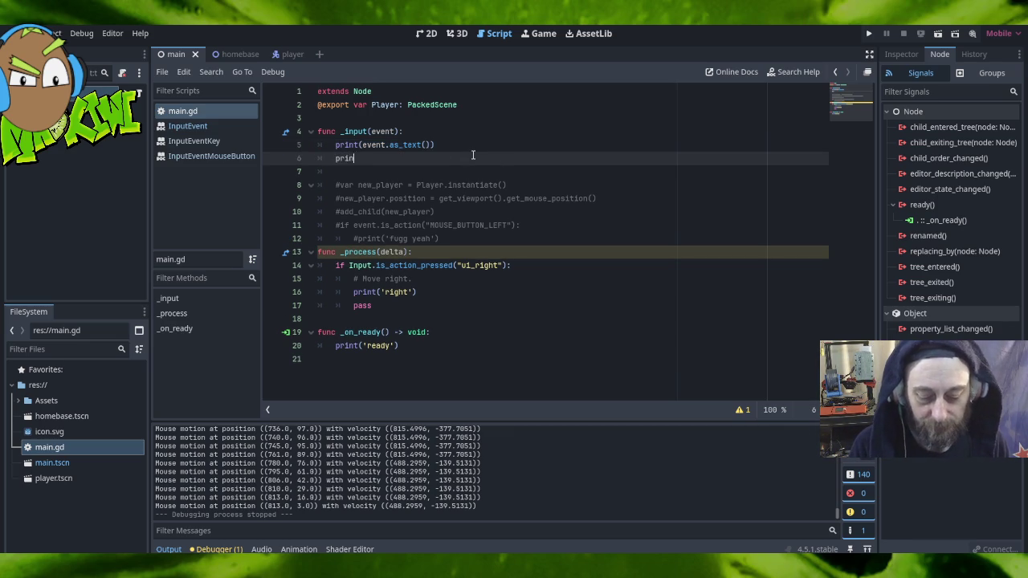
text(t(event)
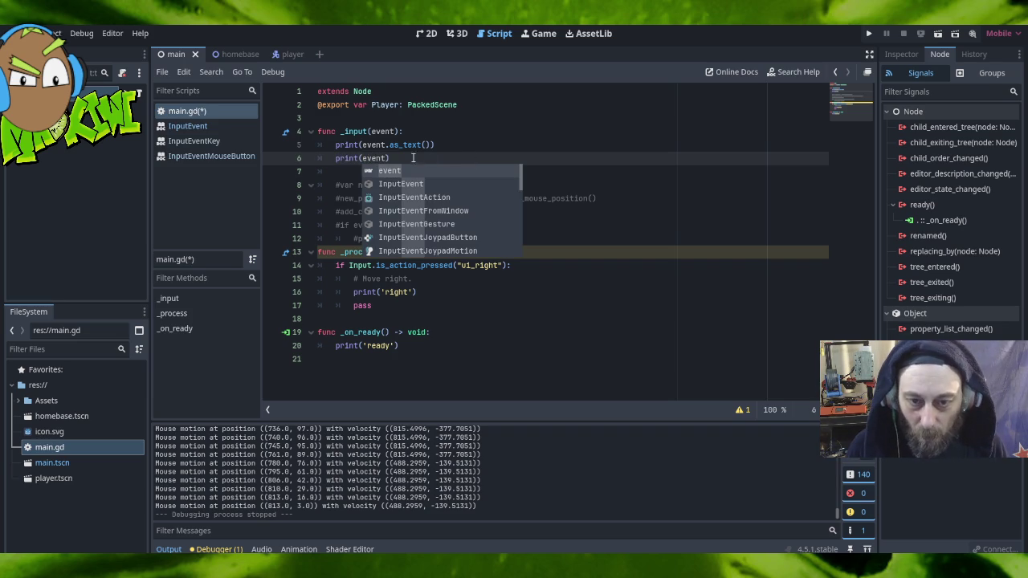
Complete line 6 as print(event.is_action_type()) and open the InputEventMouseButton class docs
mouse_move(374, 158)
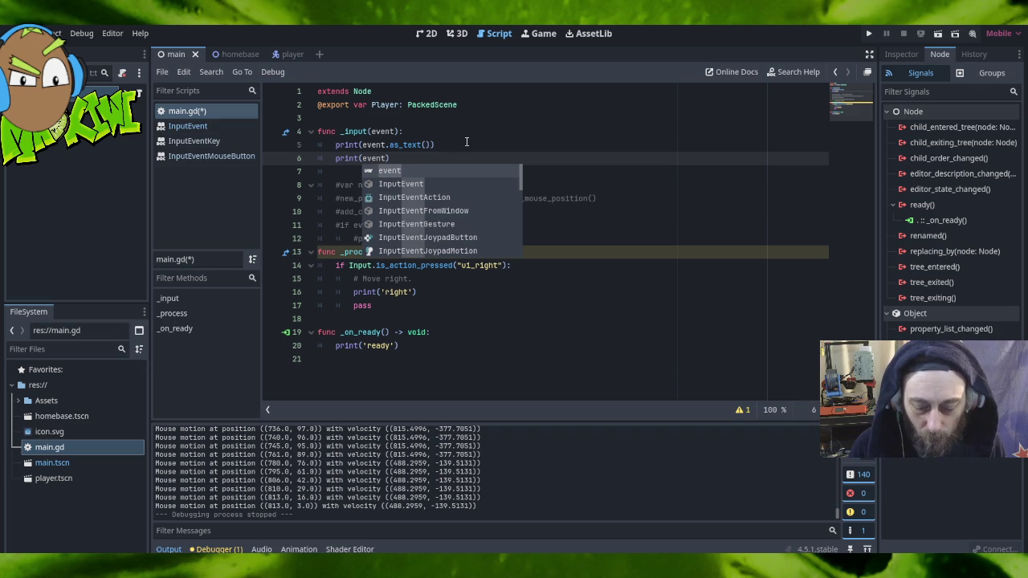
text(.)
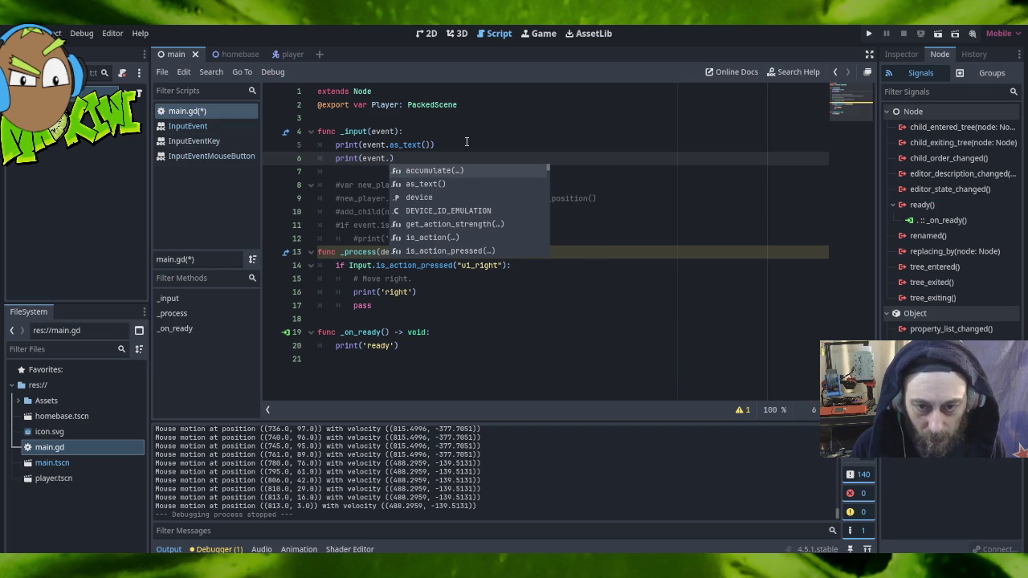
key(Down)
key(Down)
key(Down)
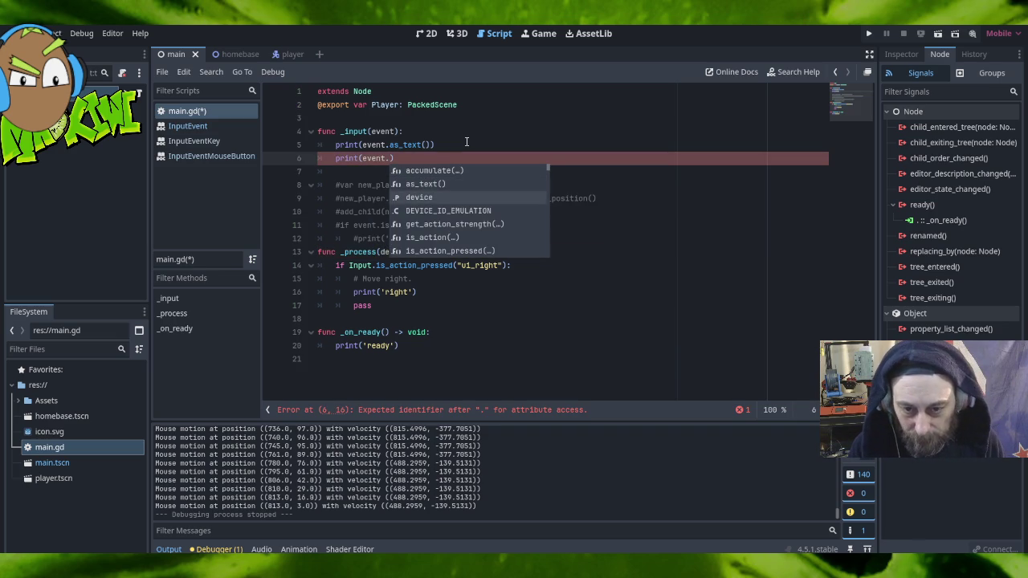
key(Down)
key(Down)
key(Down)
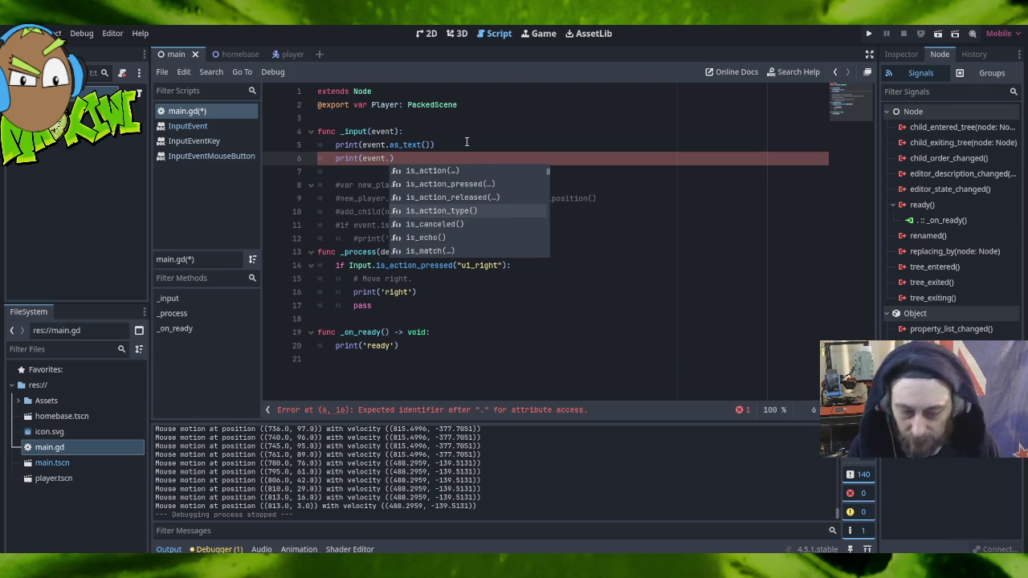
key(Down)
key(Down)
key(Down)
key(Up)
key(Up)
key(Up)
key(Return)
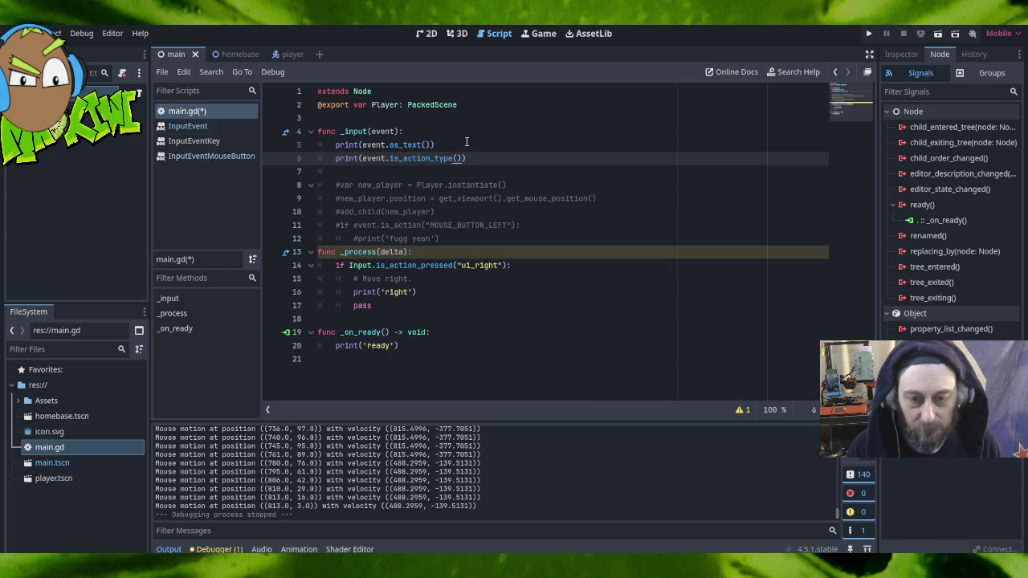
mouse_move(437, 159)
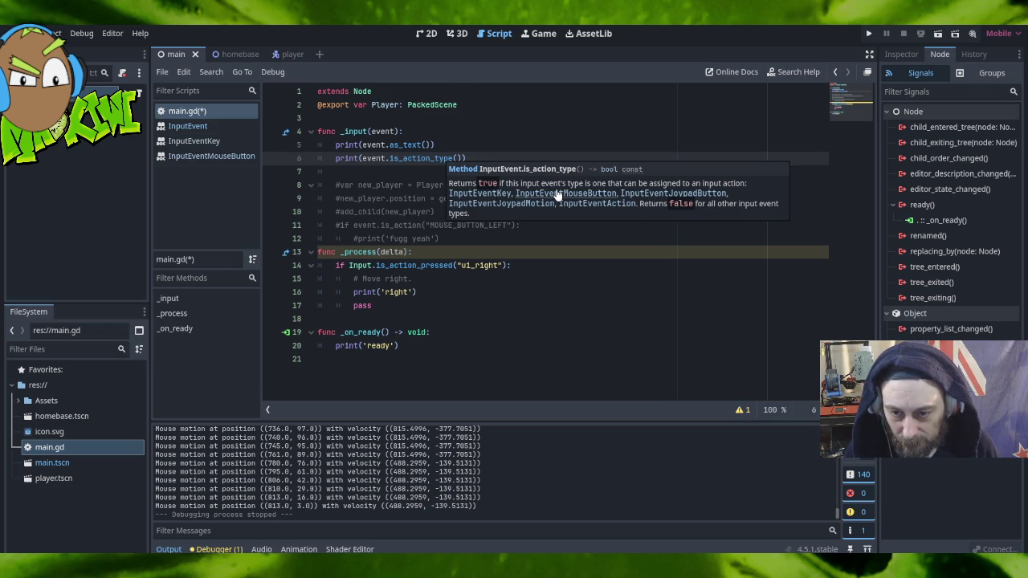
click(557, 196)
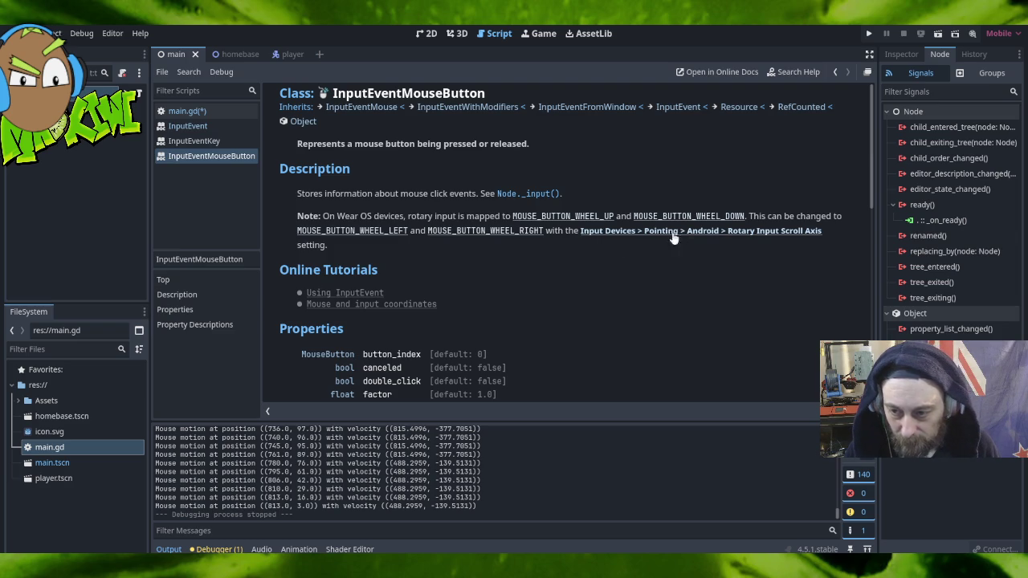
Review the InputEventMouseButton properties, select its class name, and return to main.gd
scroll(572, 287, down, 3)
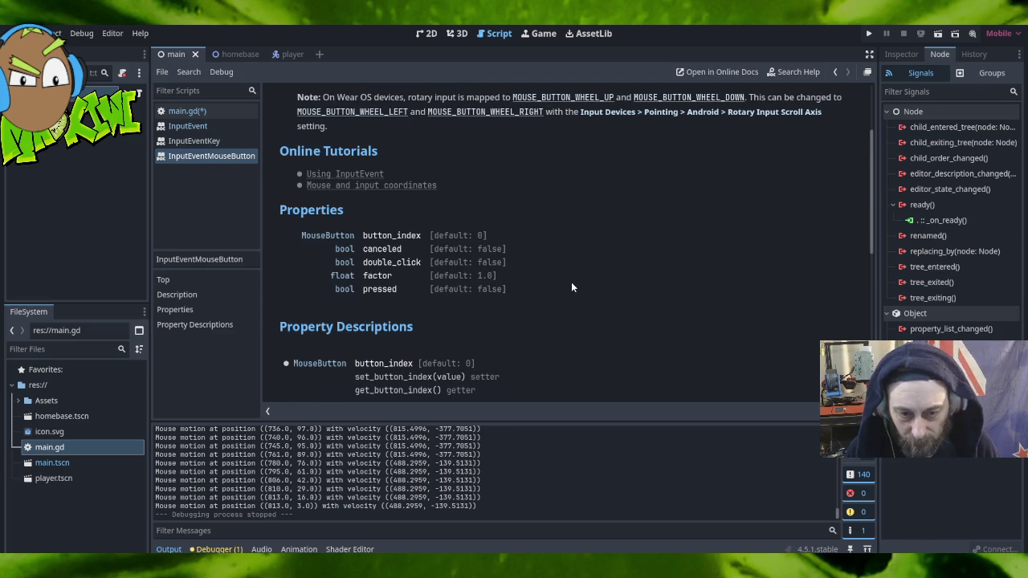
scroll(572, 286, down, 5)
scroll(572, 286, down, 5)
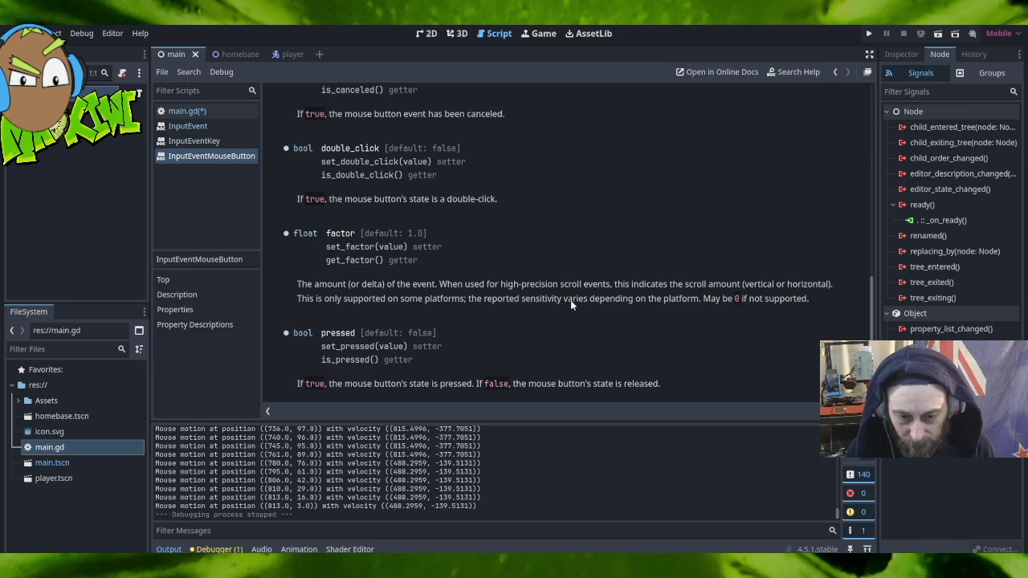
scroll(571, 304, up, 12)
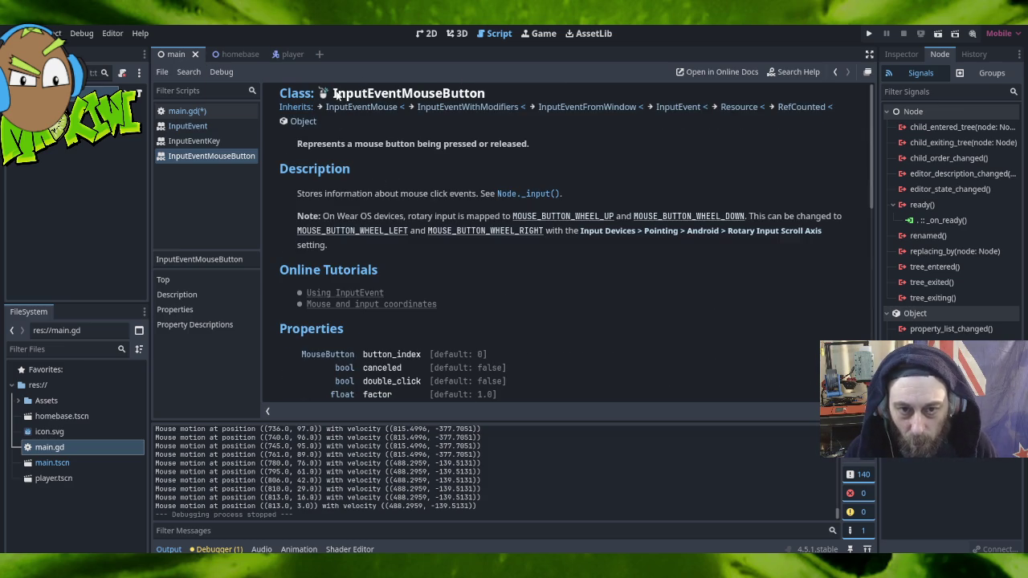
drag(335, 94, 496, 93)
key(ctrl+c)
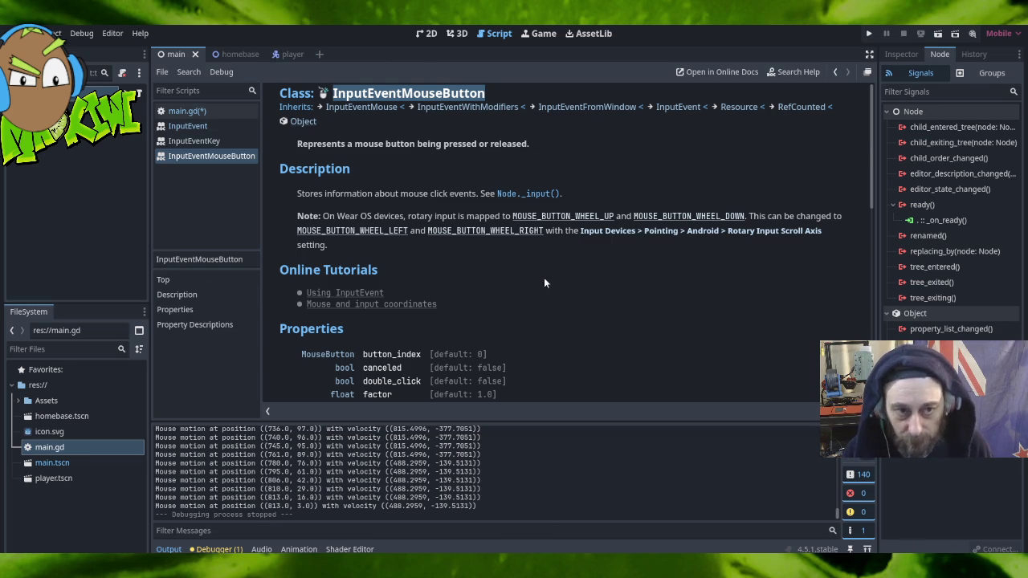
click(195, 111)
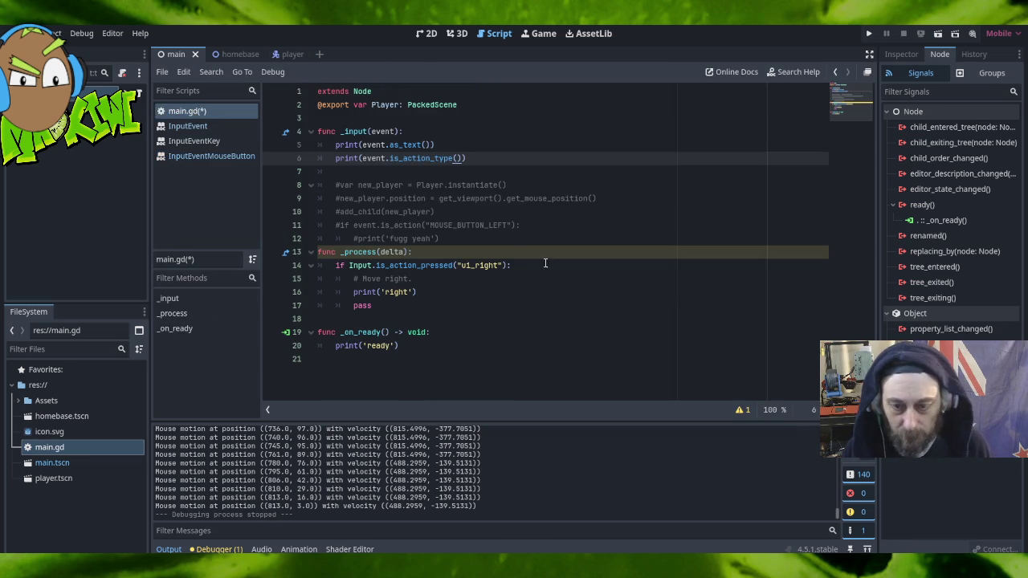
Paste InputEventMouseButton as the is_action_type argument on line 6
click(456, 159)
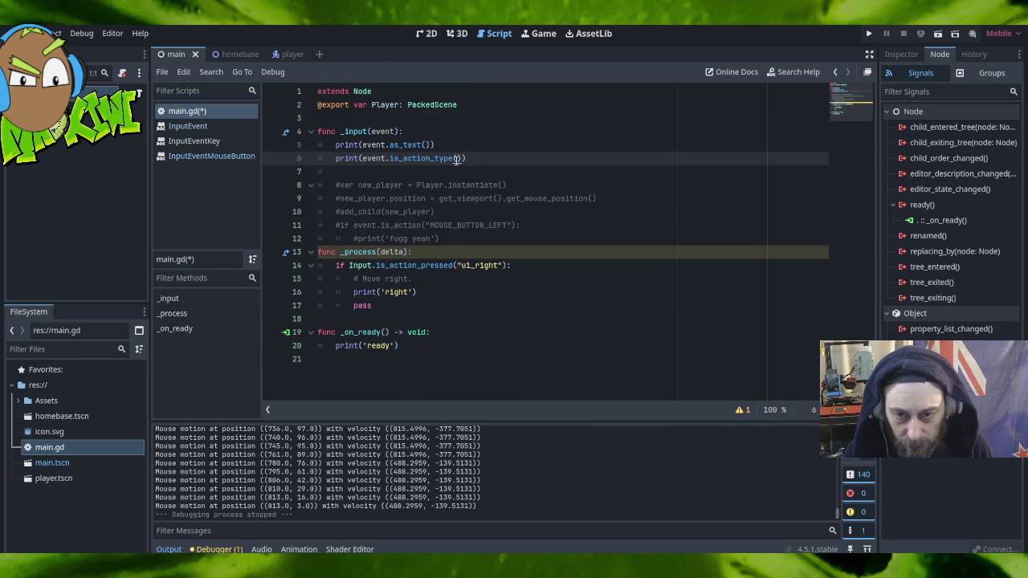
key(ctrl+v)
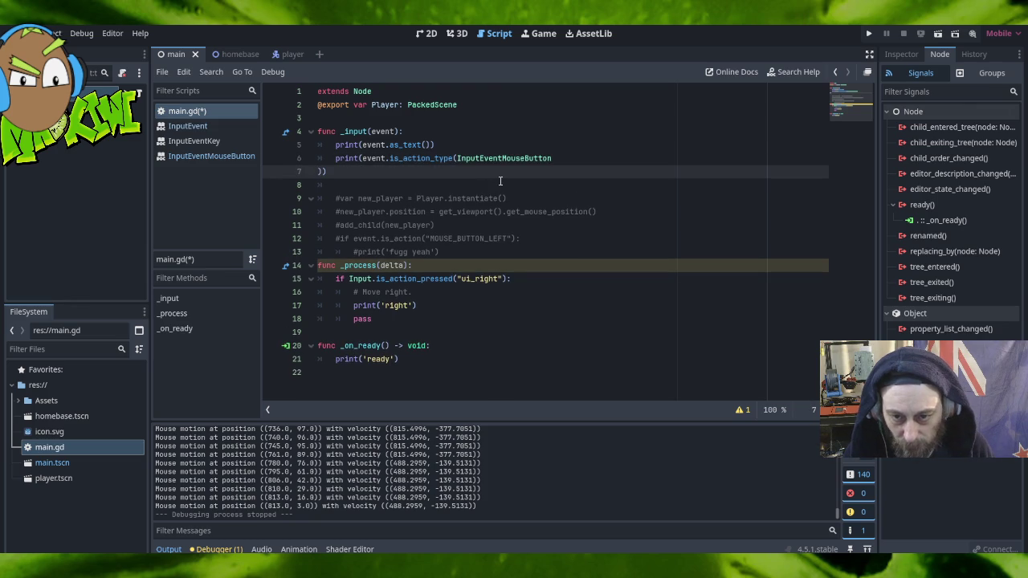
key(BackSpace)
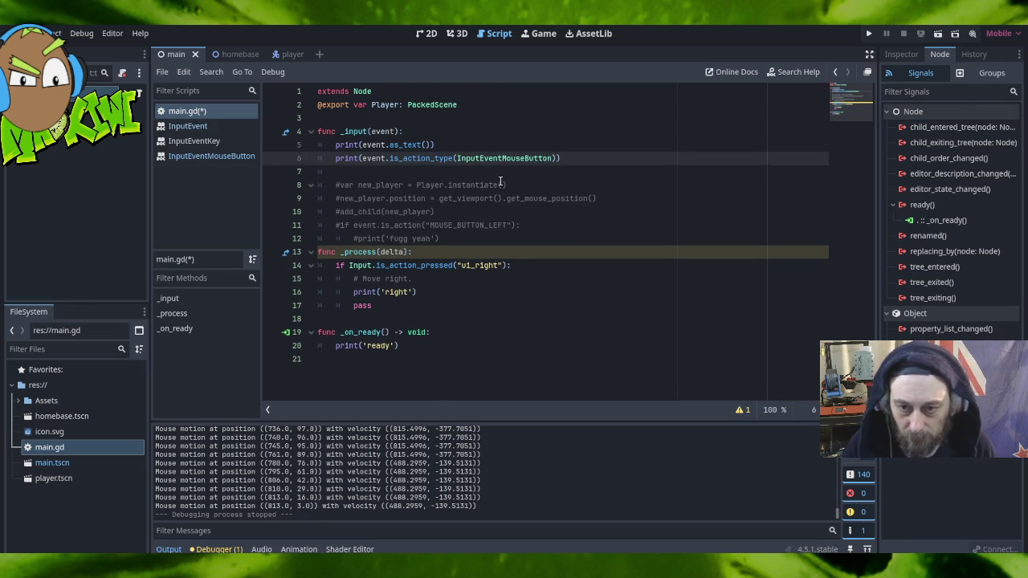
click(630, 145)
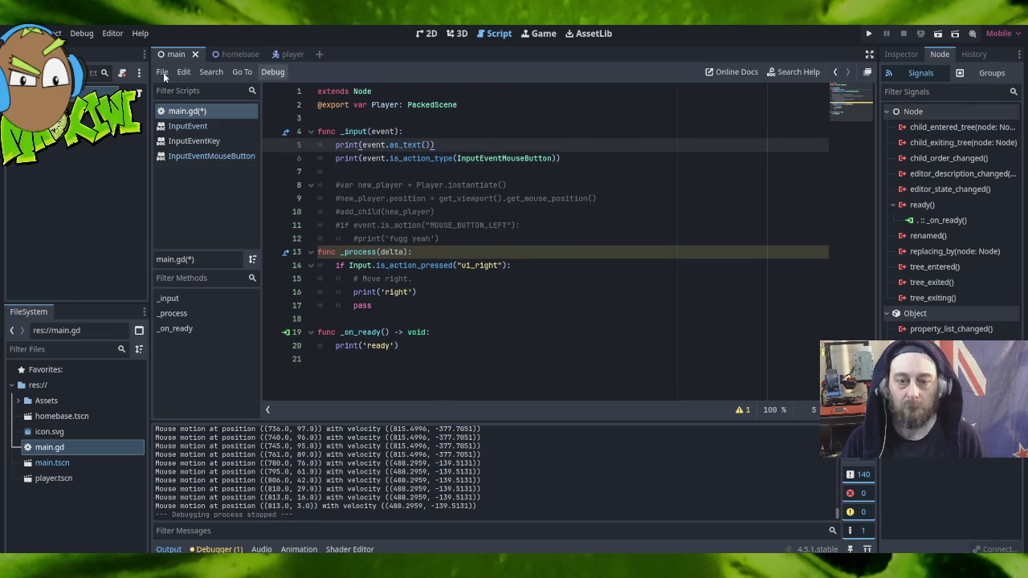
Clear the is_action_type argument after trial edits and open the InputEventMouseButton class reference
mouse_move(496, 157)
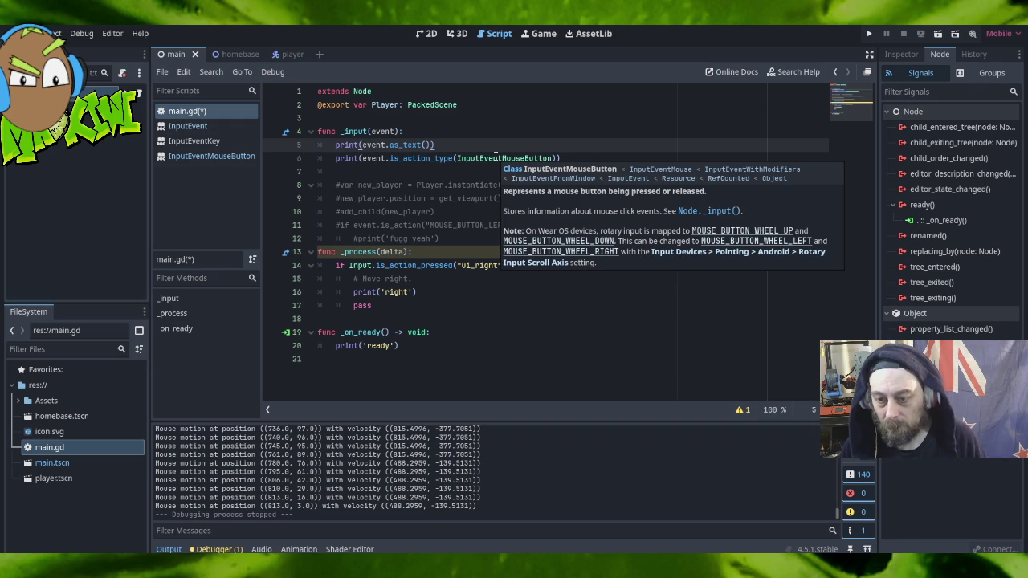
click(551, 158)
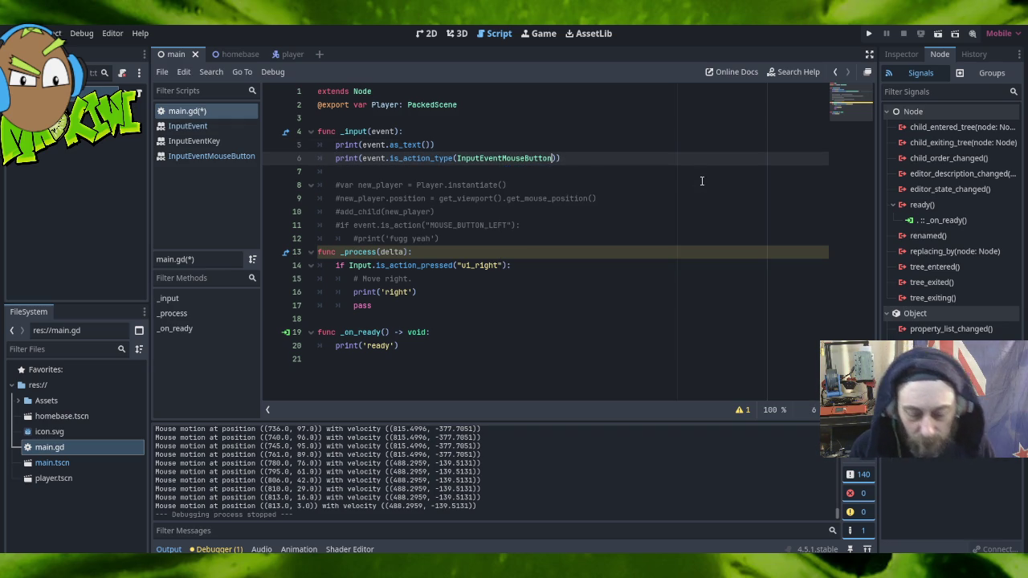
text(.)
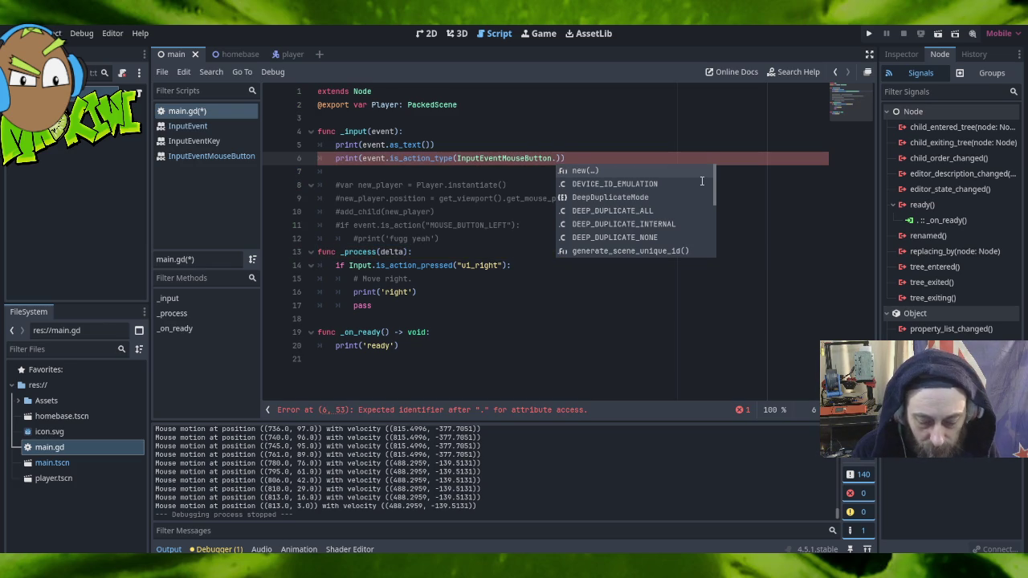
text(mou)
key(BackSpace)
key(BackSpace)
key(BackSpace)
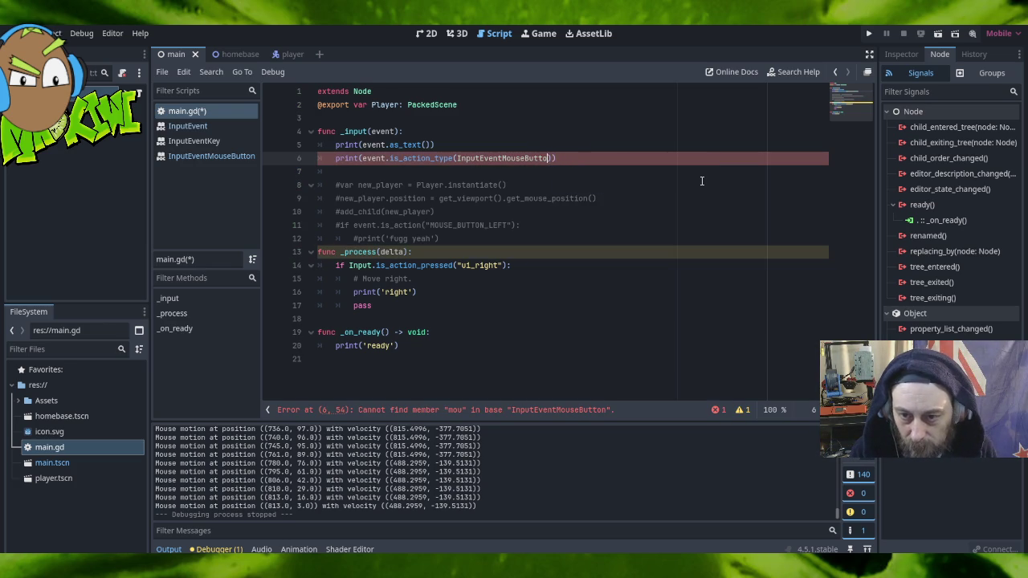
key(BackSpace)
key(BackSpace)
key(BackSpace)
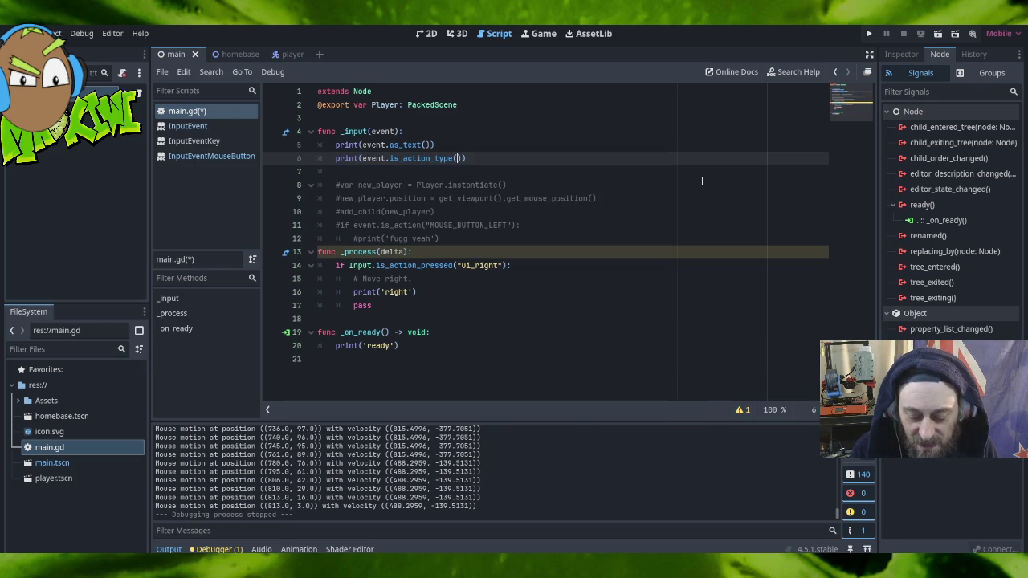
text('mou)
key(BackSpace)
key(BackSpace)
key(BackSpace)
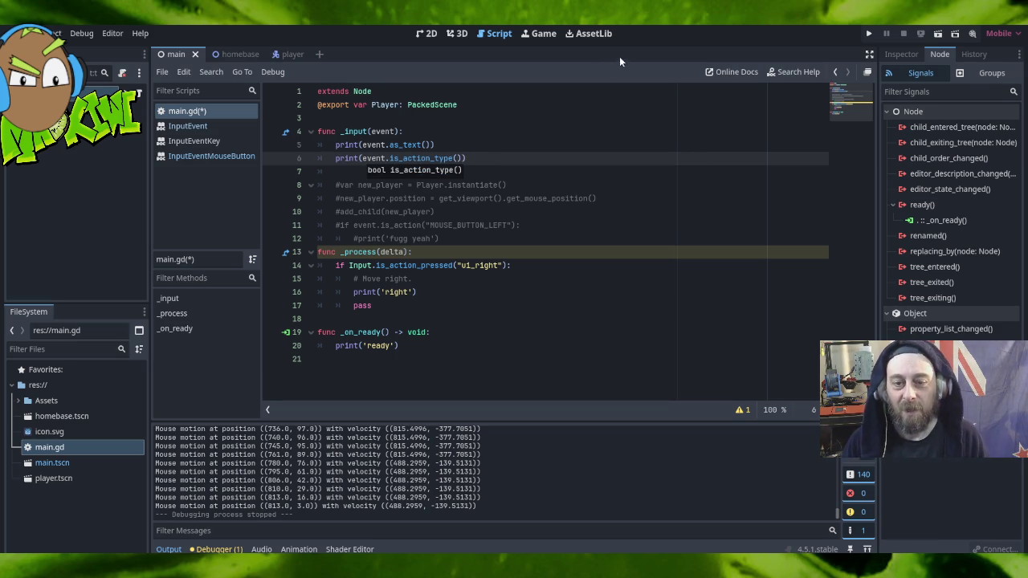
mouse_move(447, 157)
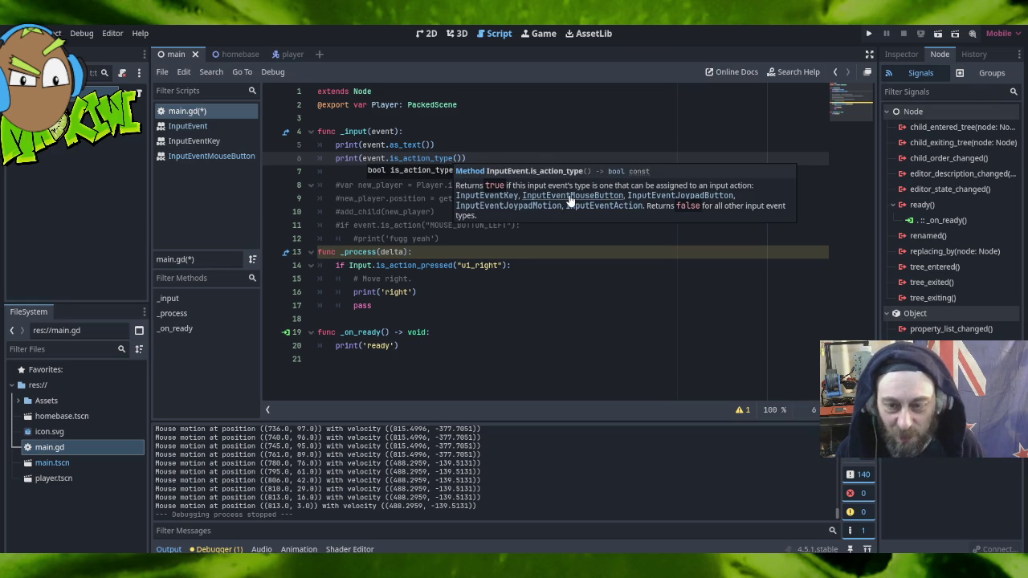
click(570, 198)
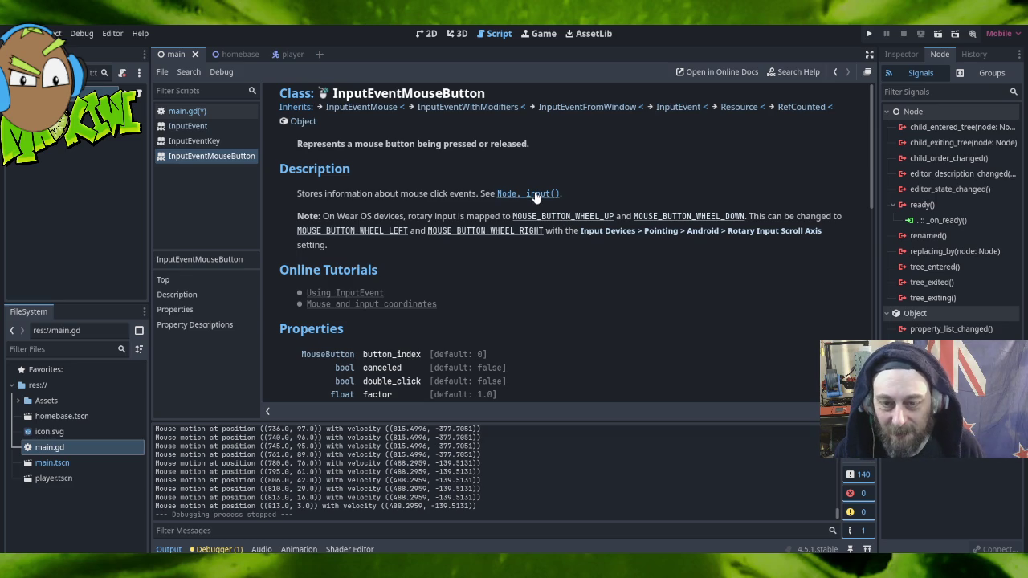
Browse the Node._input() documentation, then return to the InputEventMouseButton reference
click(536, 199)
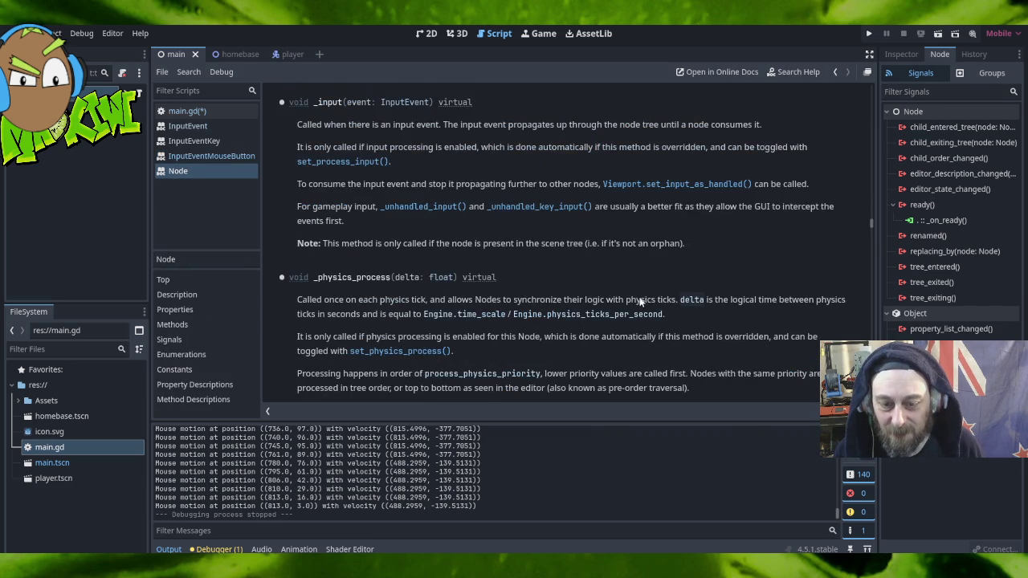
scroll(638, 297, down, 5)
scroll(641, 306, down, 15)
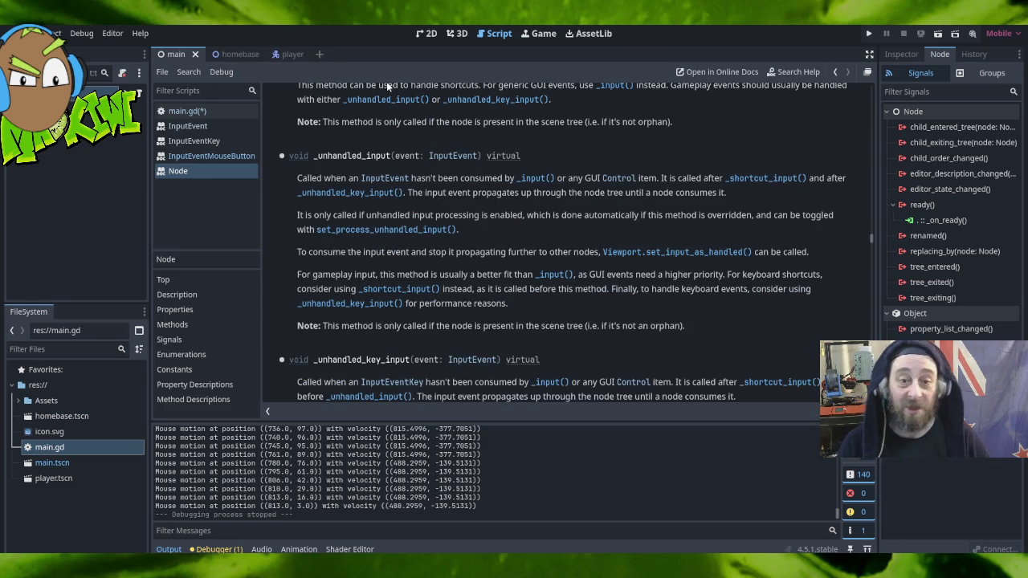
scroll(449, 290, up, 4)
click(212, 156)
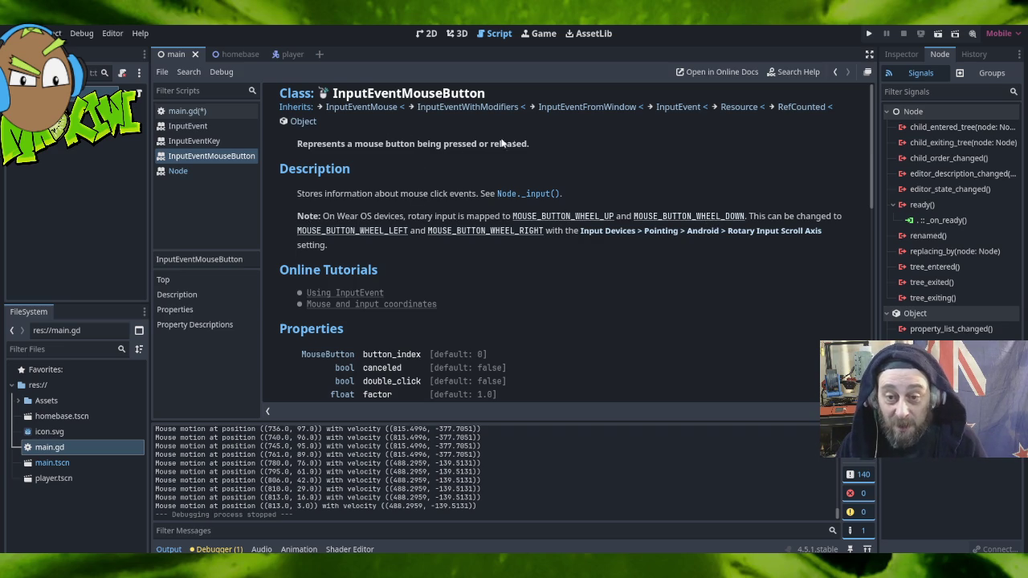
Scroll down the InputEventMouseButton reference and open the Mouse and input coordinates tutorial
drag(527, 144, 295, 144)
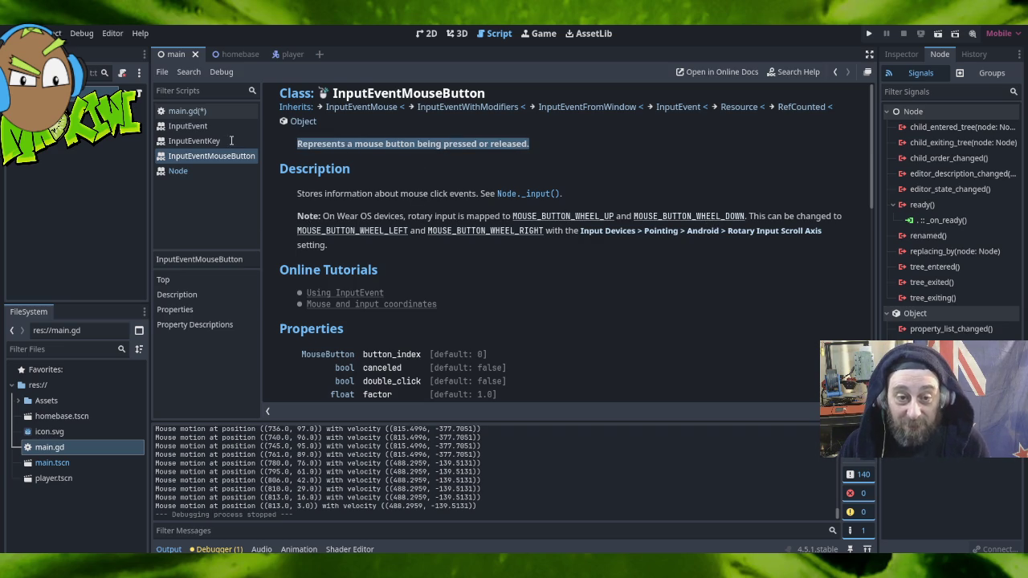
scroll(499, 315, down, 1)
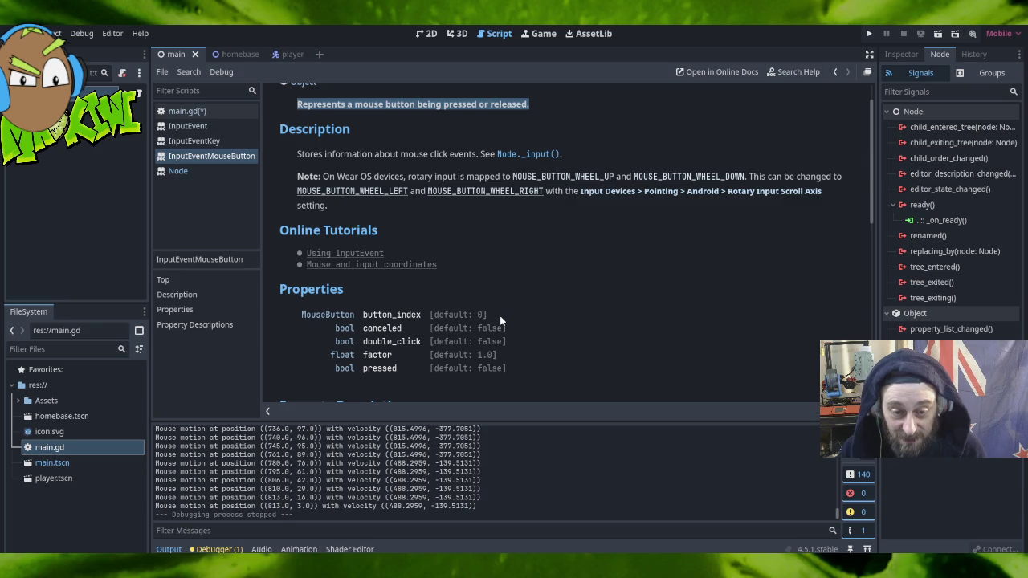
scroll(522, 306, down, 1)
scroll(529, 302, down, 1)
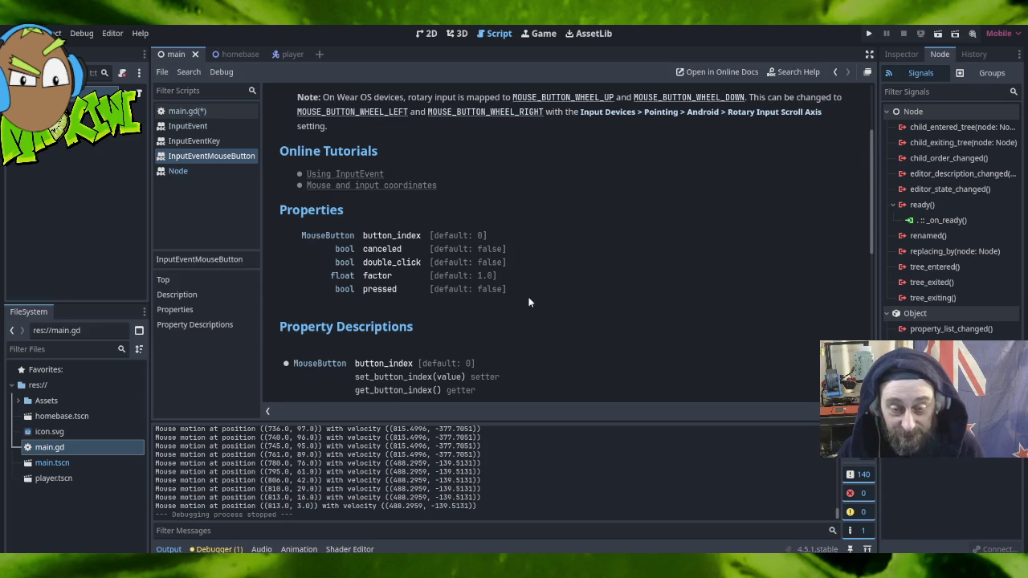
click(374, 186)
Copy the if/elif mouse button and motion example under Viewport display coordinates, then return to main.gd
scroll(578, 328, down, 3)
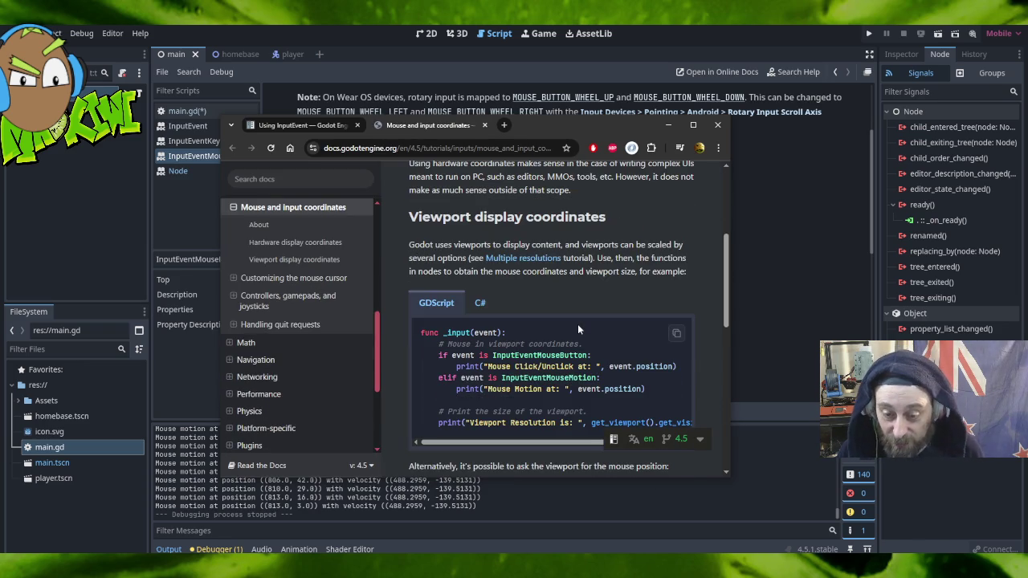
scroll(578, 323, down, 1)
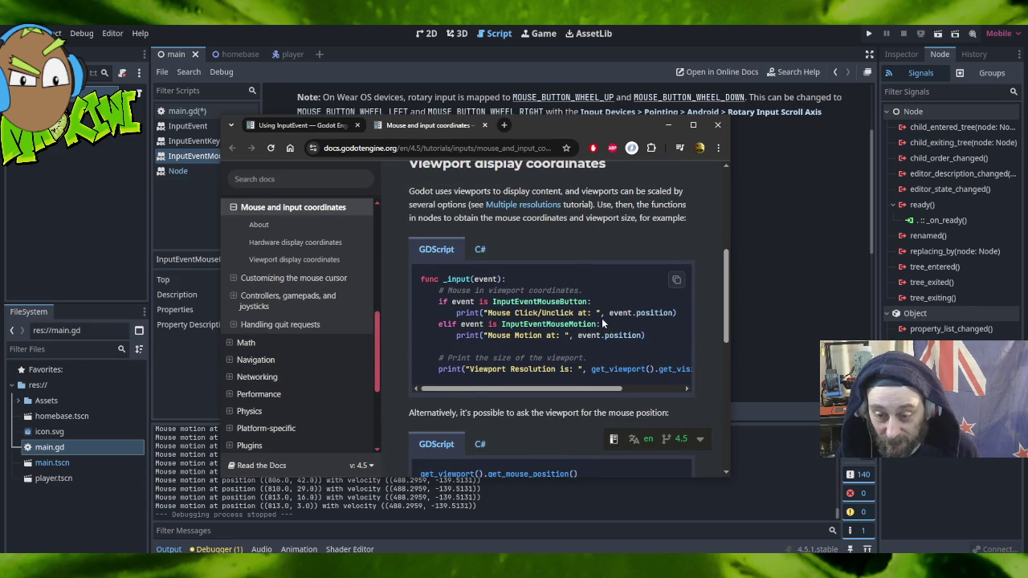
drag(438, 302, 650, 341)
key(ctrl+c)
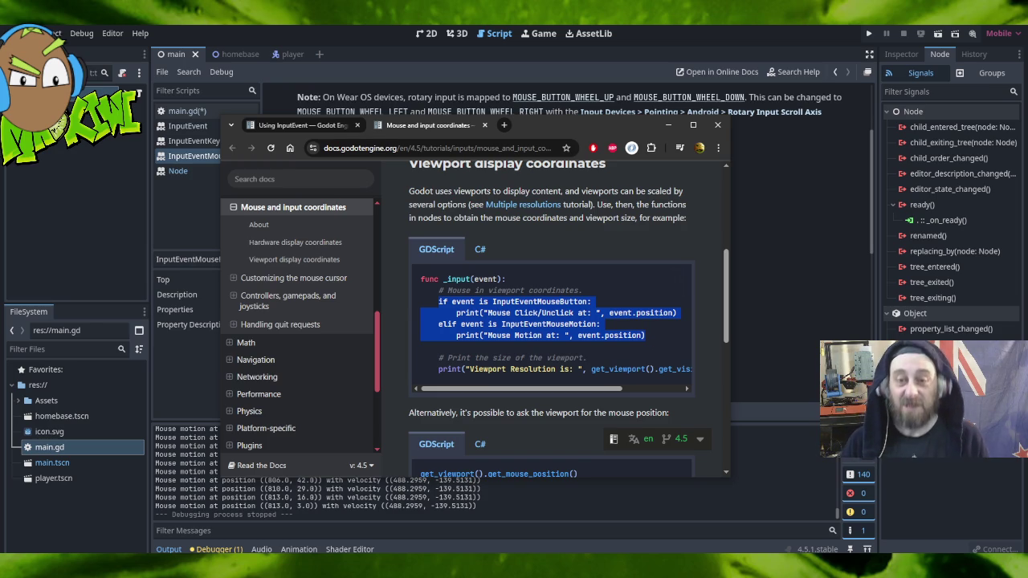
click(186, 112)
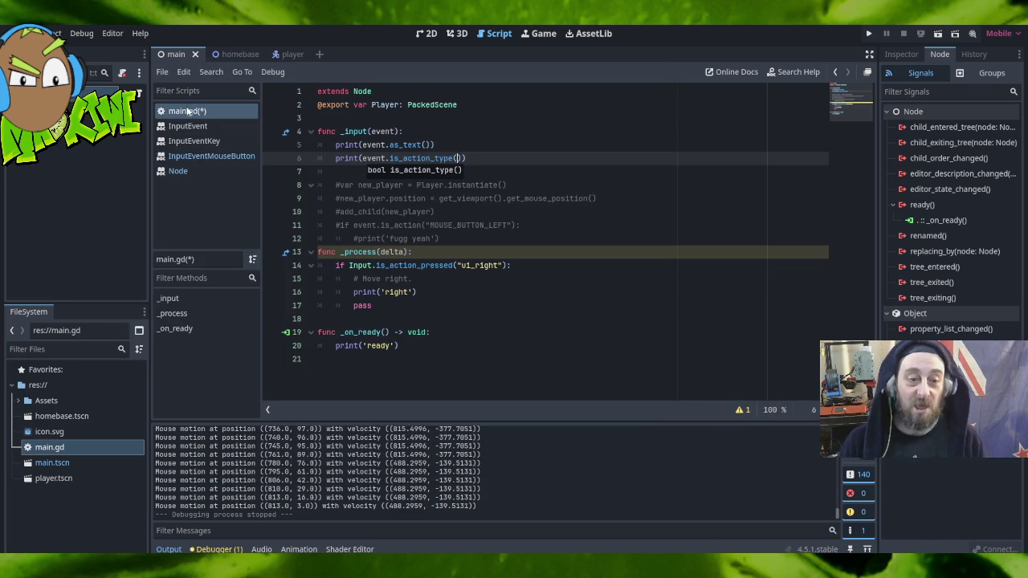
Replace the is_action_type print with the pasted if/elif mouse block, indent it under _input, and save
click(486, 158)
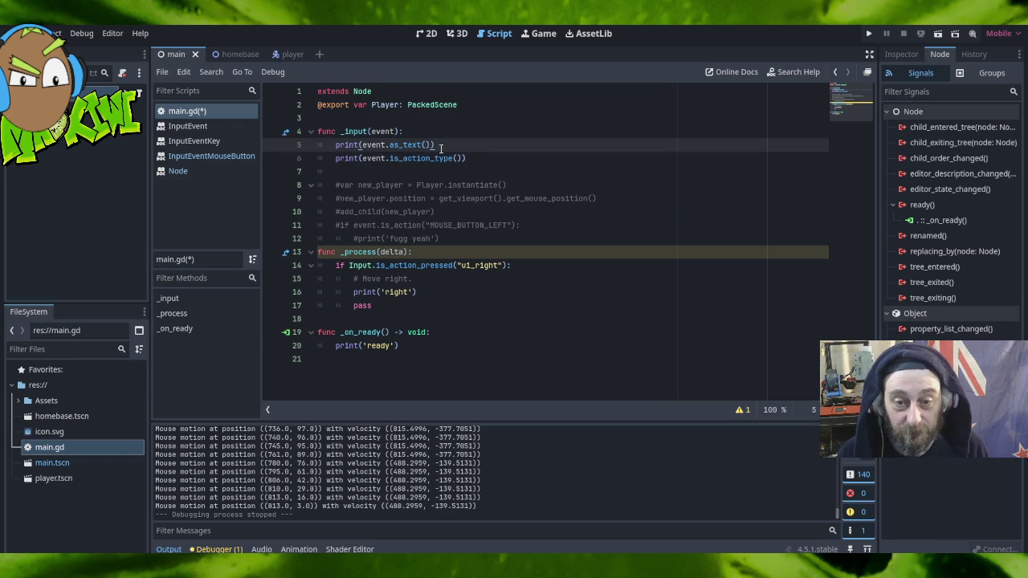
drag(486, 157, 305, 157)
key(ctrl+v)
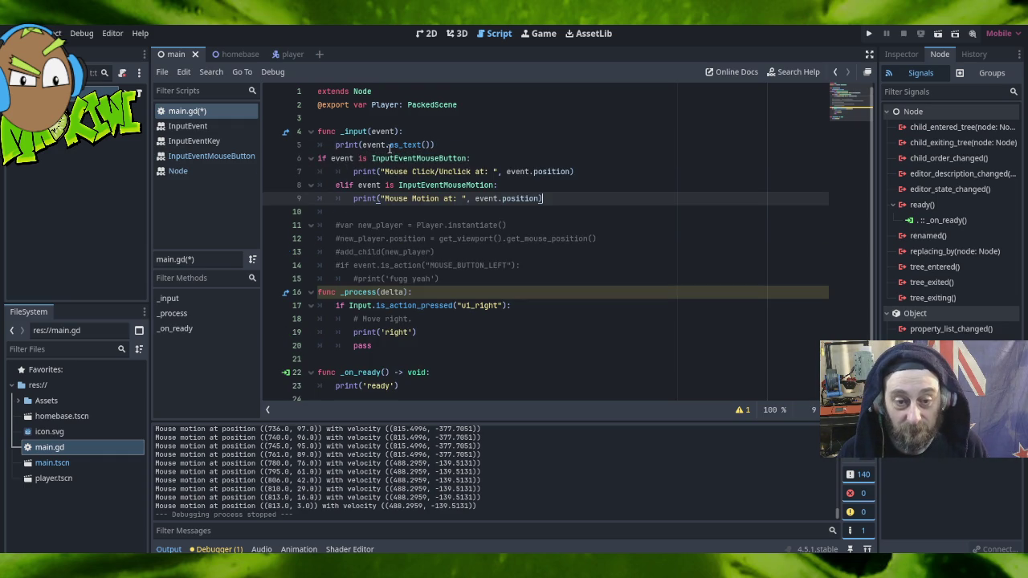
click(320, 158)
key(Tab)
key(Up)
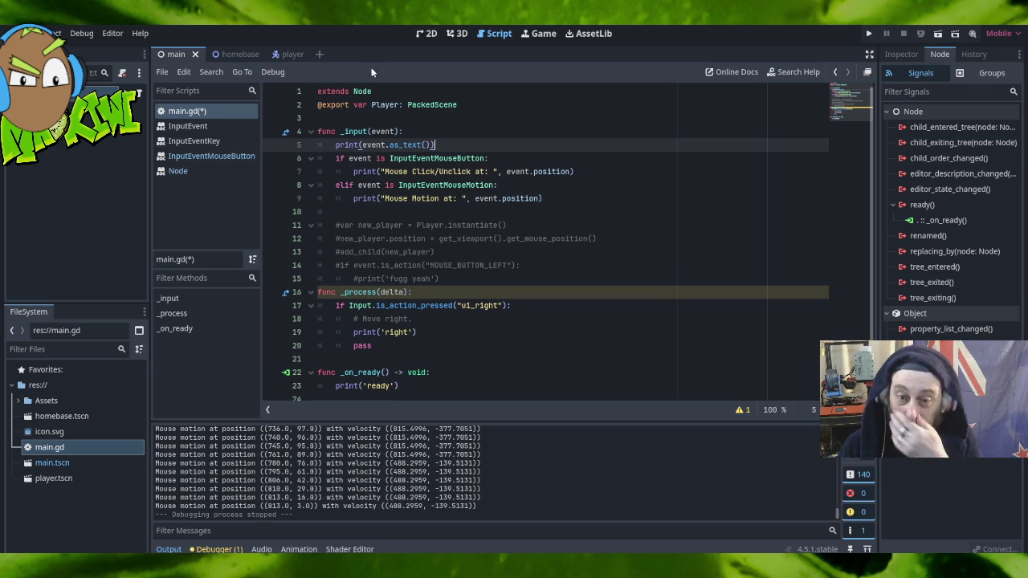
click(21, 33)
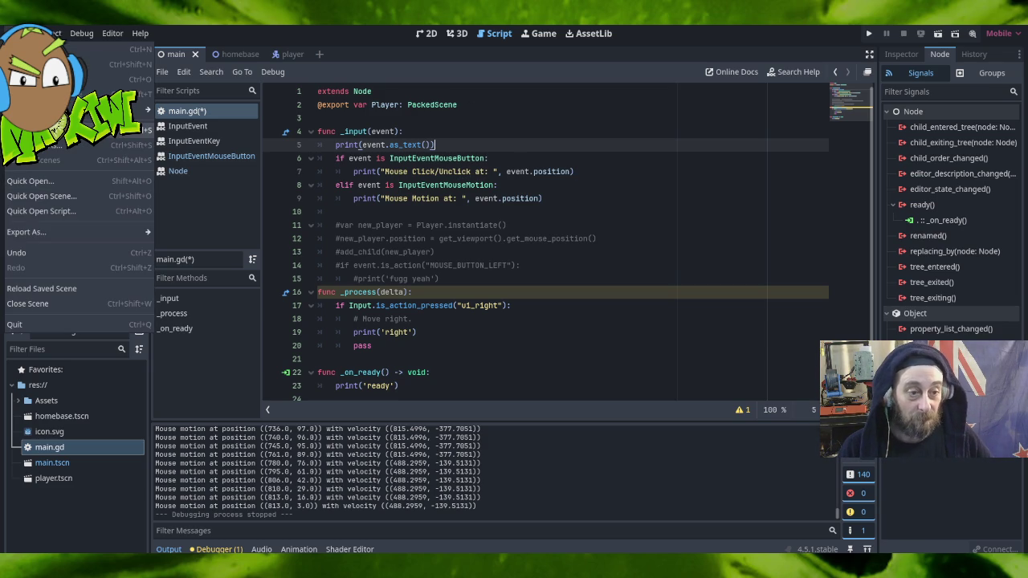
key(ctrl+s)
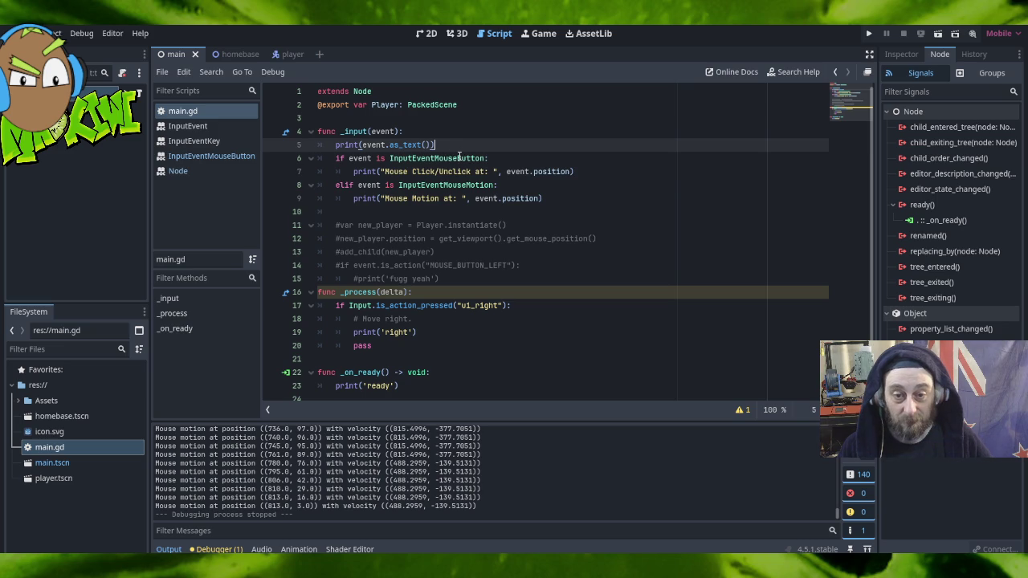
Save the scene
mouse_move(459, 157)
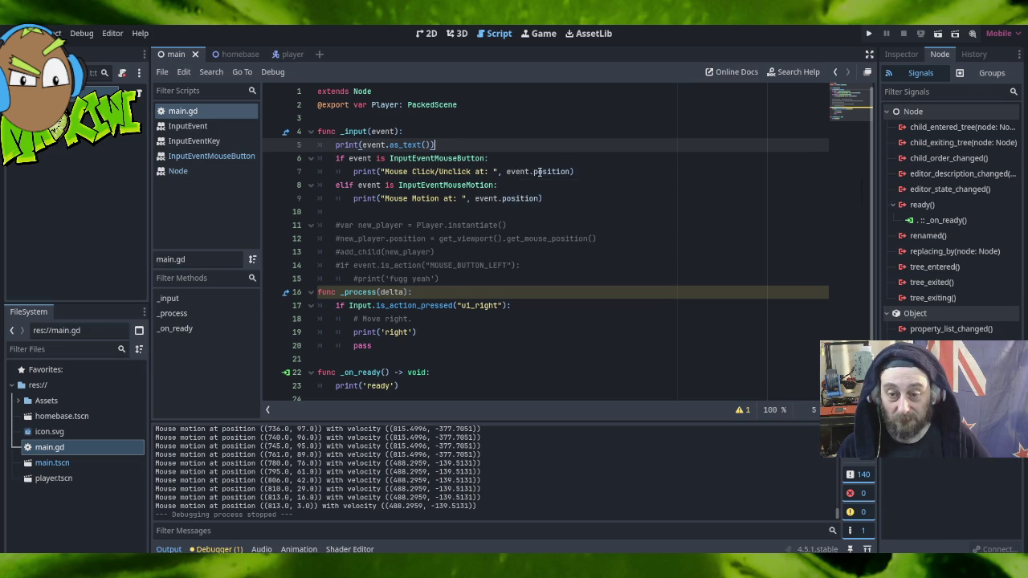
mouse_move(543, 171)
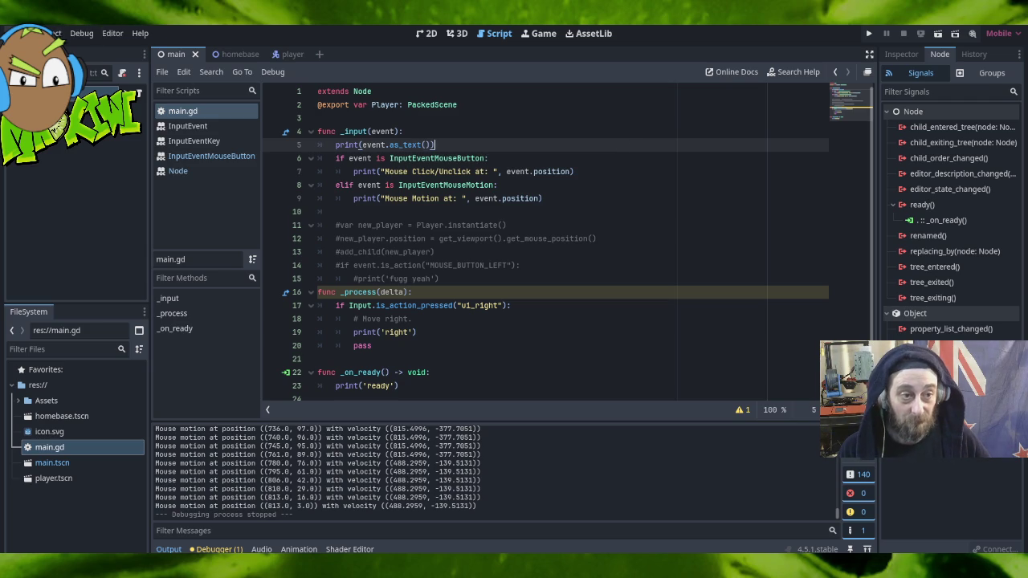
click(16, 33)
click(80, 130)
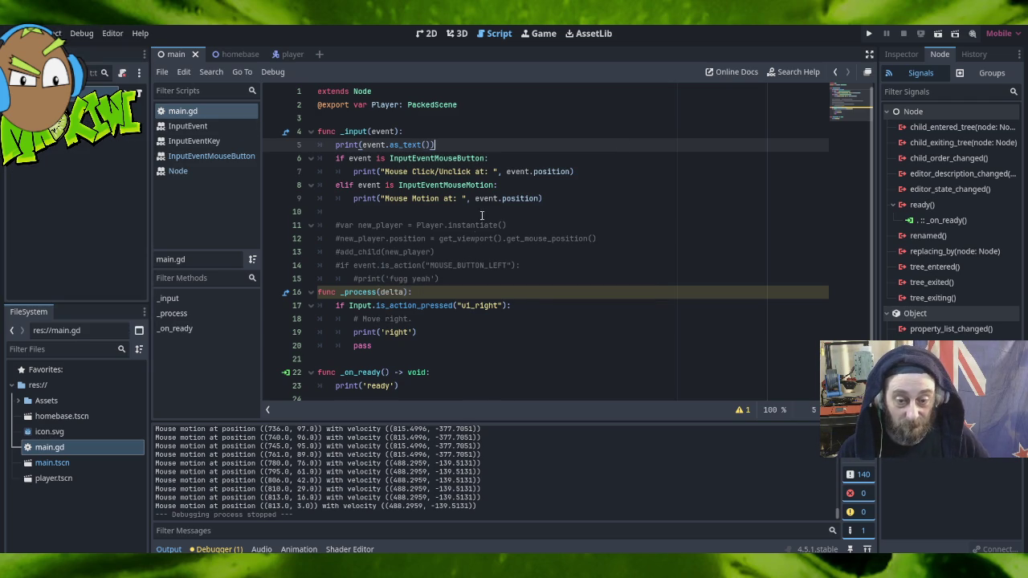
Comment out the _process body, keeping pass and the Move right comment uncommented
mouse_move(385, 346)
mouse_down()
mouse_move(286, 291)
mouse_move(294, 306)
mouse_up()
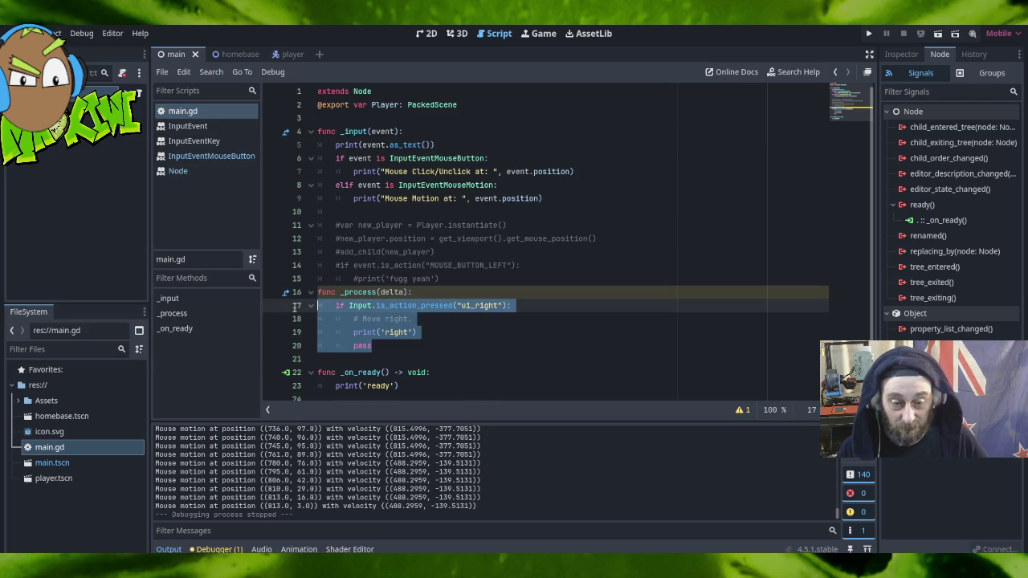
key(ctrl+k)
click(474, 239)
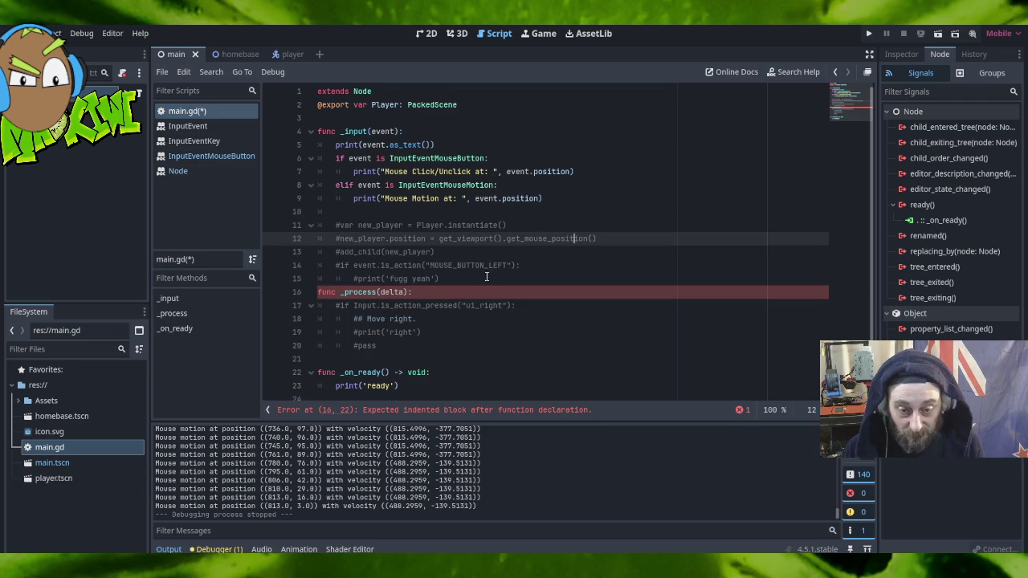
click(393, 345)
key(ctrl+k)
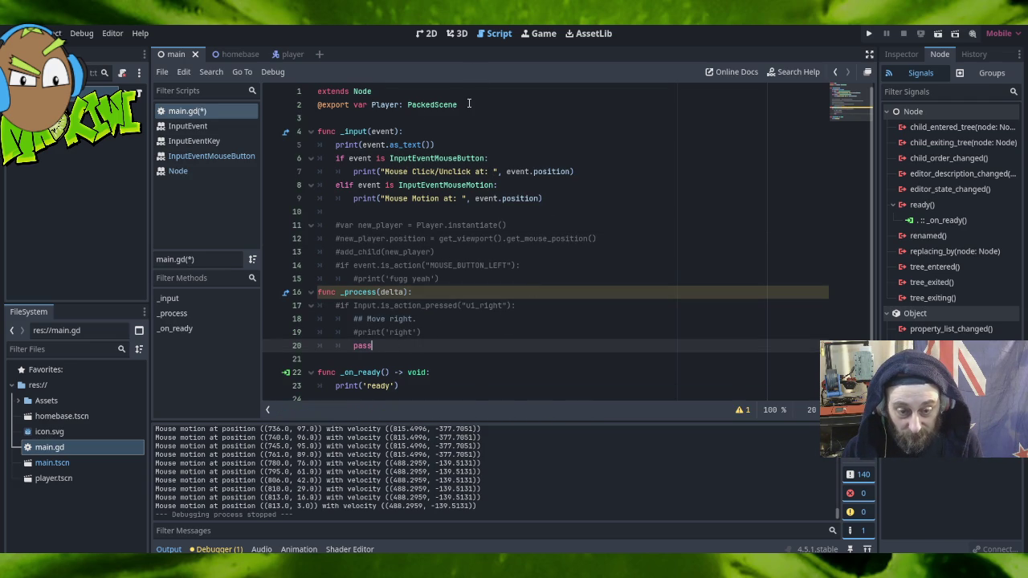
key(shift+Tab)
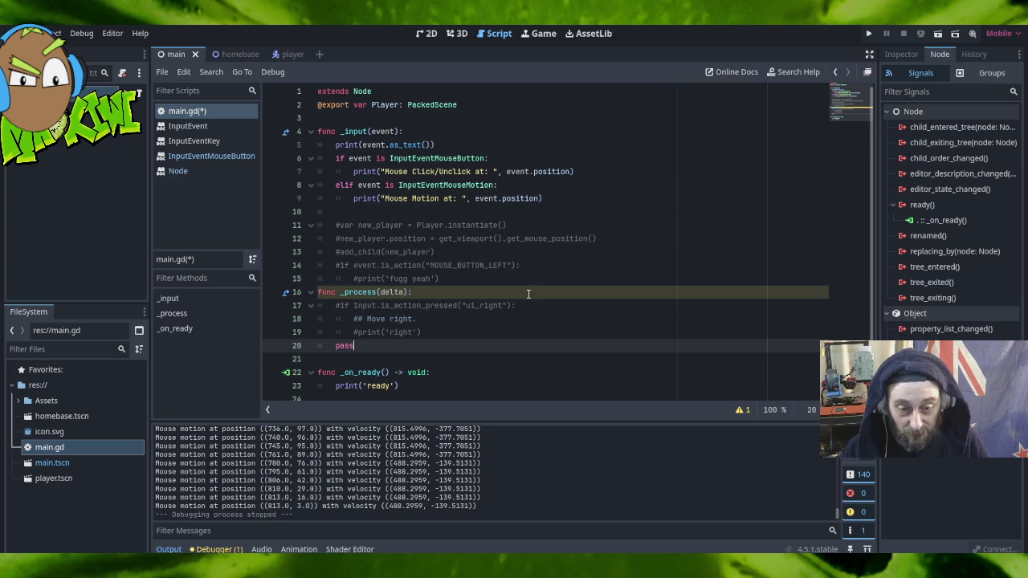
click(550, 331)
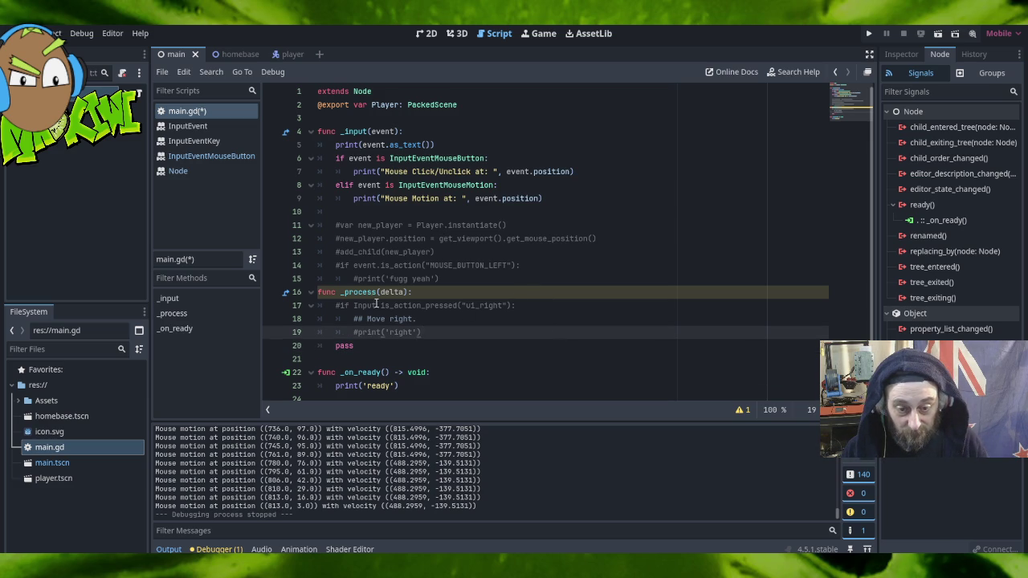
click(447, 317)
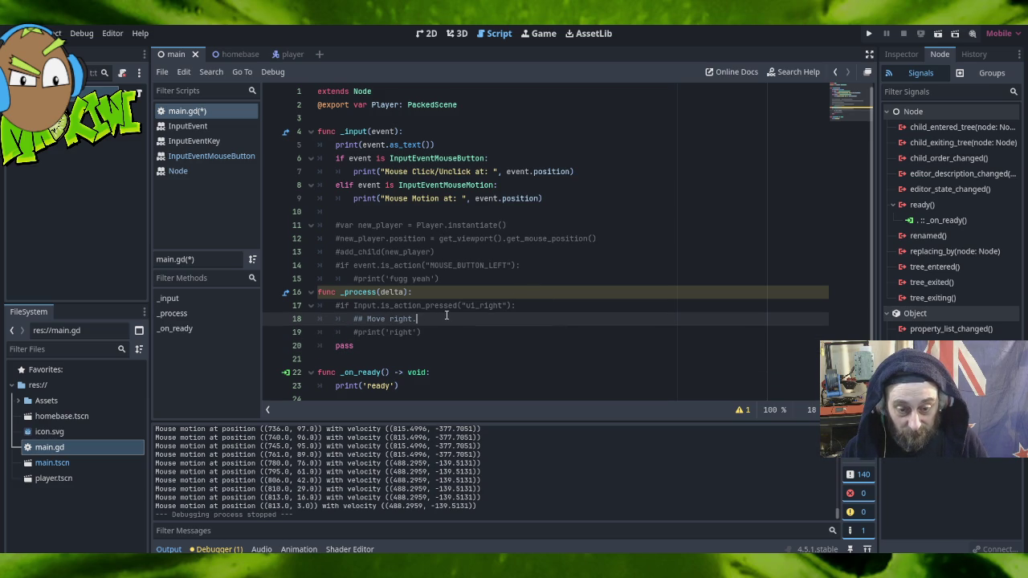
key(ctrl+k)
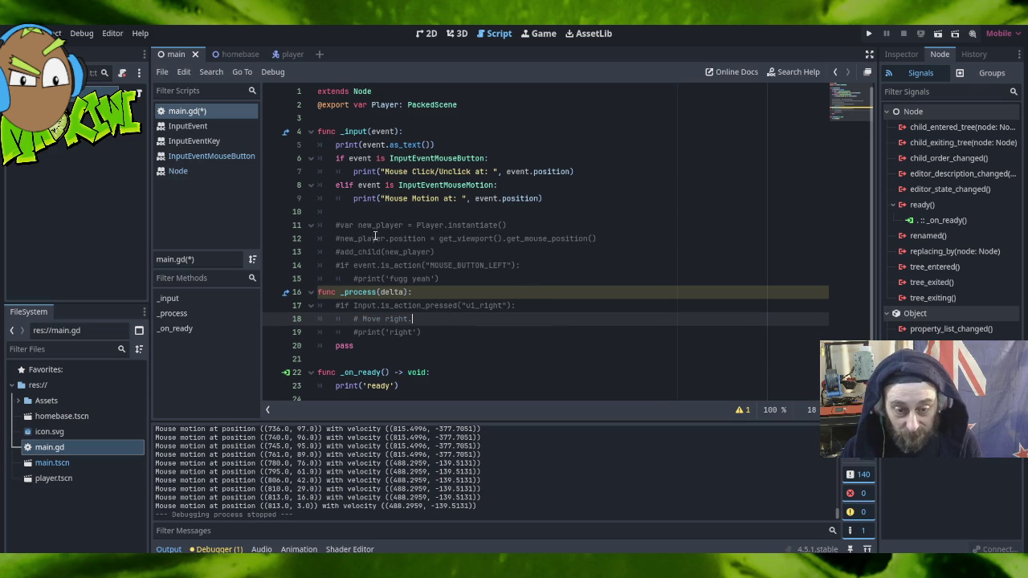
Delete the commented-out ui_right if block so _process contains only pass
click(530, 335)
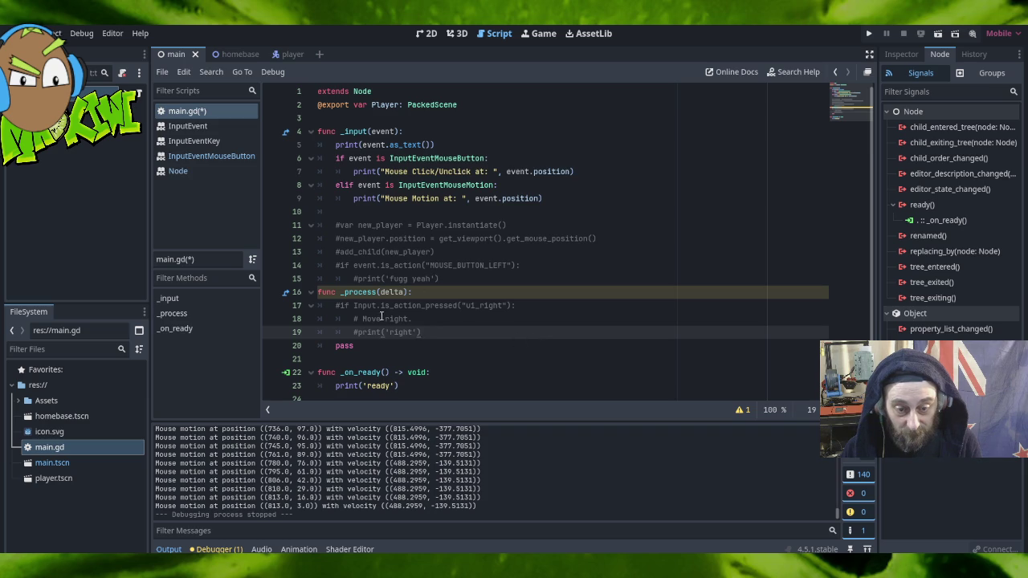
drag(438, 295, 518, 332)
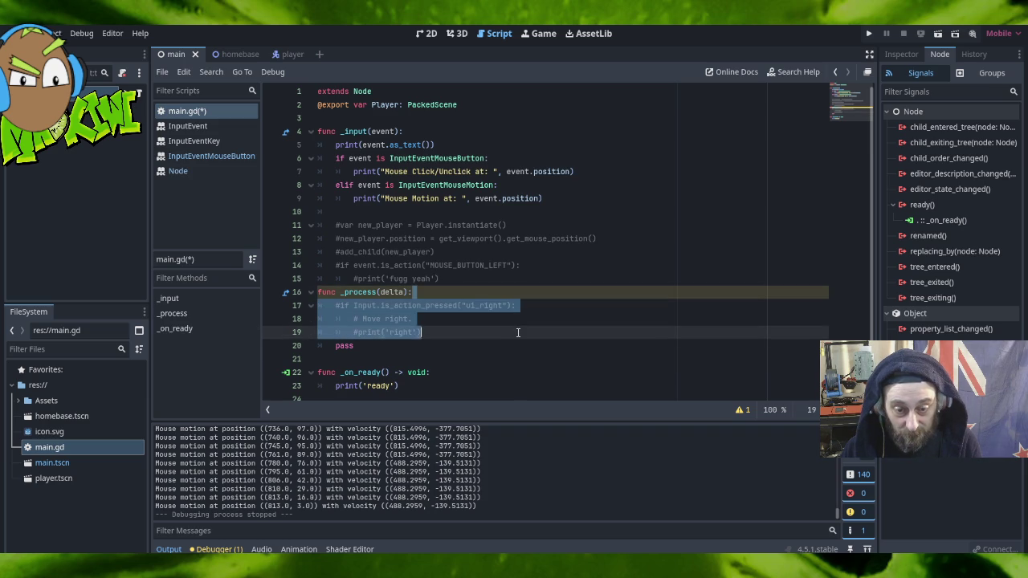
key(BackSpace)
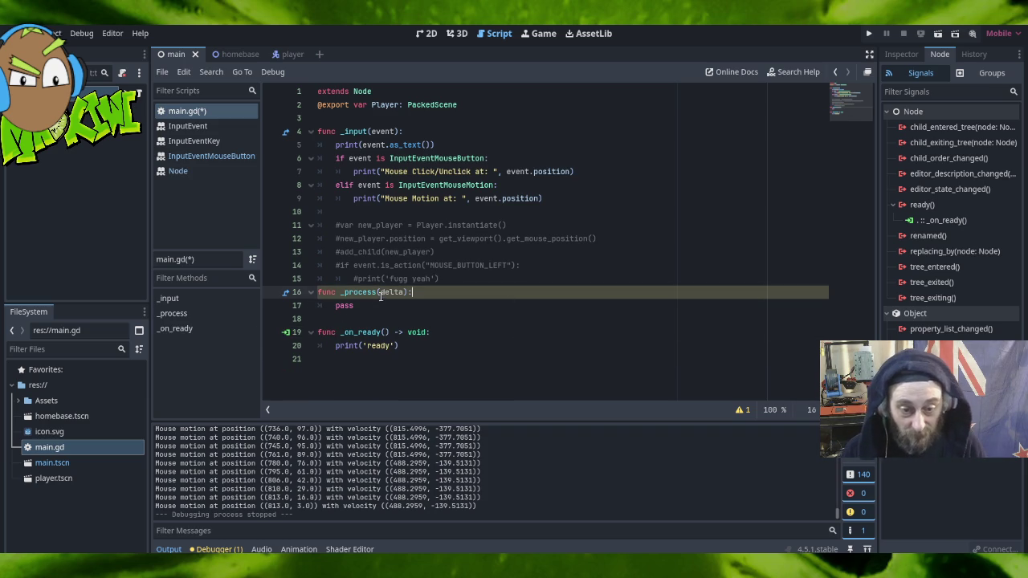
click(373, 305)
key(shift+Tab)
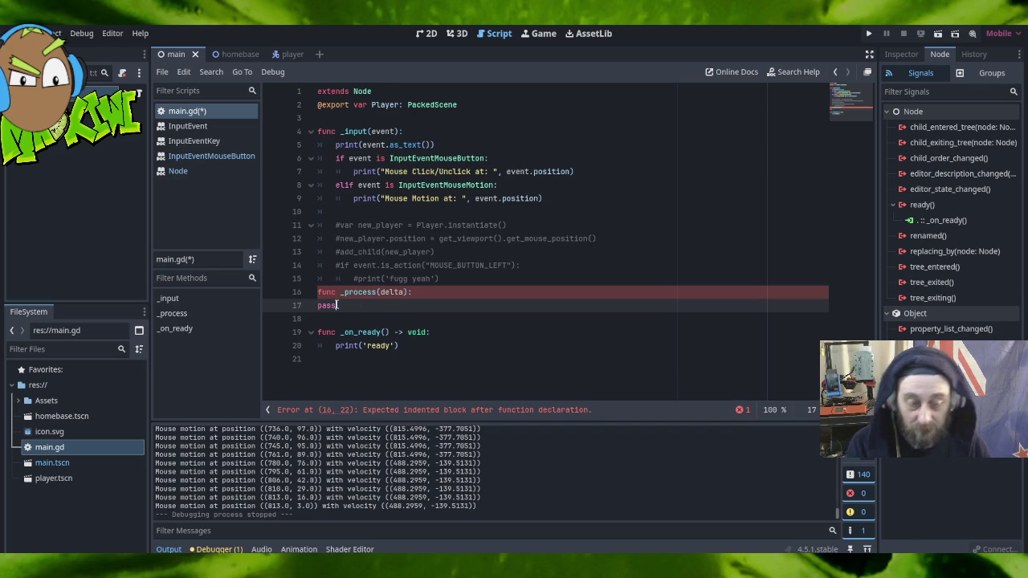
key(Tab)
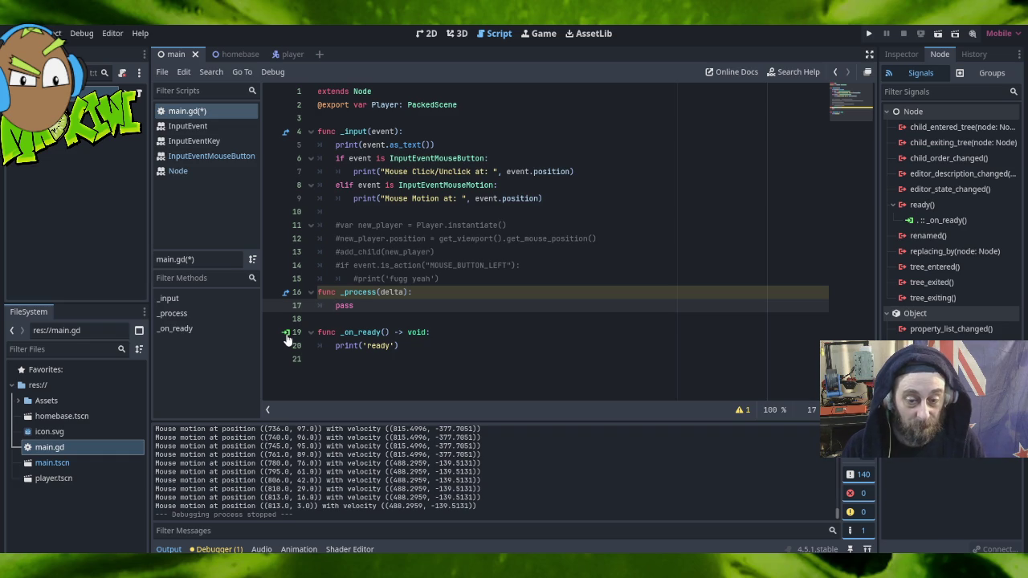
Delete the print('ready') line from _on_ready, leaving an empty indented line
drag(442, 331, 459, 357)
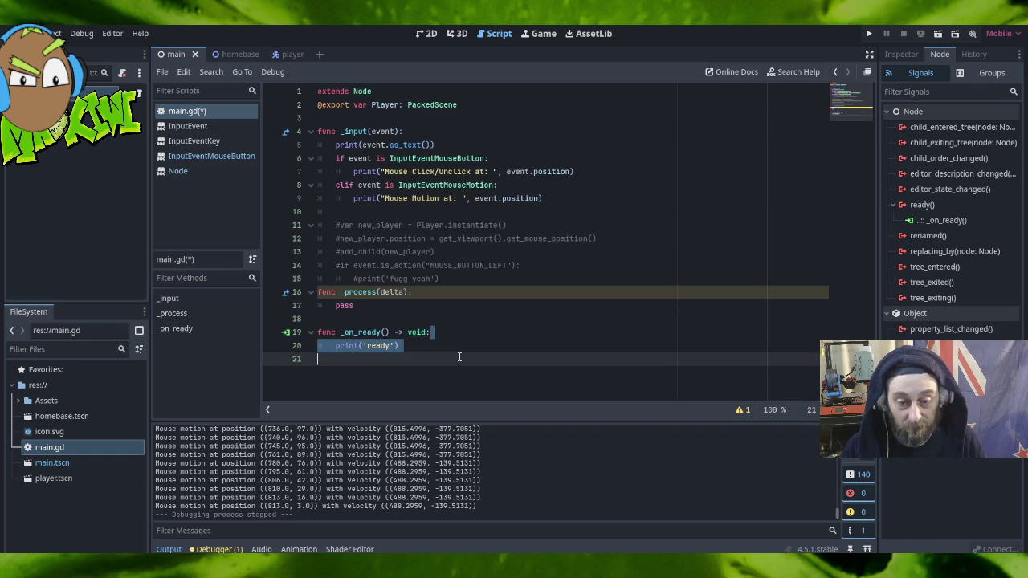
key(BackSpace)
key(Return)
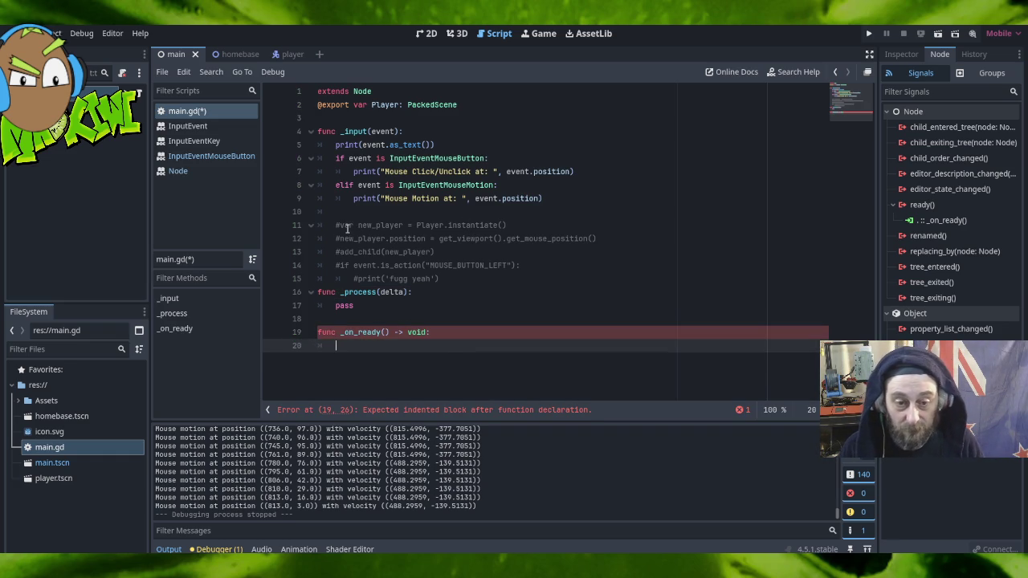
Move the three commented spawn lines under the InputEventMouseButton print in _input
mouse_move(336, 225)
mouse_down()
mouse_move(461, 238)
mouse_move(488, 255)
mouse_up()
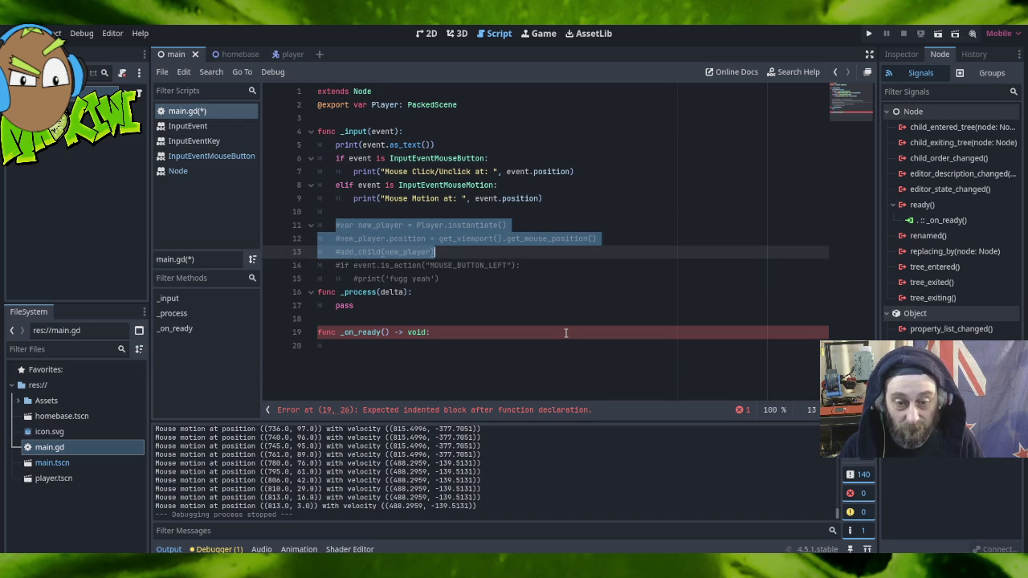
key(Delete)
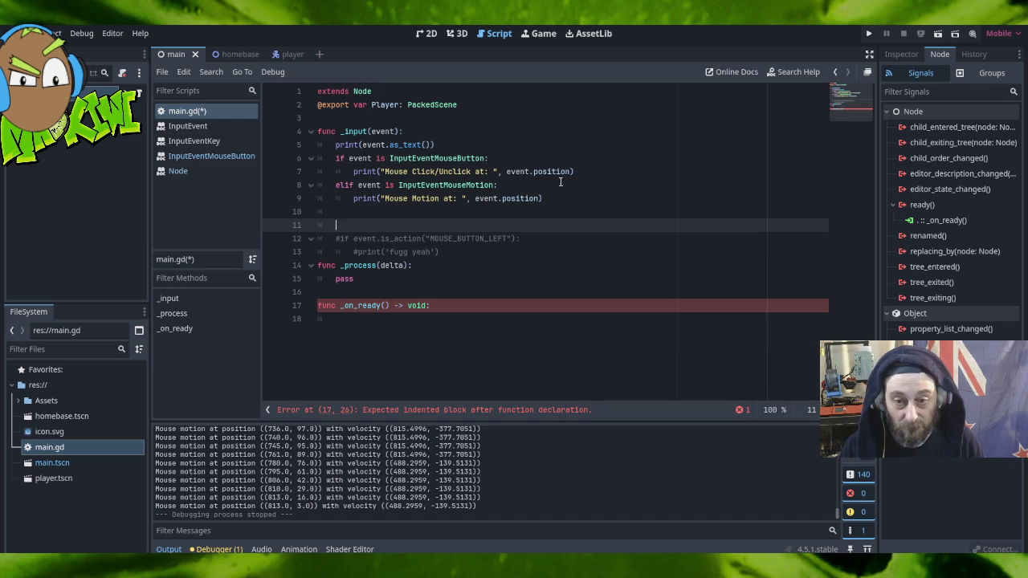
click(579, 172)
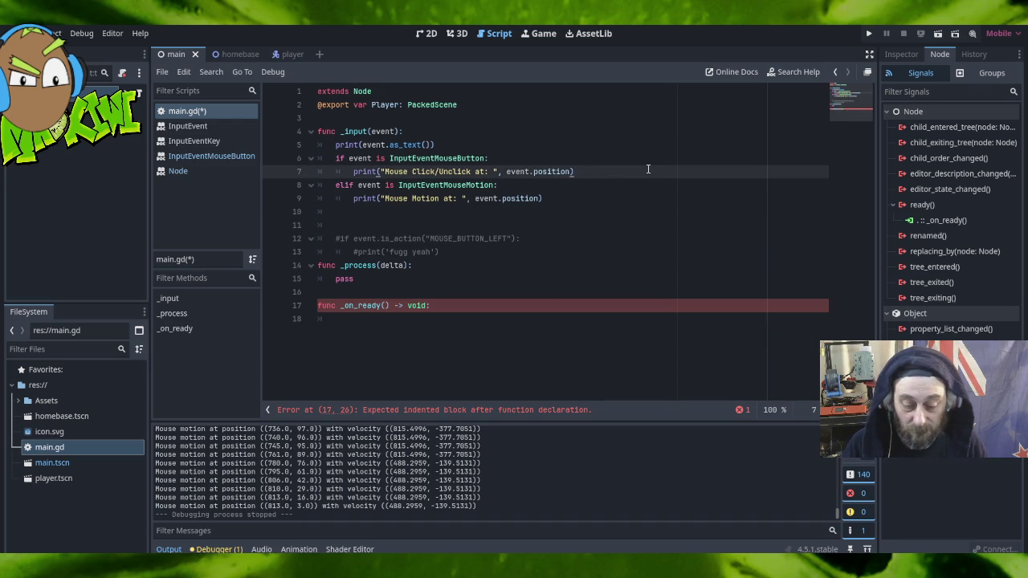
key(Return)
key(ctrl+v)
Indent and uncomment the pasted spawn lines, save main.gd, and delete the leftover commented code
drag(452, 212, 305, 191)
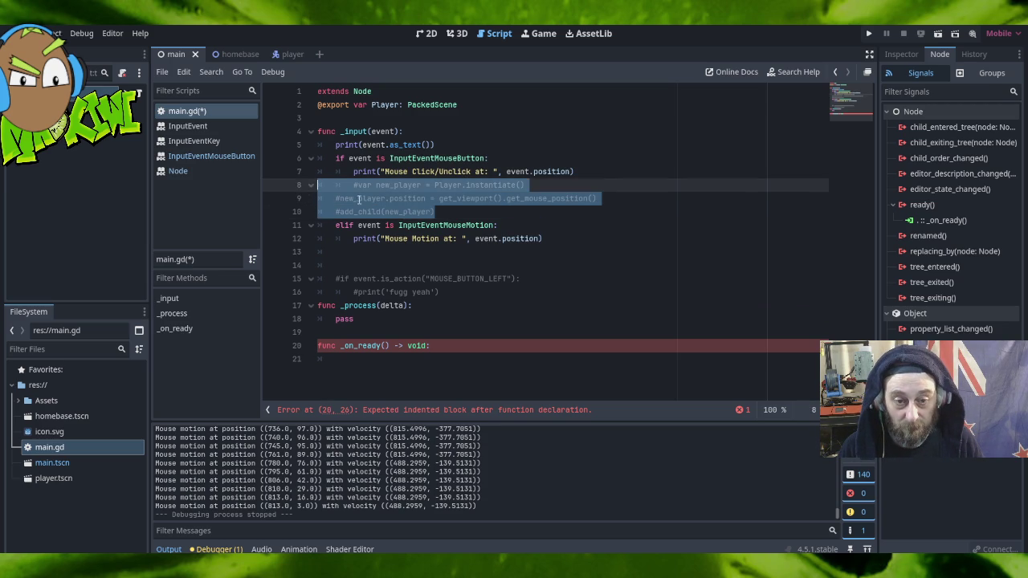
key(Tab)
click(412, 185)
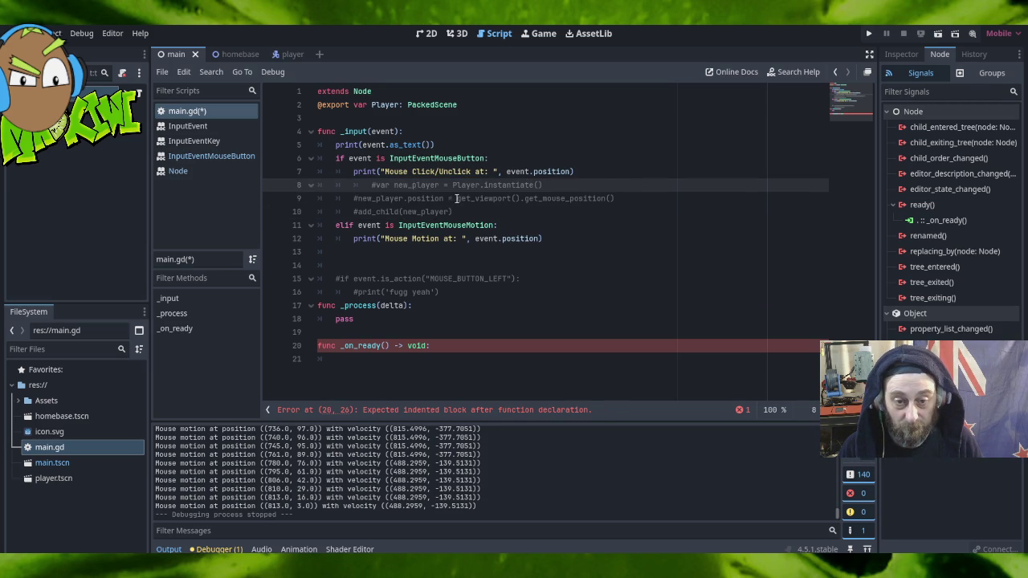
key(shift+Tab)
mouse_move(453, 212)
mouse_down()
mouse_move(401, 210)
mouse_move(331, 186)
mouse_up()
key(ctrl+k)
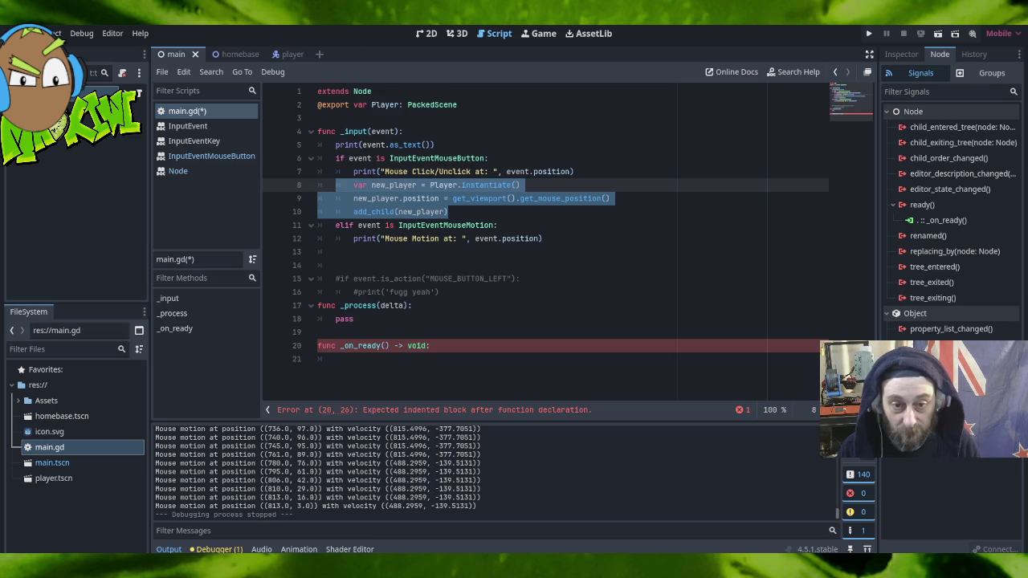
click(16, 33)
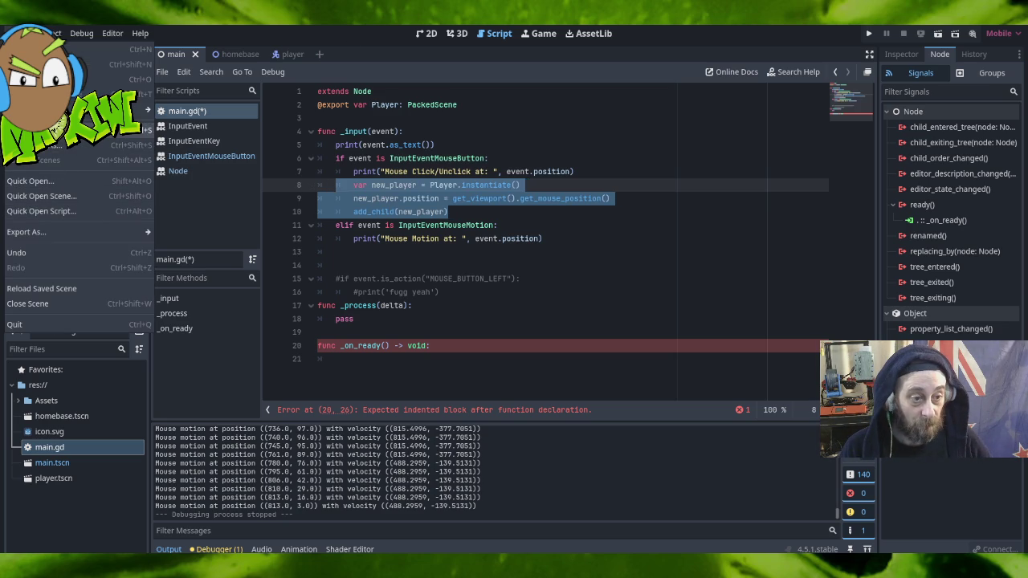
key(ctrl+s)
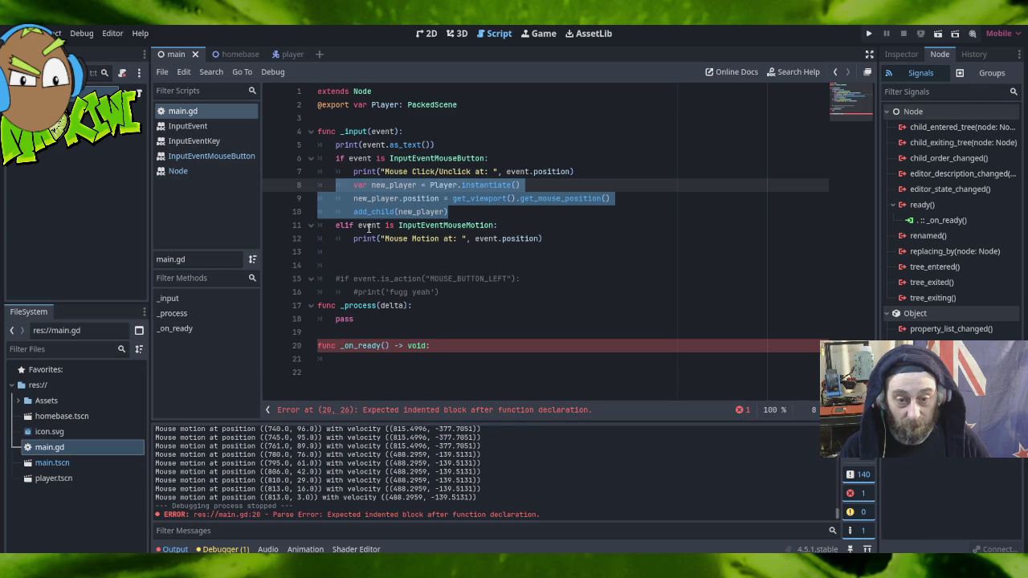
drag(553, 239, 566, 291)
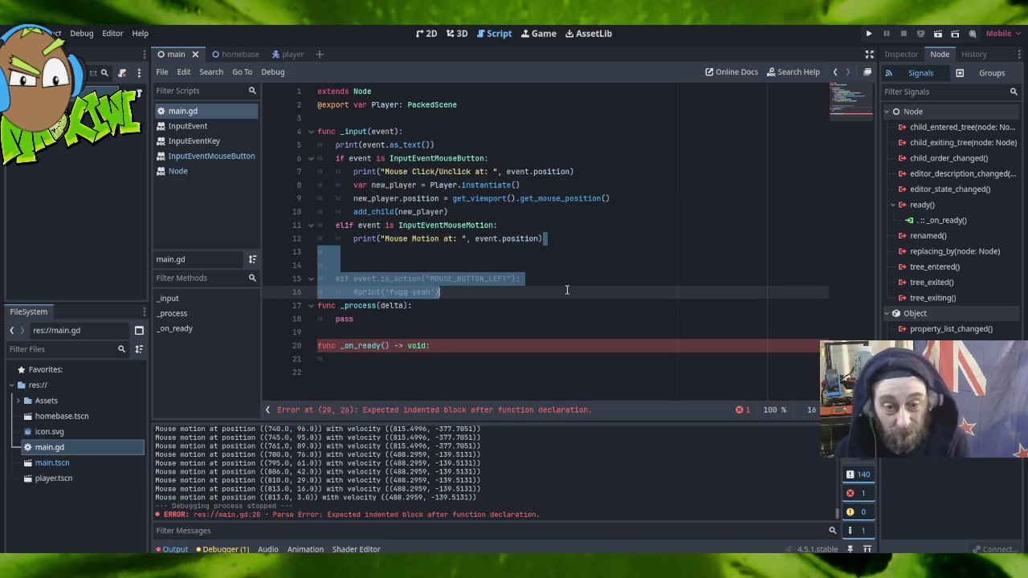
key(BackSpace)
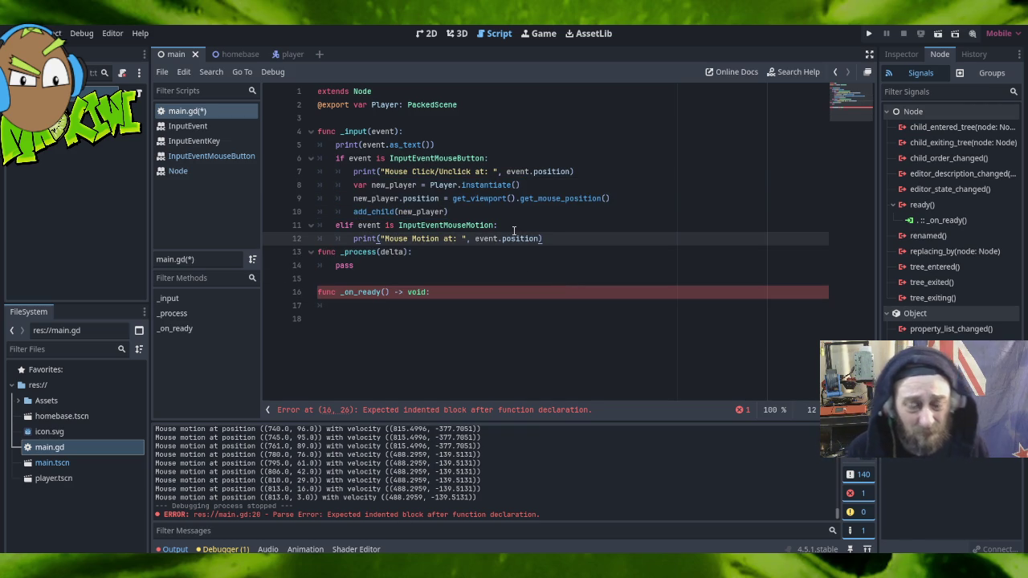
Add an 'else:' branch with 'pass' after the motion elif block in _input
key(Return)
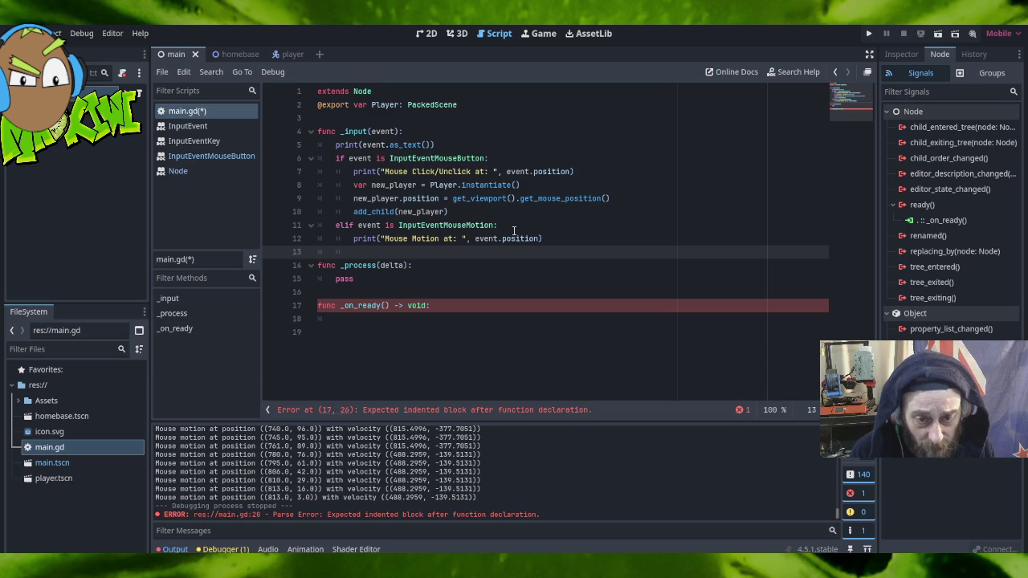
text(el)
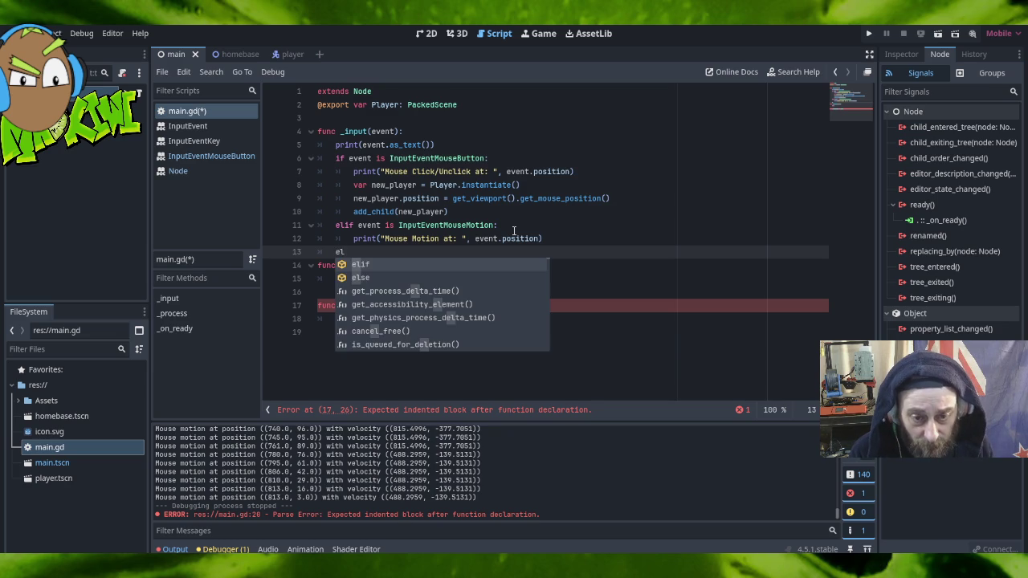
key(Down)
key(Return)
key(Return)
text(pass)
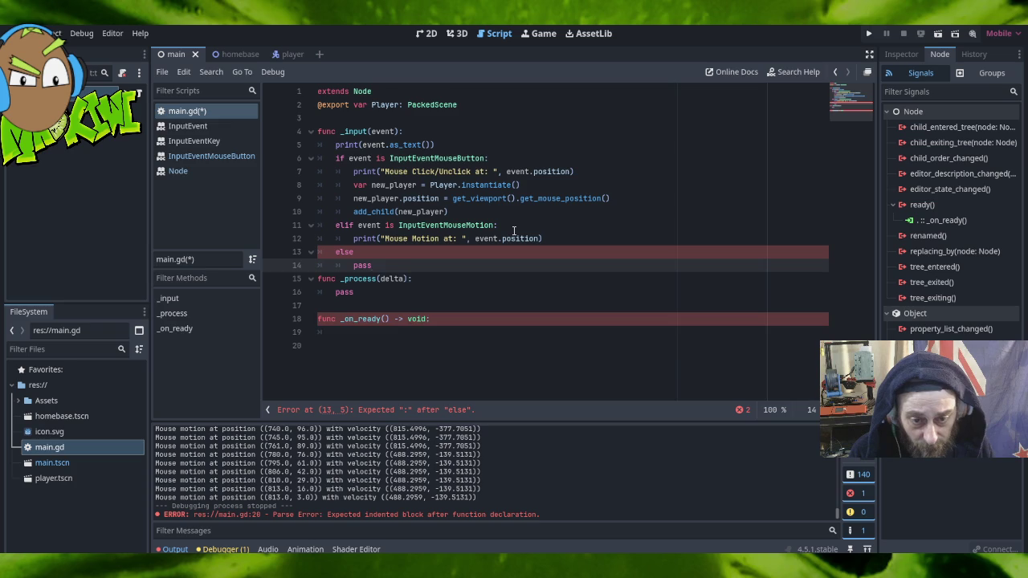
key(Return)
key(Up)
key(Up)
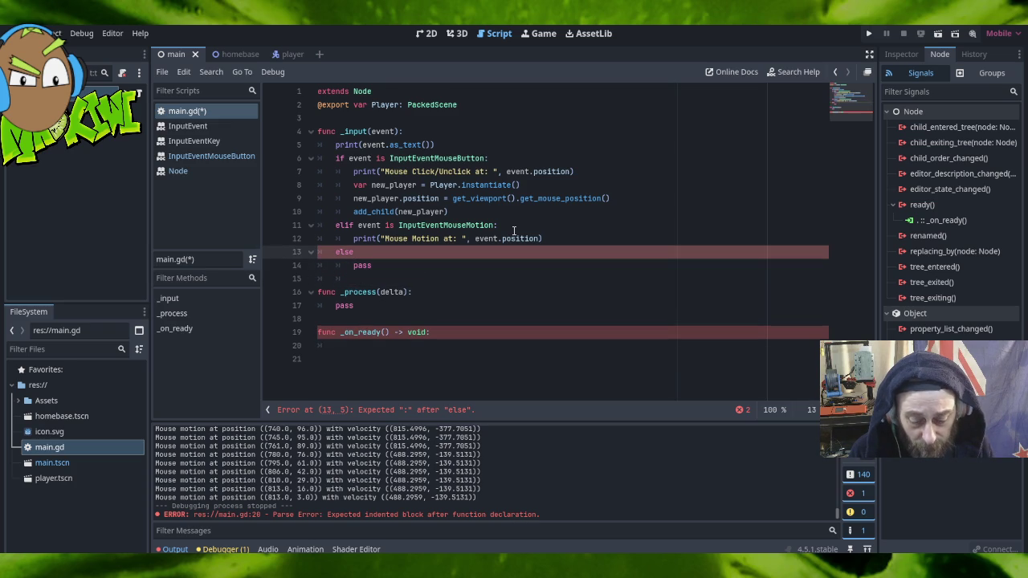
key(Down)
key(Down)
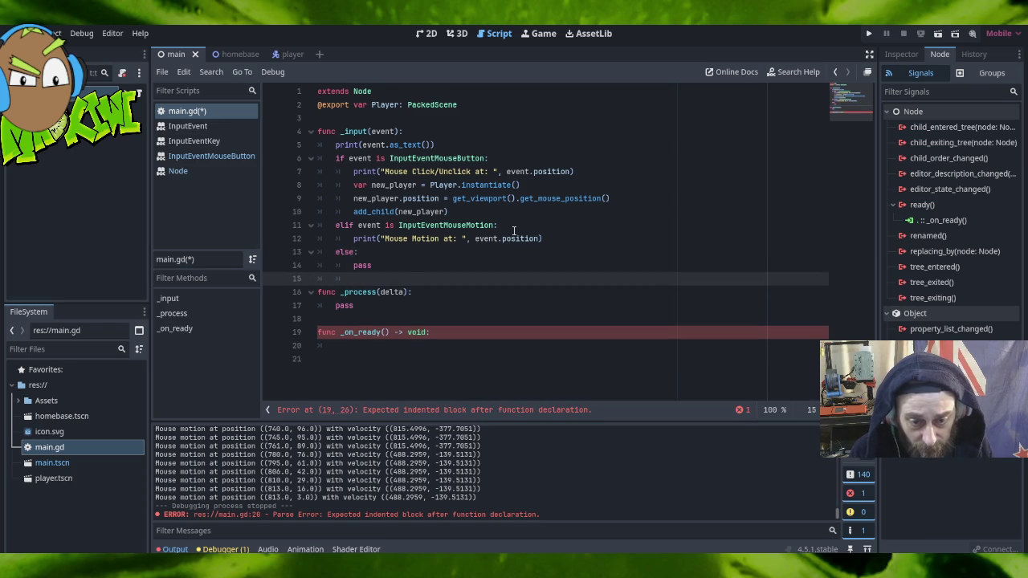
Give _on_ready a 'pass' body and save main.gd from the Scene menu
key(Down)
key(Down)
key(Down)
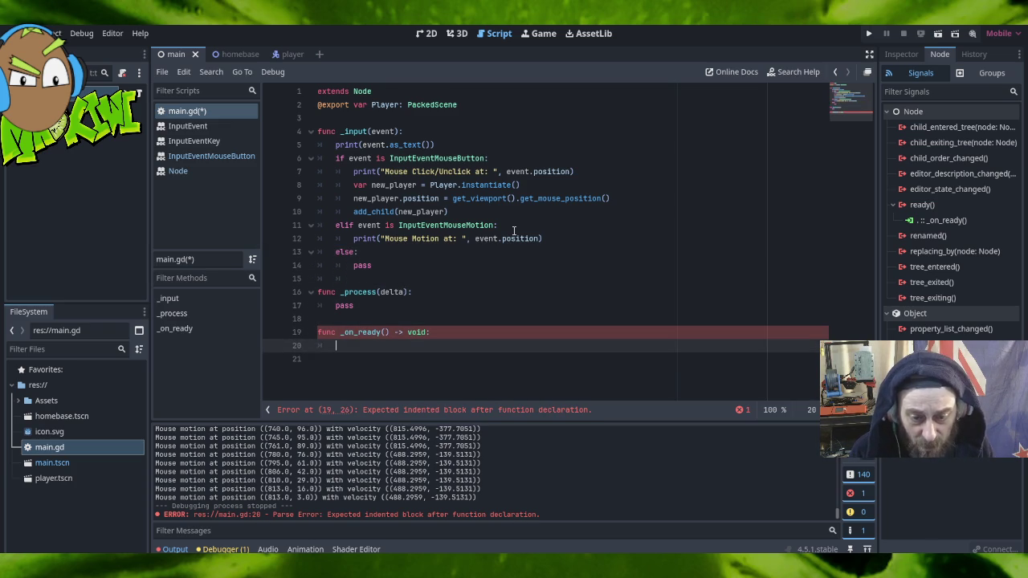
text(pass)
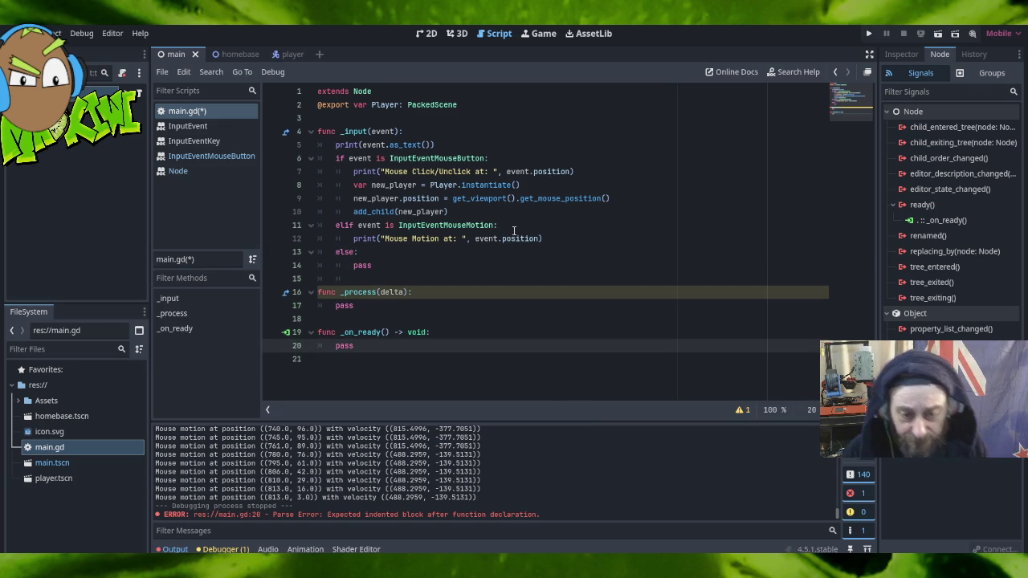
key(Delete)
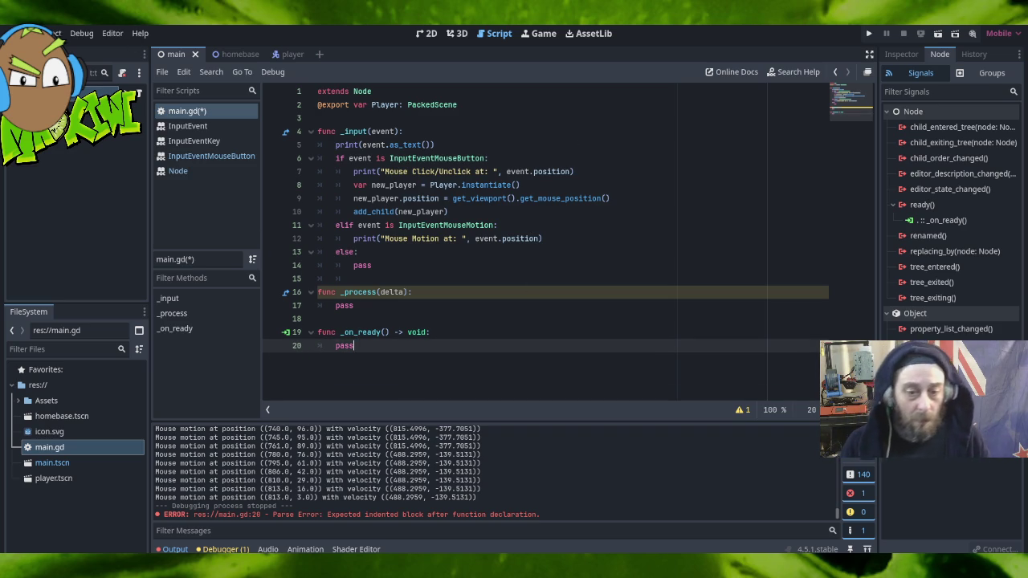
click(16, 33)
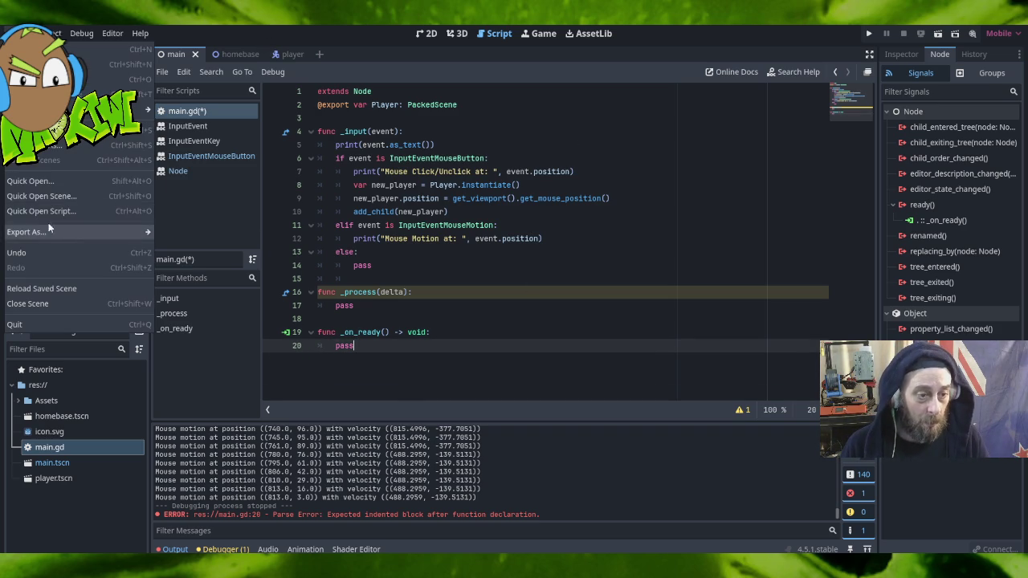
click(72, 130)
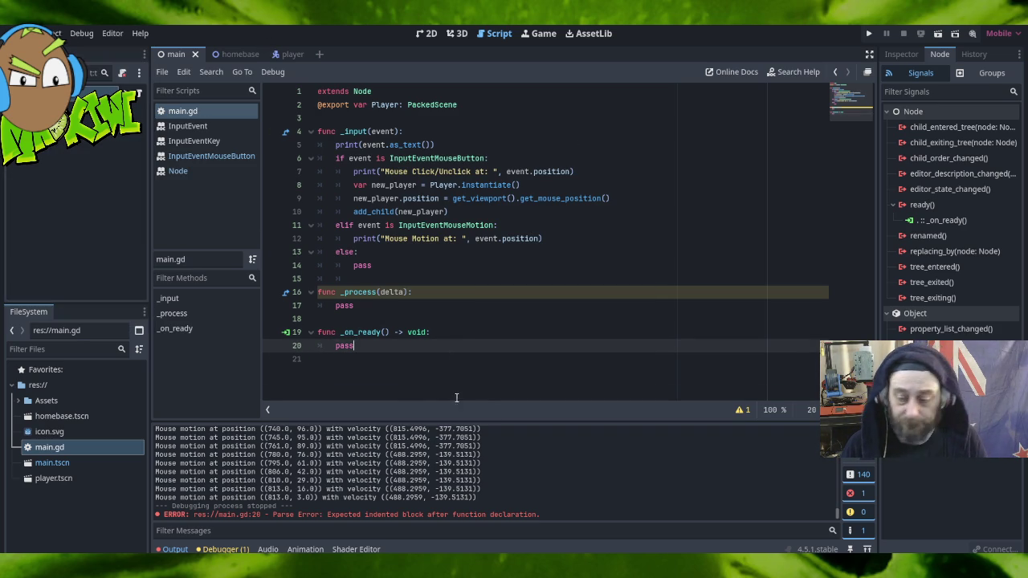
Run the project and click three spots in the game window, spawning three players
click(868, 35)
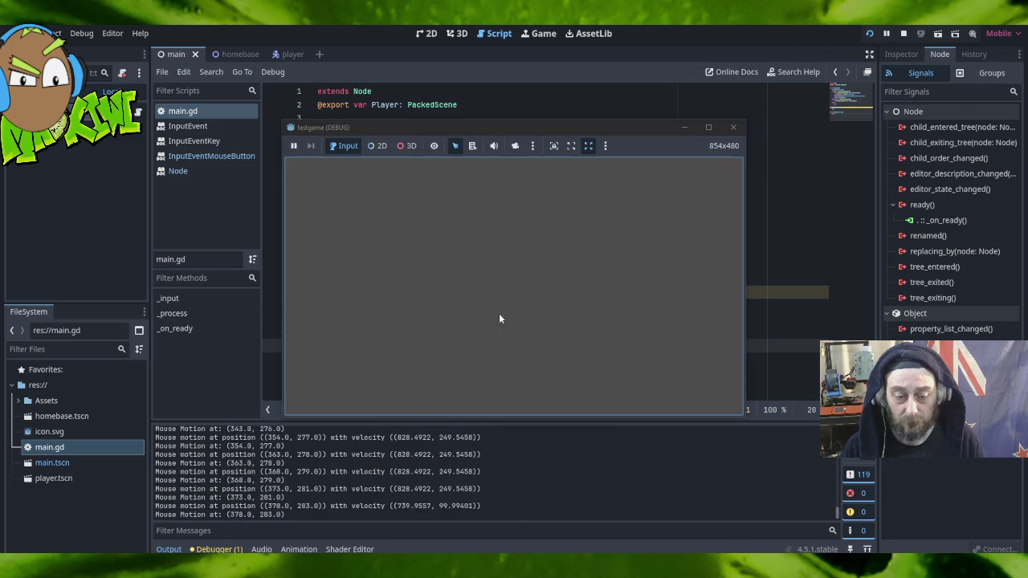
click(501, 295)
click(568, 262)
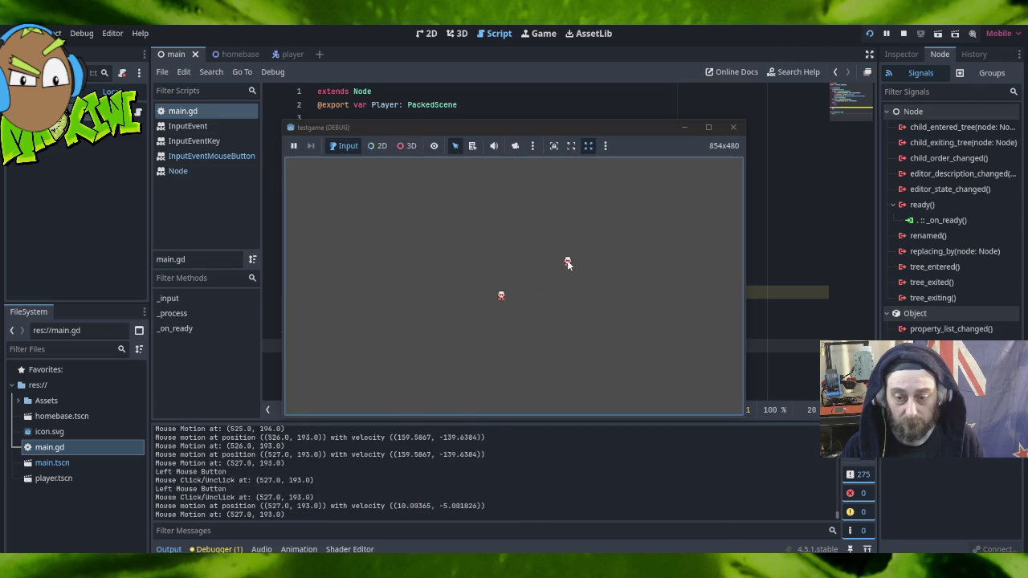
click(424, 233)
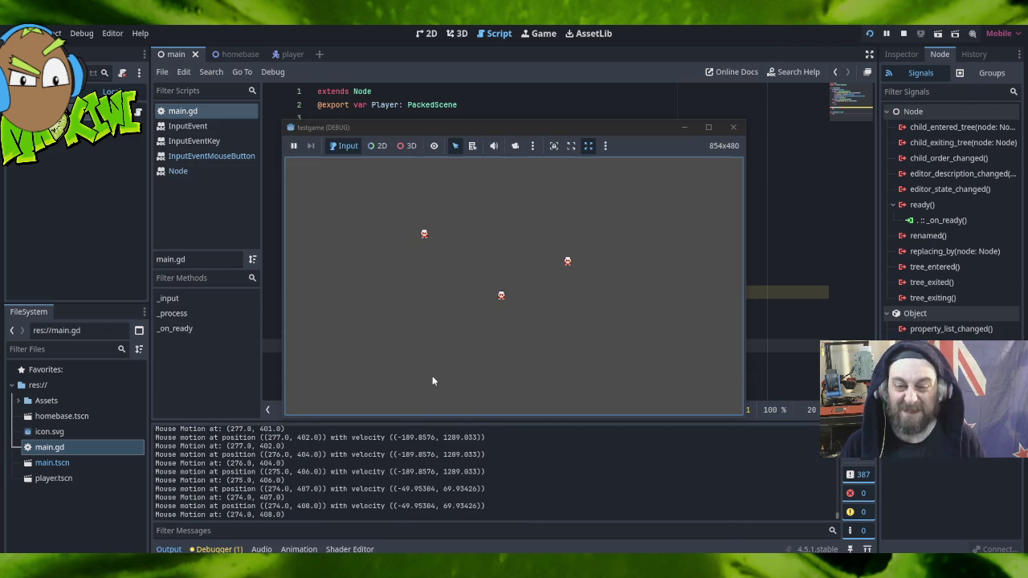
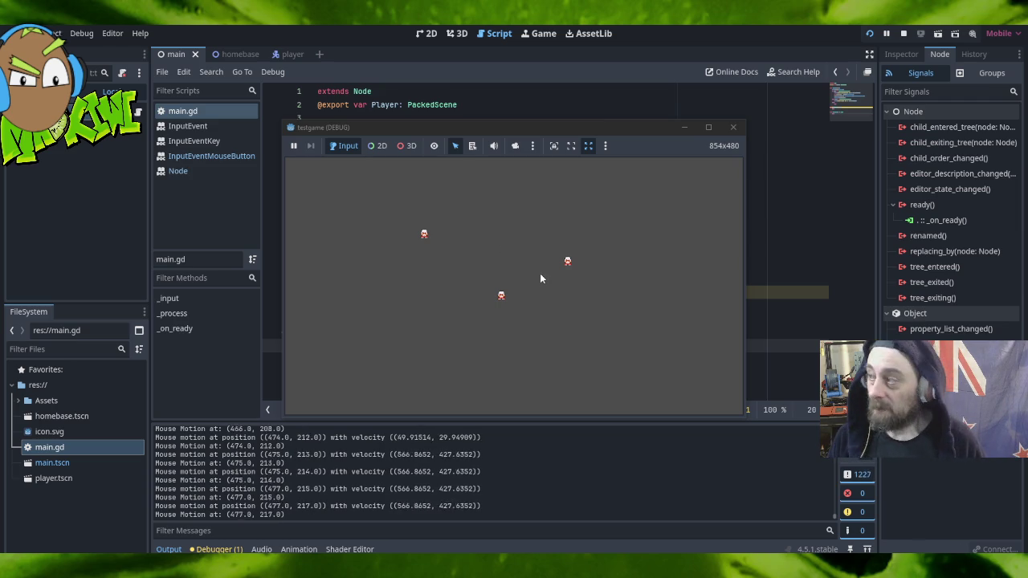
Maximize the game window to view the three spawned players, then stop the test run with F8
click(710, 128)
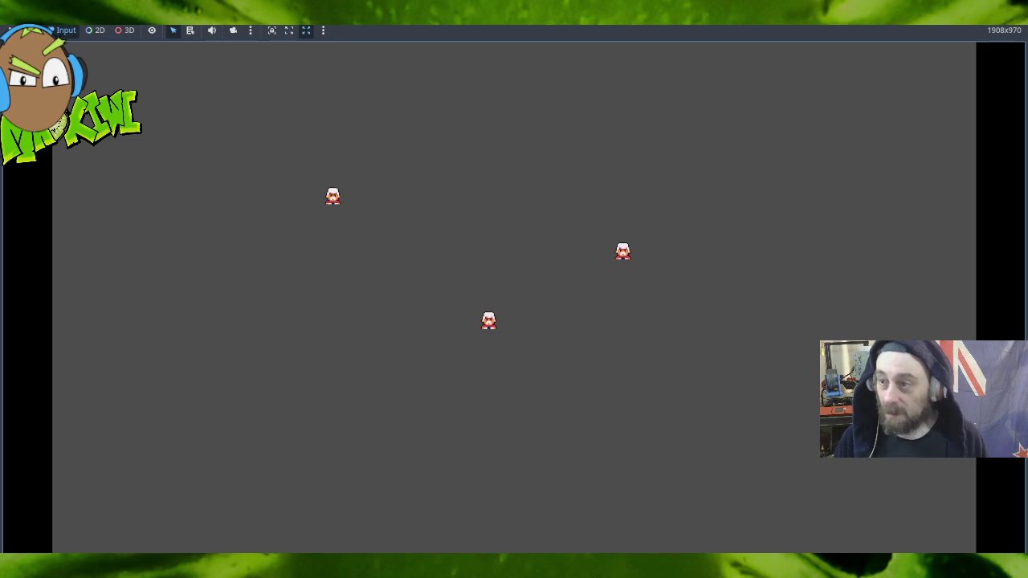
key(F8)
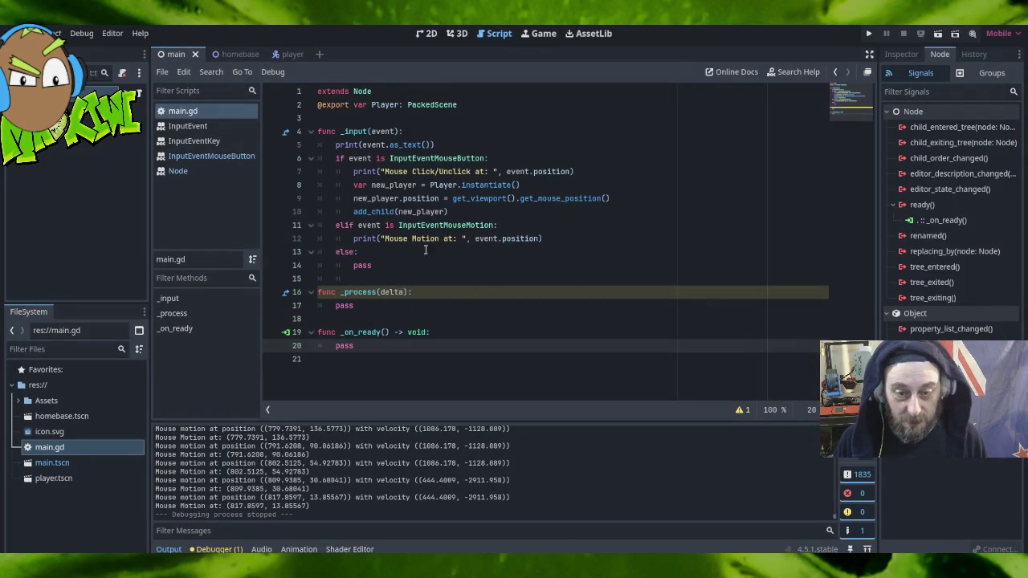
Cut the instantiate, position and add_child lines from the click branch and paste them into _on_ready
mouse_move(579, 171)
mouse_down()
mouse_move(601, 179)
mouse_move(617, 207)
mouse_up()
key(ctrl+c)
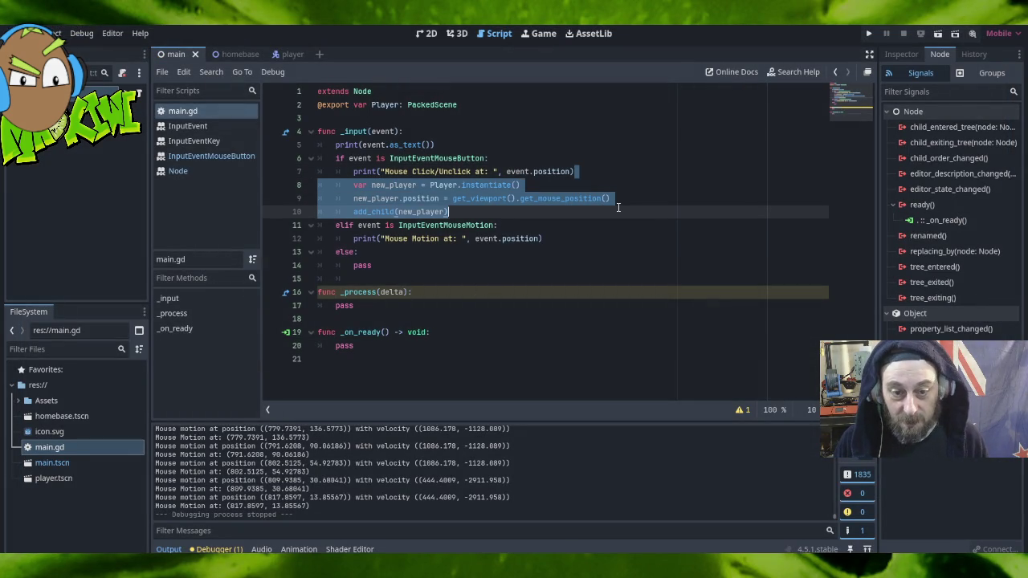
key(BackSpace)
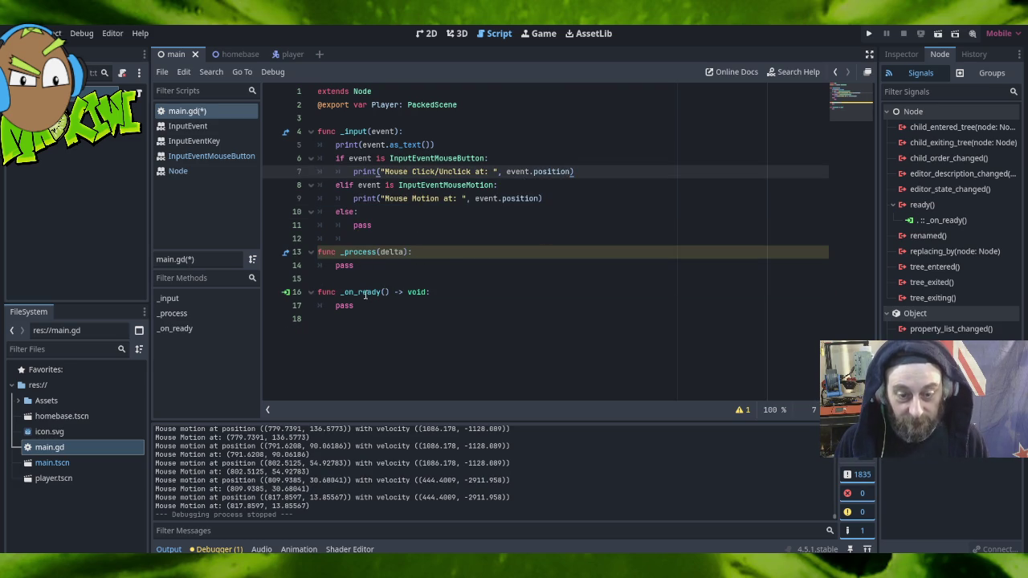
click(436, 294)
key(Return)
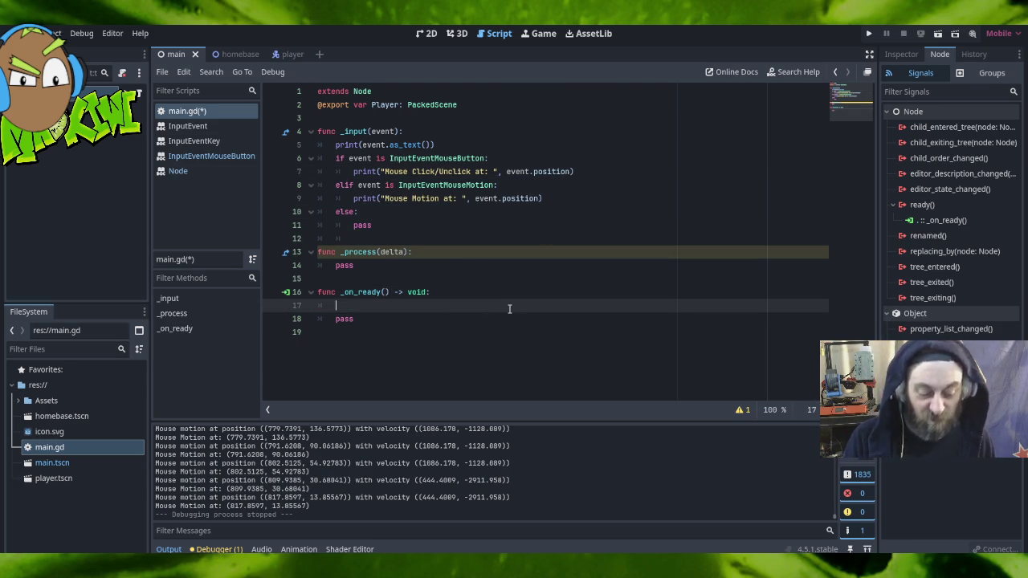
key(ctrl+v)
Unindent the three pasted lines, remove the empty line in _on_ready, and save main.gd
key(shift+Tab)
click(541, 331)
key(shift+Tab)
click(535, 319)
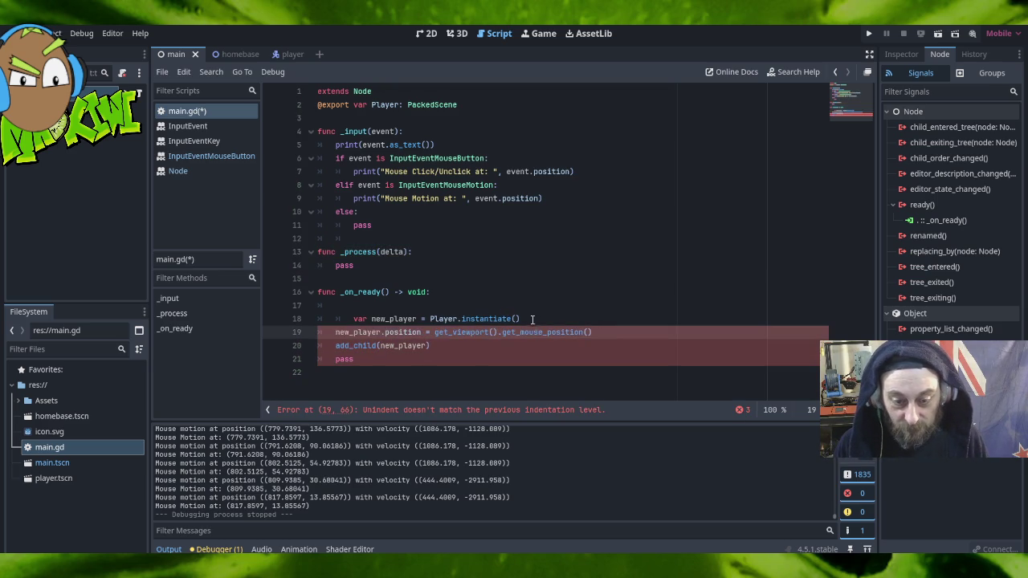
key(shift+Tab)
click(448, 293)
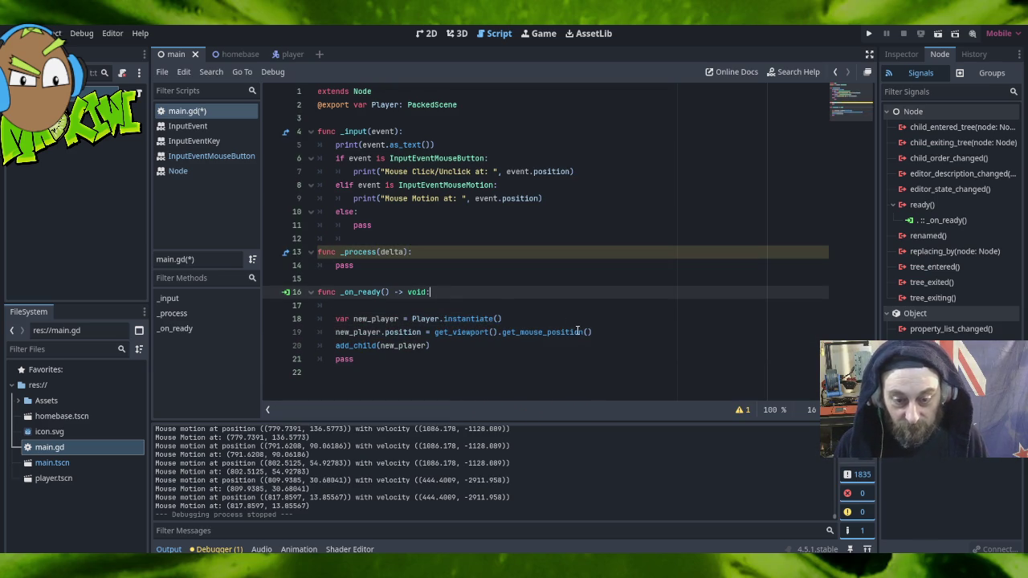
key(Delete)
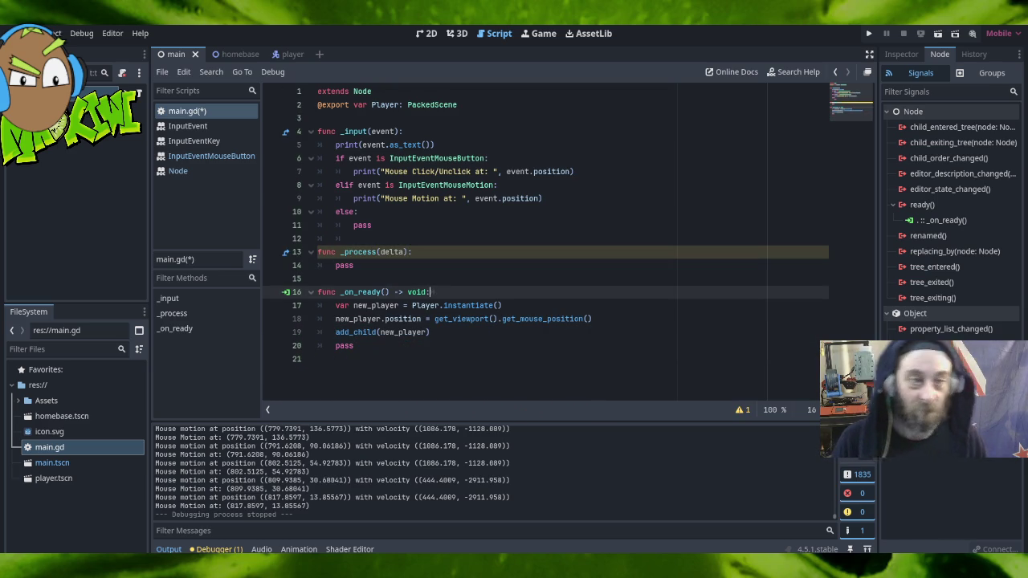
click(36, 33)
click(49, 130)
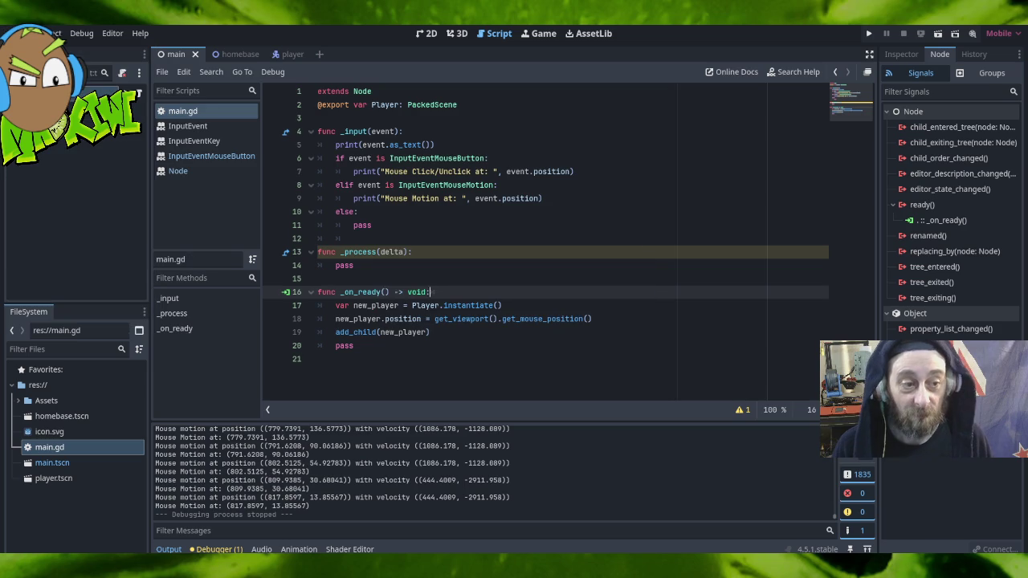
click(869, 36)
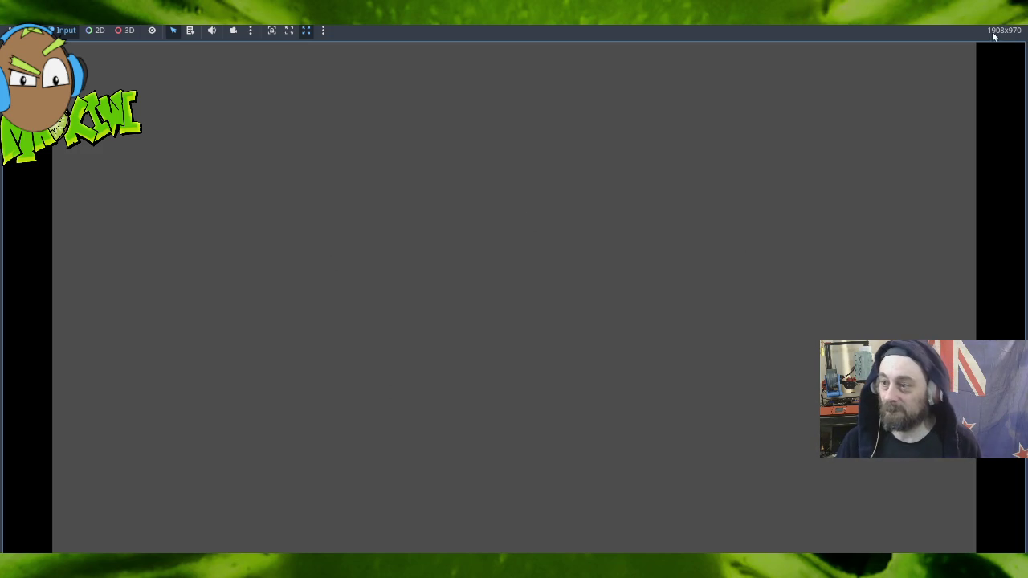
key(F8)
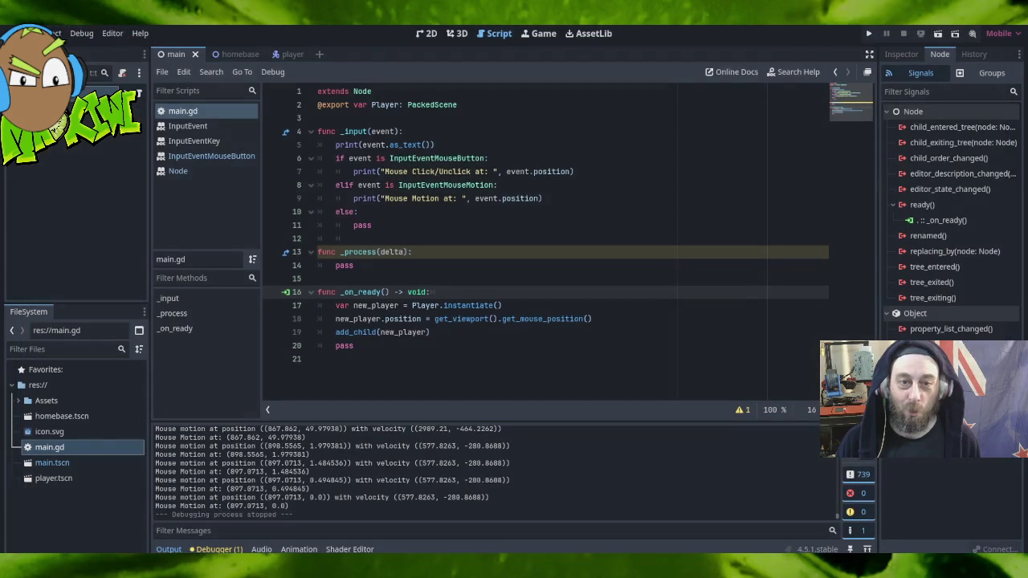
Declare 'var new_player' on a new line below the Player export
drag(500, 293, 525, 331)
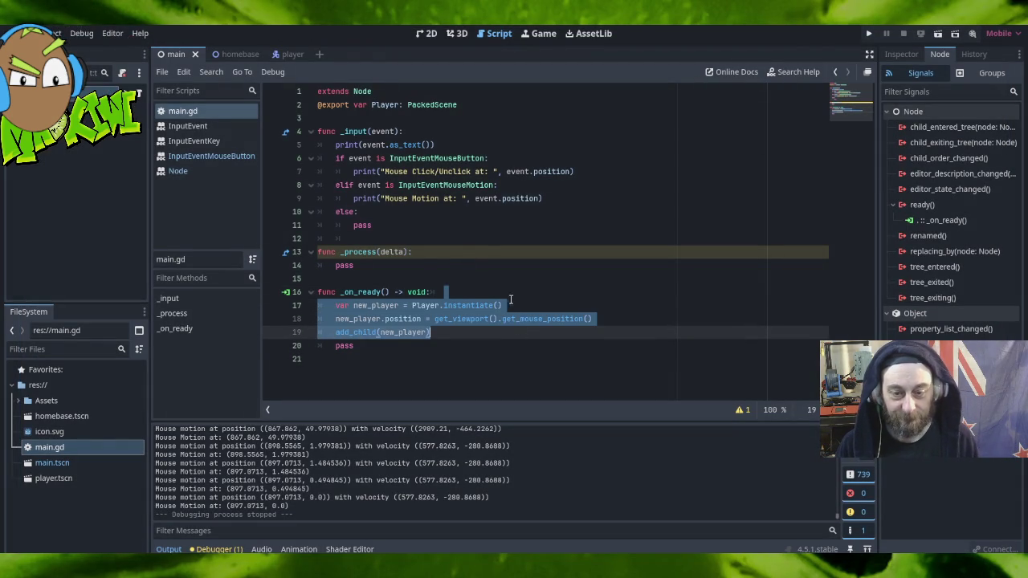
click(461, 105)
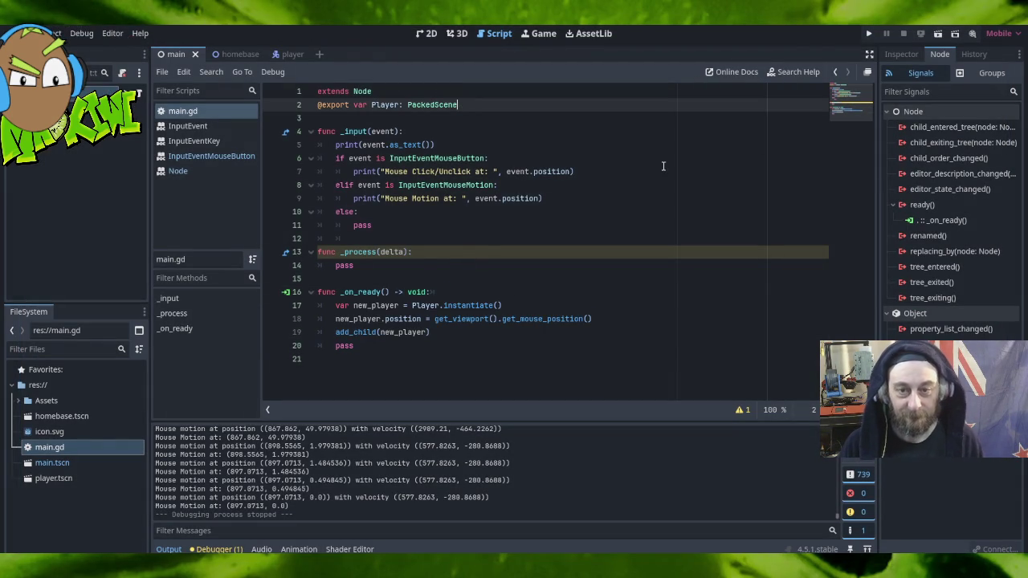
key(Return)
text(var )
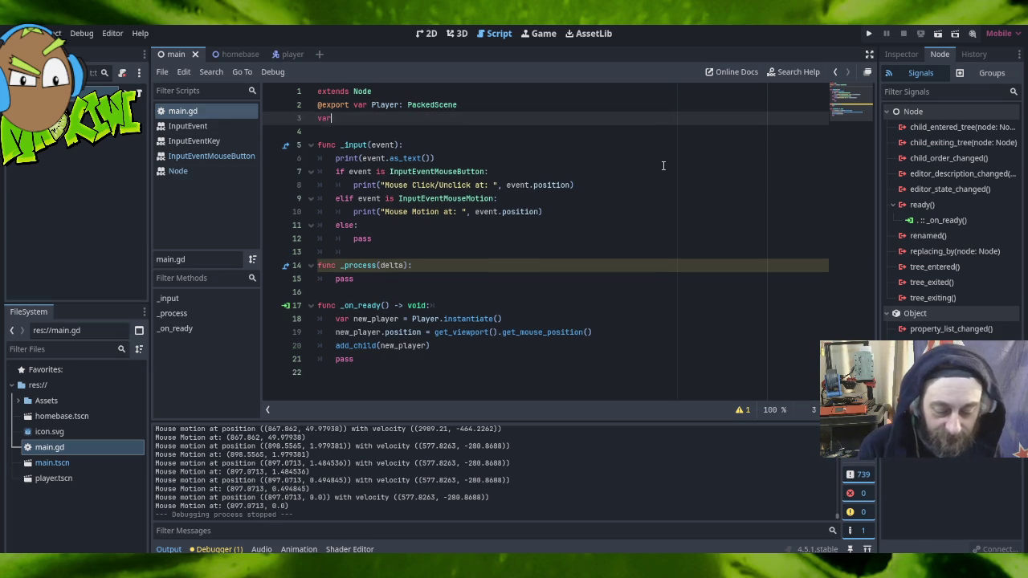
text(new_player)
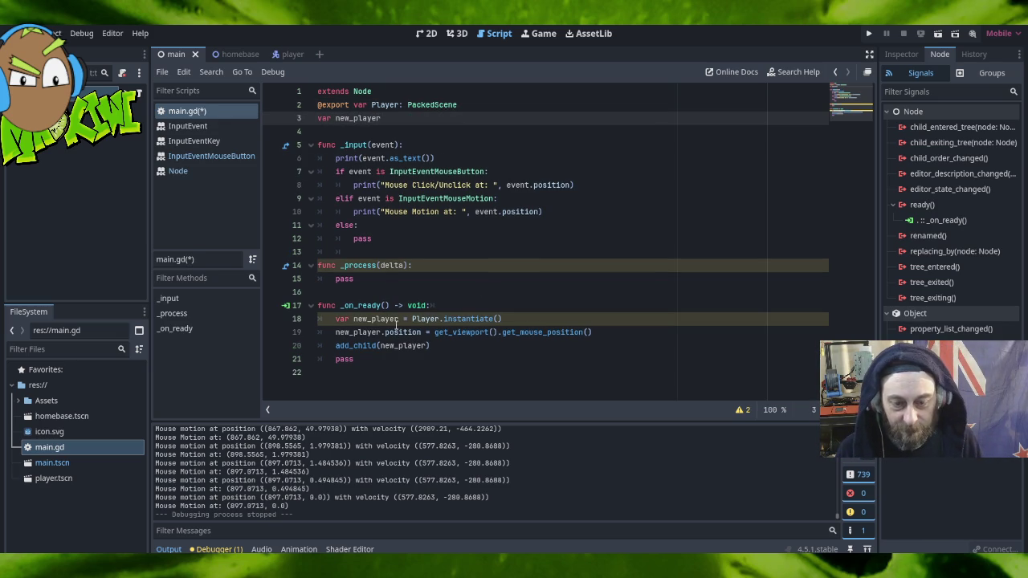
Drop 'var' from the instantiate line and open a blank line at the top of _on_ready
click(354, 319)
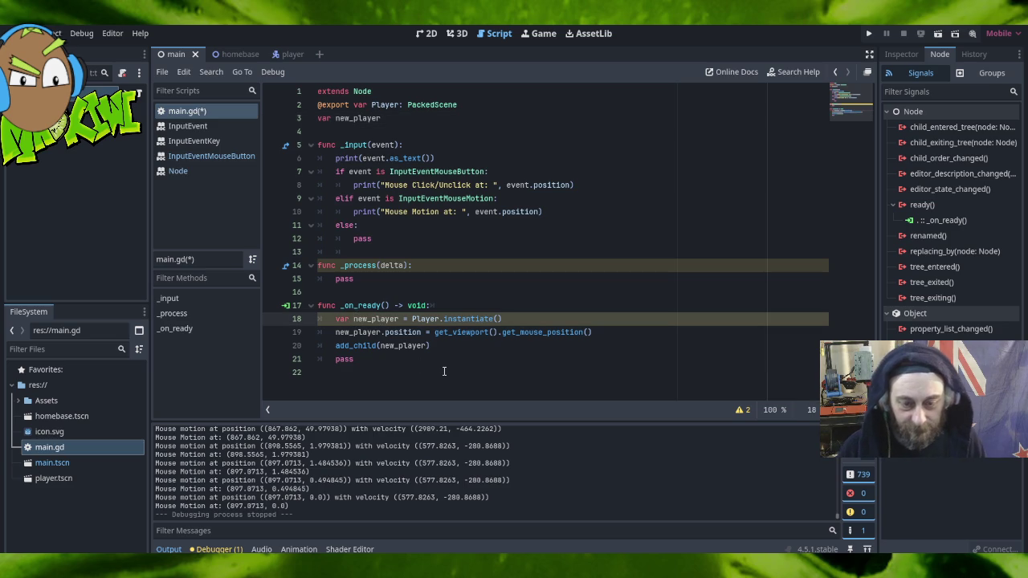
key(BackSpace)
key(BackSpace)
key(BackSpace)
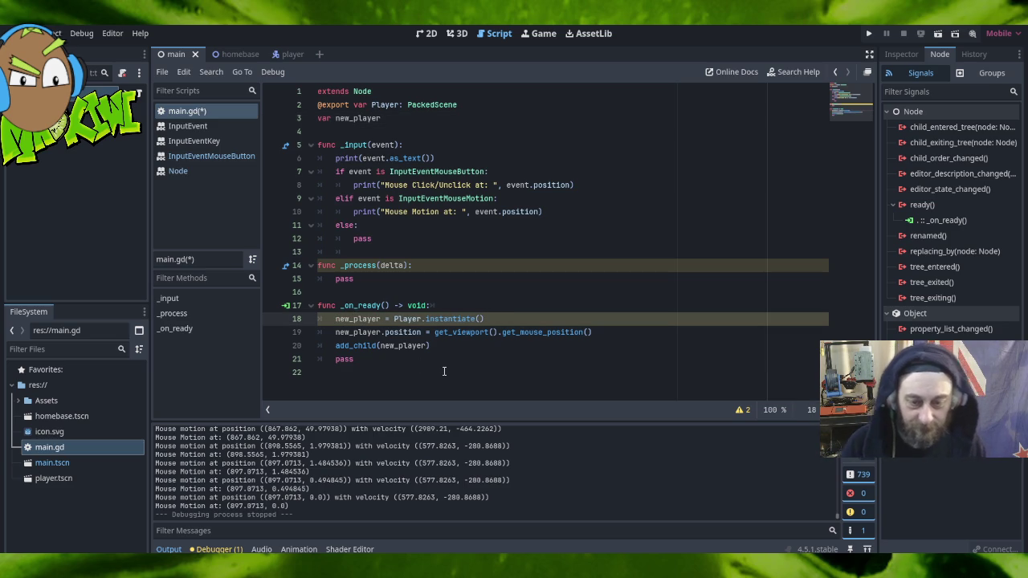
click(436, 306)
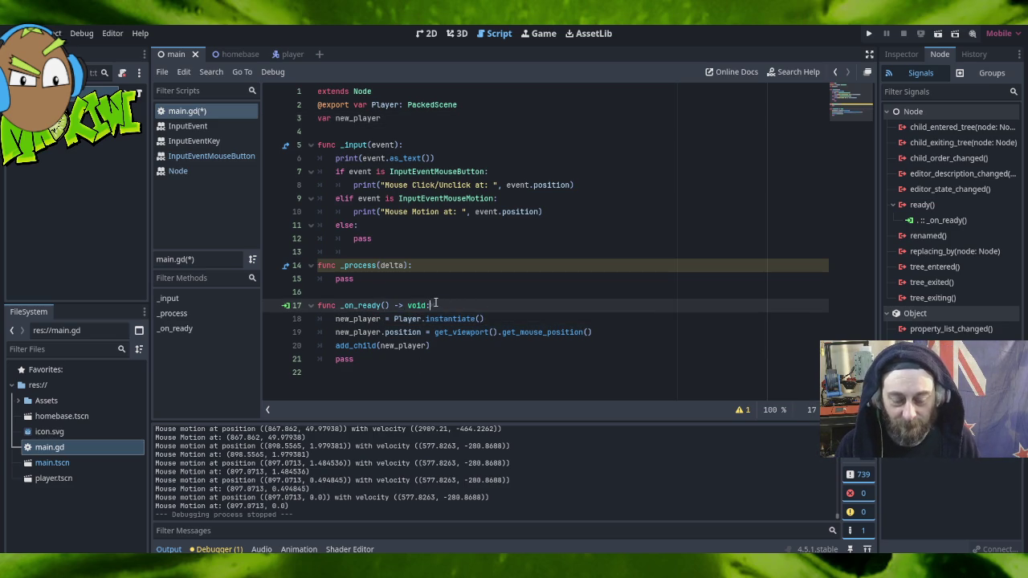
drag(436, 305, 470, 342)
key(Left)
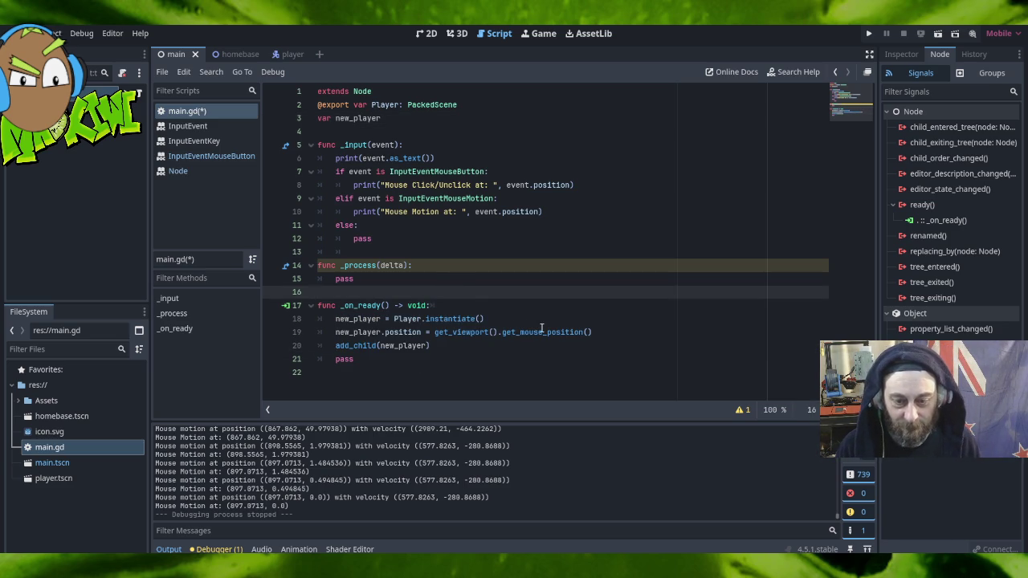
key(Return)
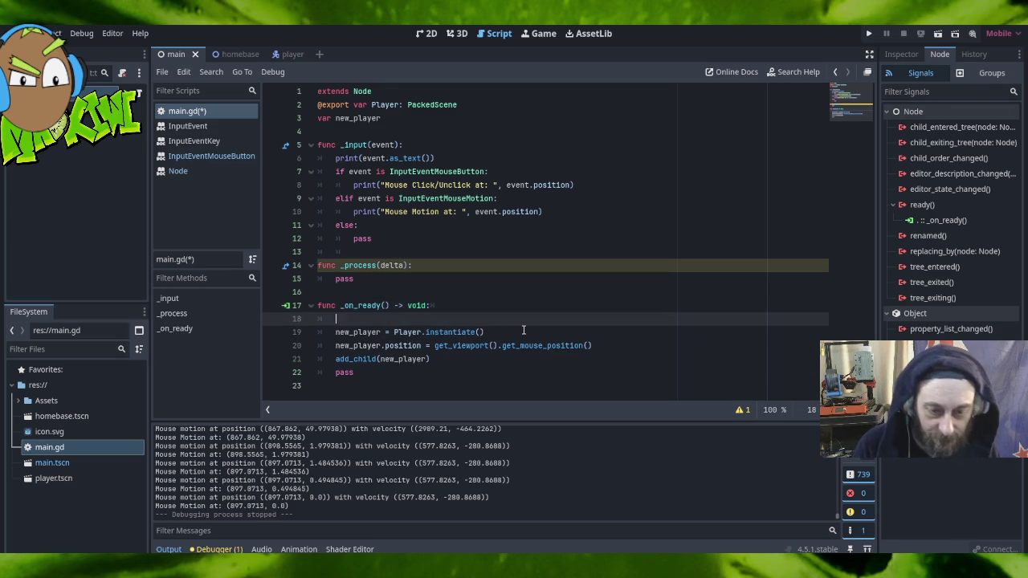
Write an 'if new_player ... null:' check and indent the three spawn lines under it
text(if new)
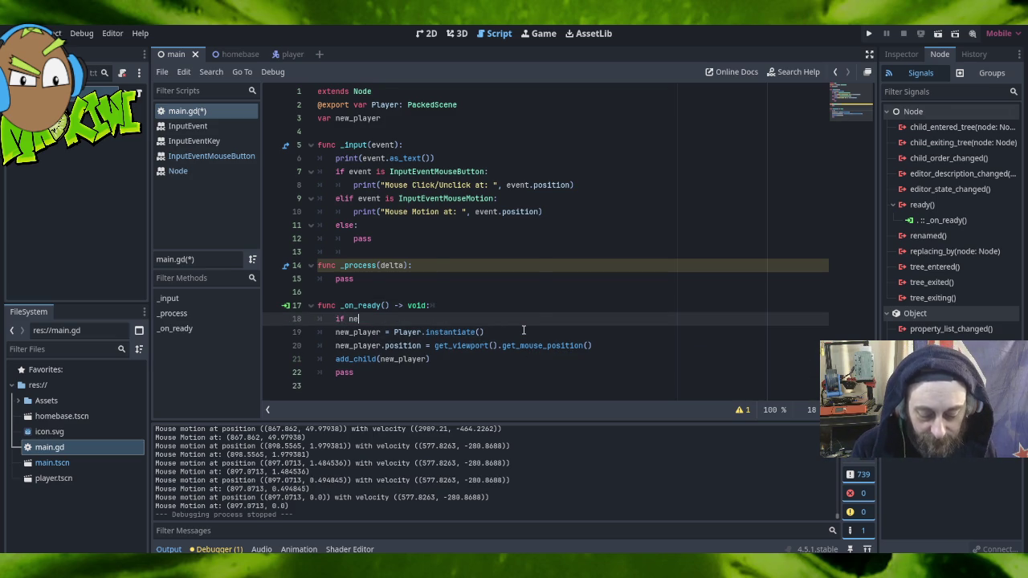
key(Return)
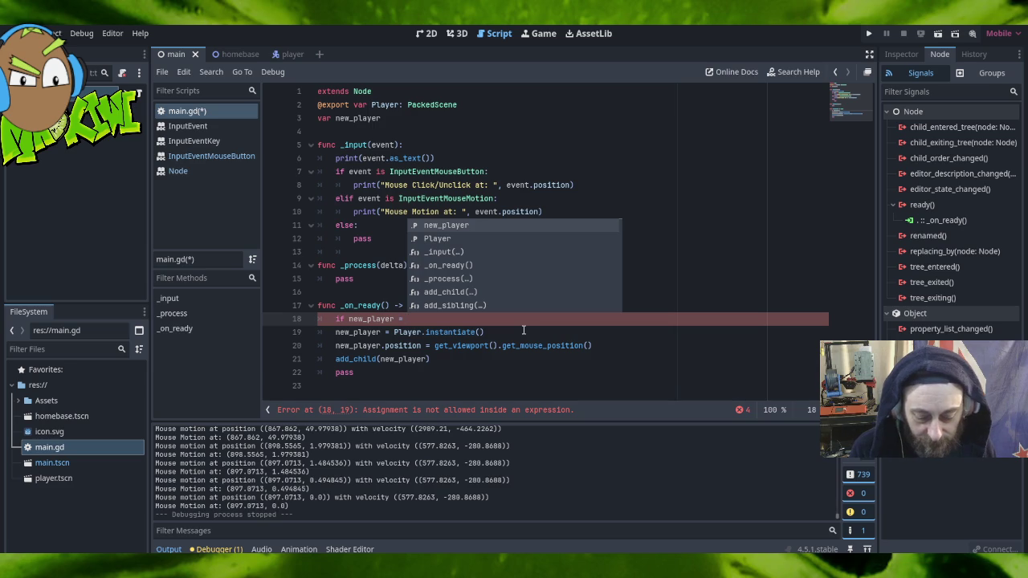
text(n)
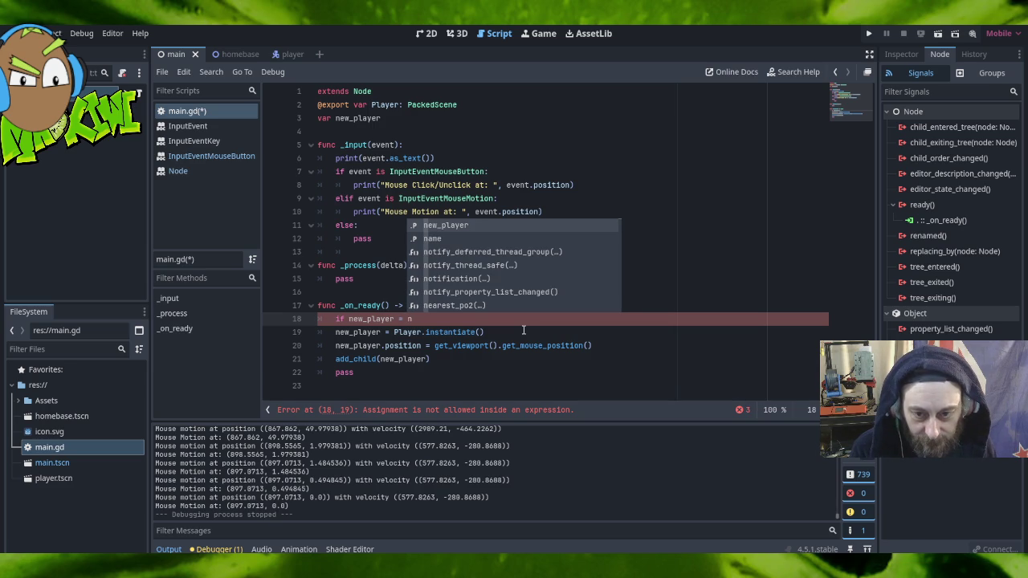
text(u)
key(Return)
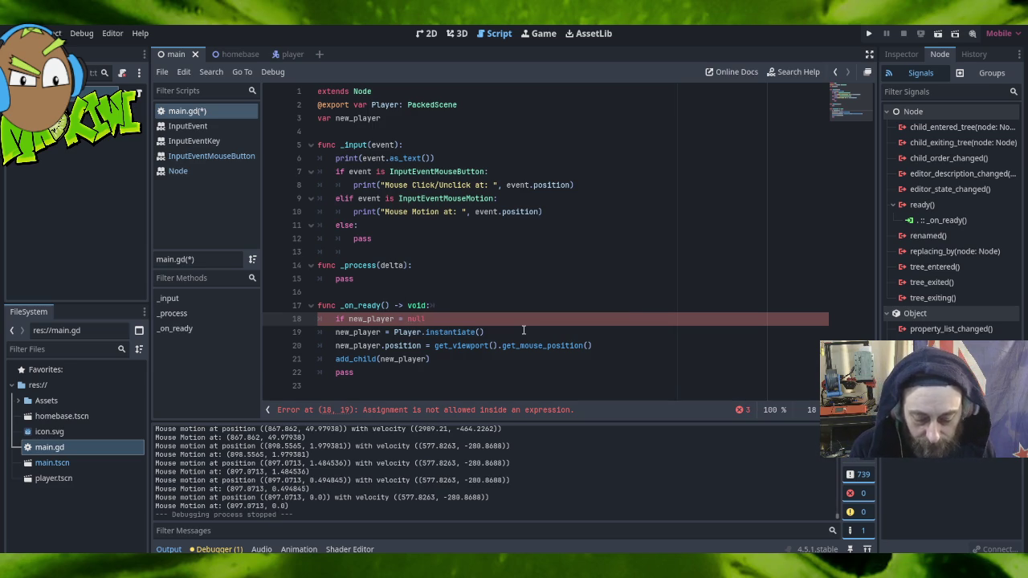
mouse_move(438, 359)
mouse_down()
mouse_move(322, 330)
mouse_move(265, 333)
mouse_up()
key(Tab)
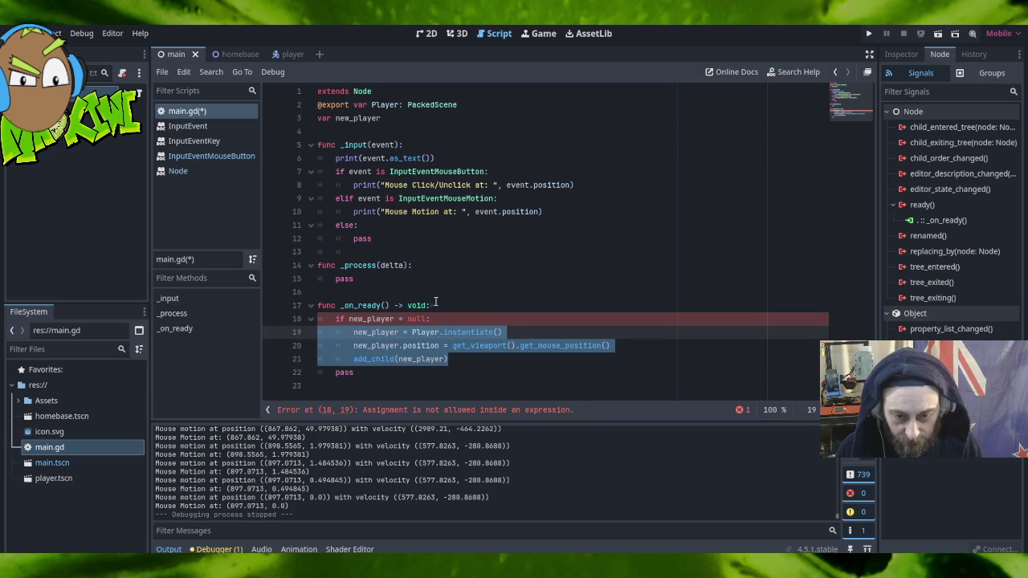
click(477, 305)
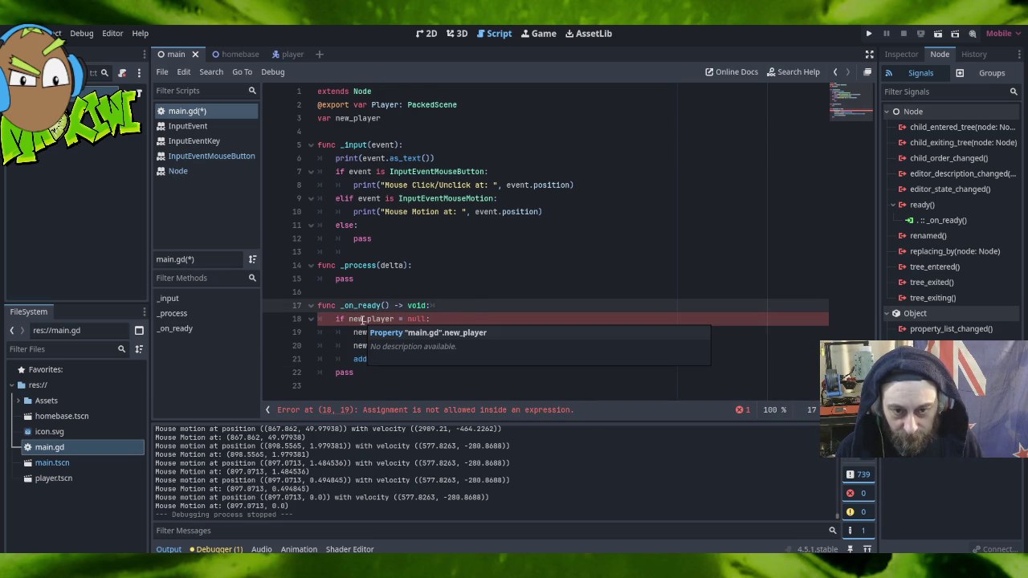
Change the condition to 'if new_player is null:' and add an empty line below it
click(401, 318)
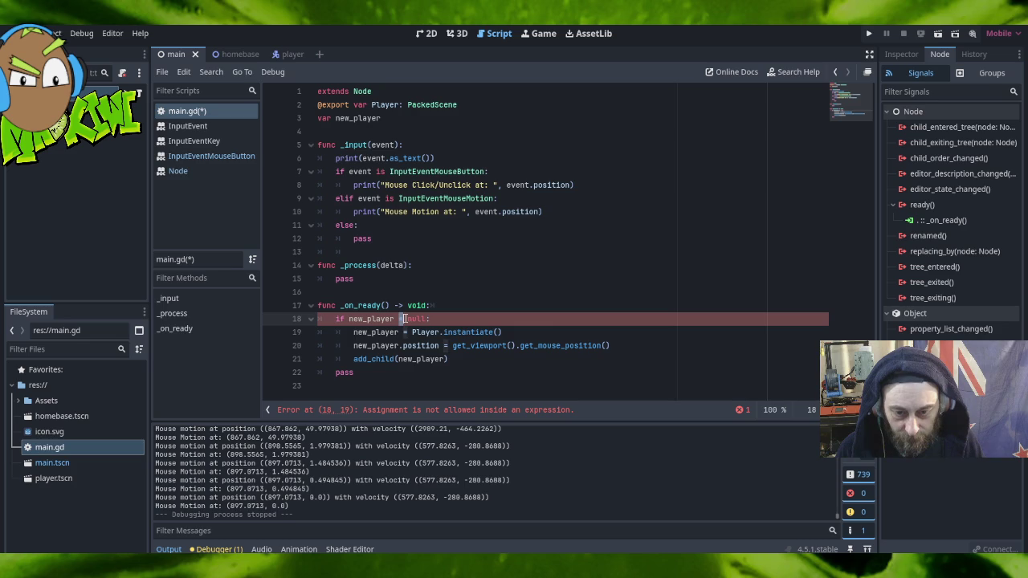
key(BackSpace)
text(is)
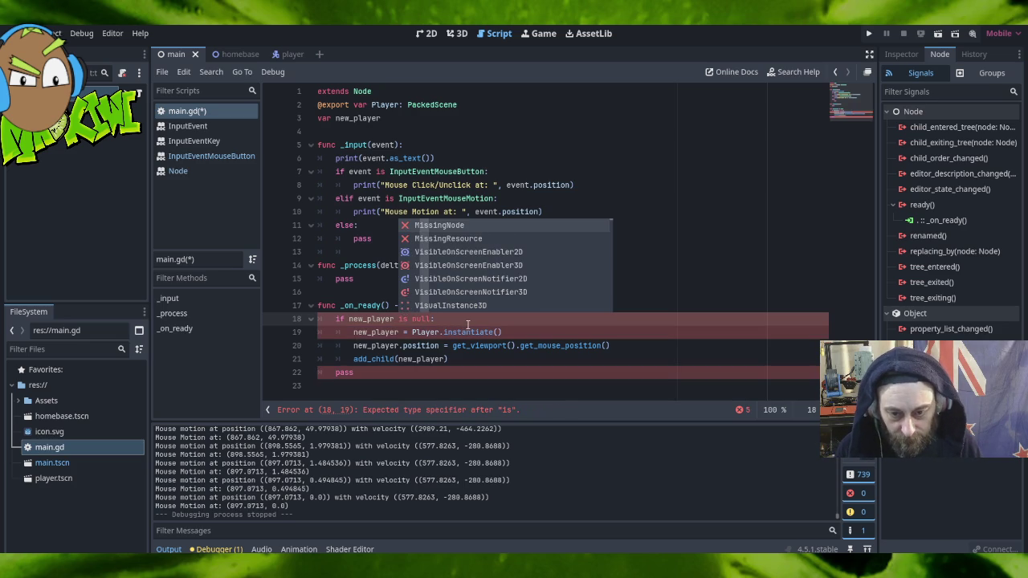
key(Escape)
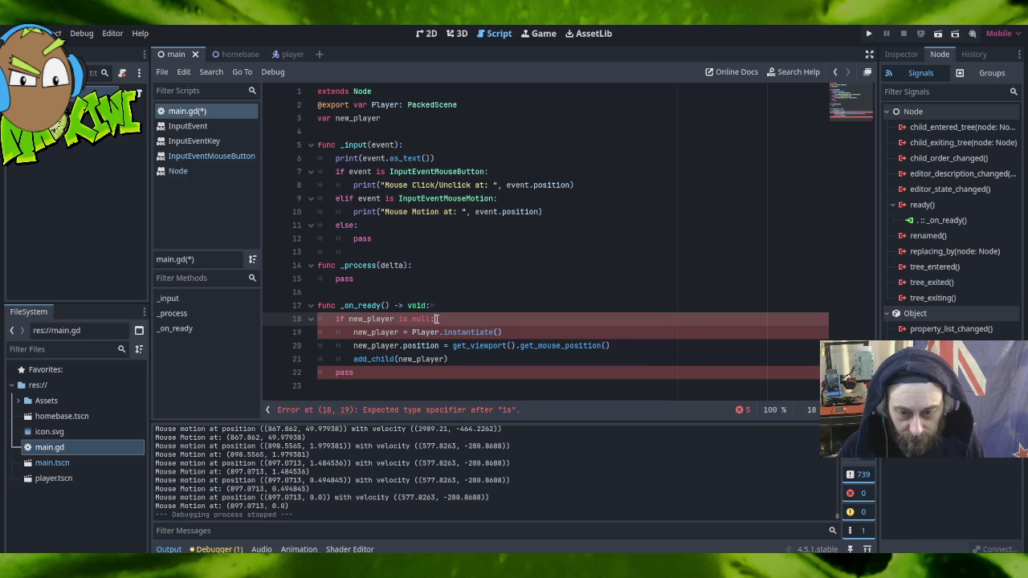
key(Return)
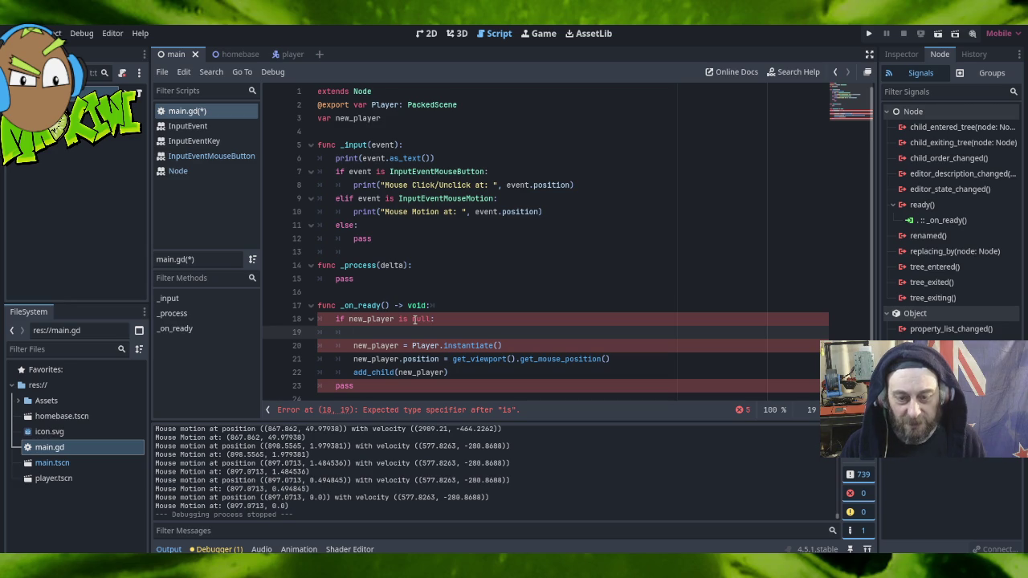
click(414, 319)
Try rewriting the condition as 'is not null', then as 'not new_player'
drag(409, 320, 432, 319)
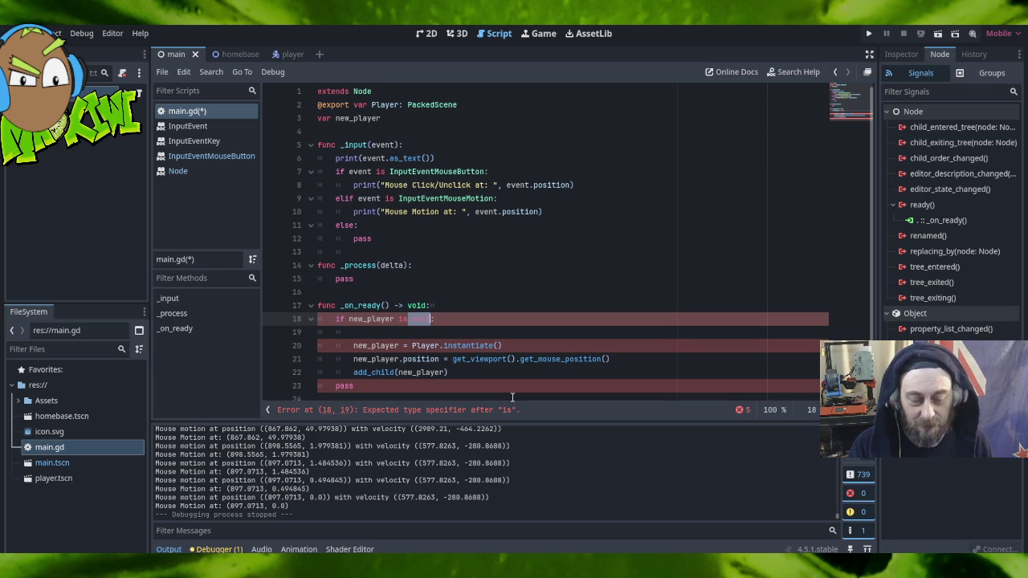
key(BackSpace)
text(no)
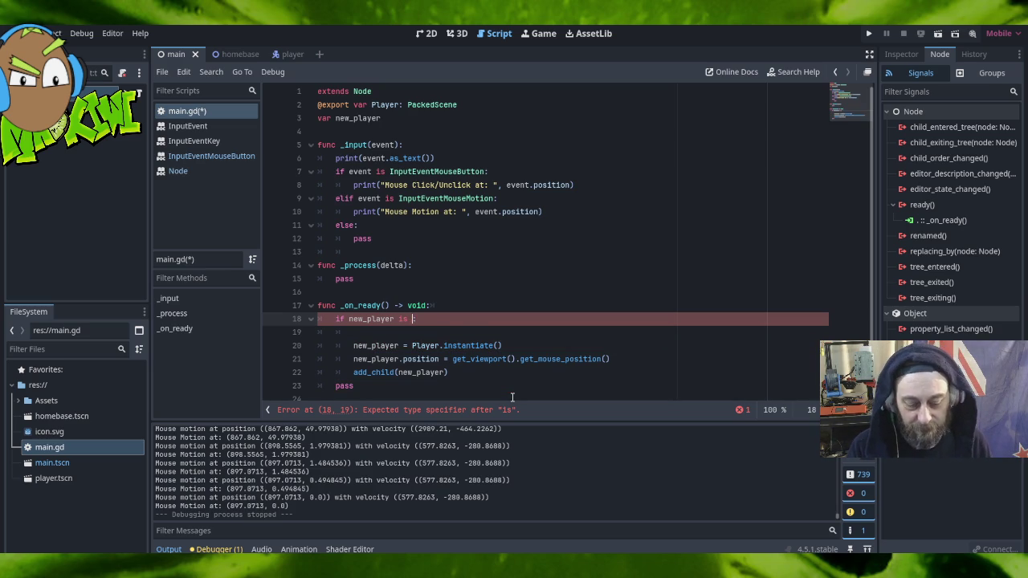
text(t null)
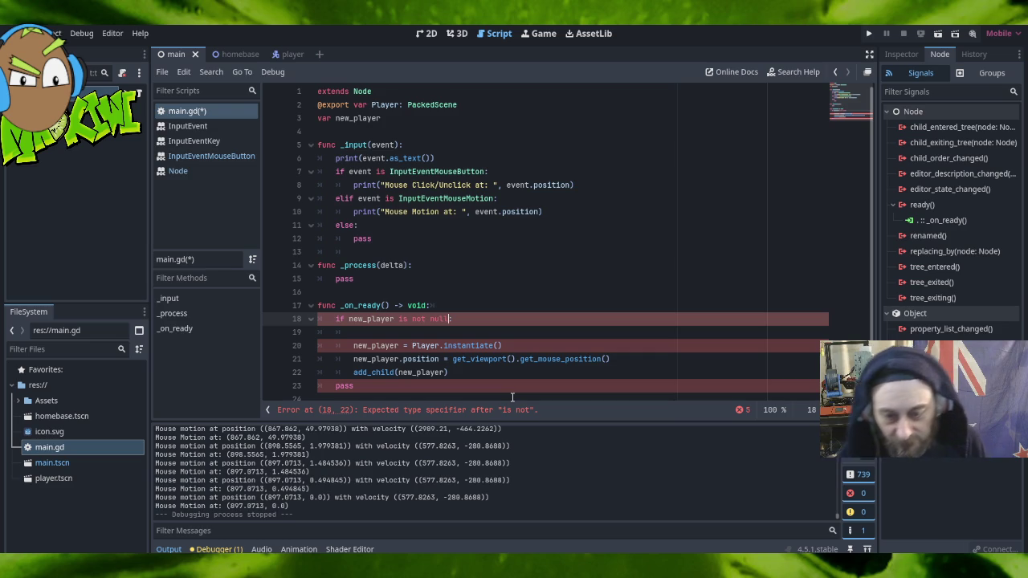
key(BackSpace)
key(BackSpace)
key(BackSpace)
key(BackSpace)
key(BackSpace)
key(BackSpace)
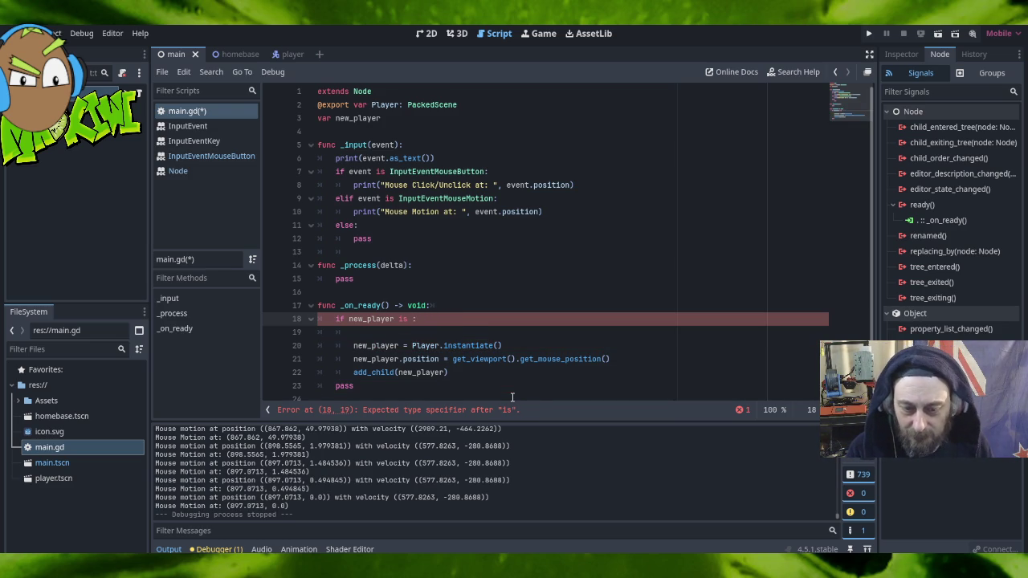
key(BackSpace)
key(BackSpace)
key(BackSpace)
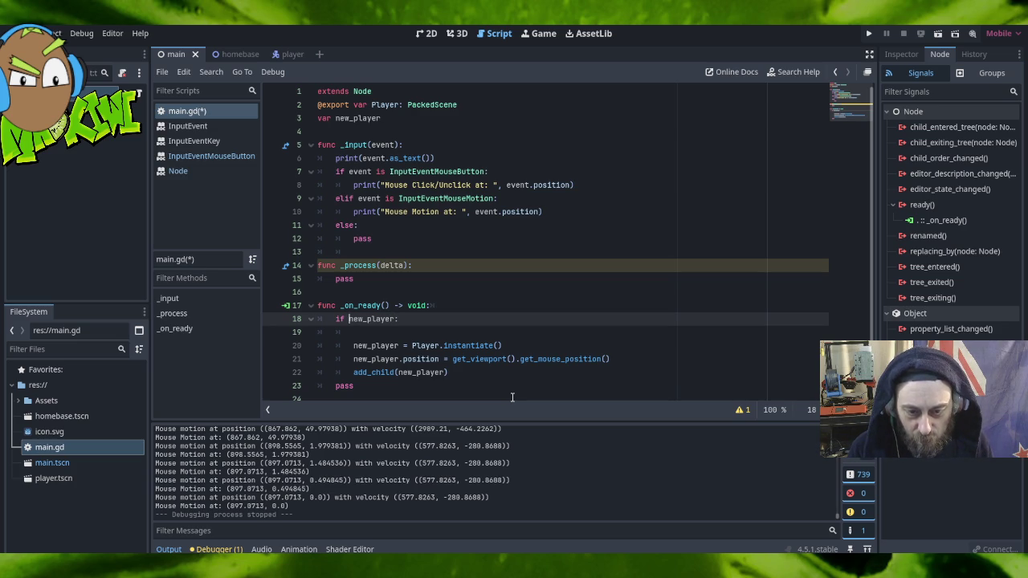
text(not)
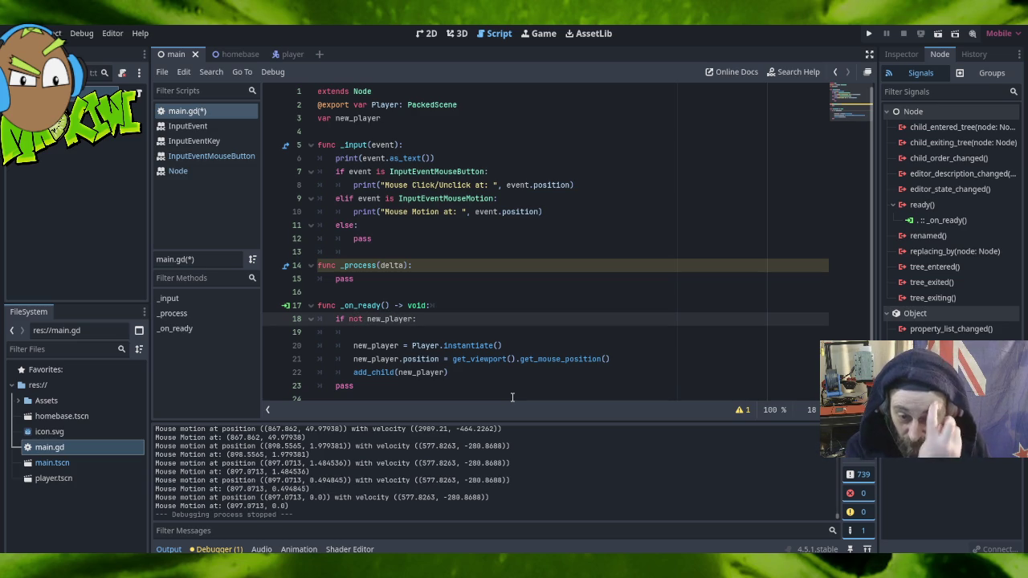
Remove 'not' and type '= null' after new_player in the condition
click(417, 318)
drag(367, 319, 346, 319)
key(BackSpace)
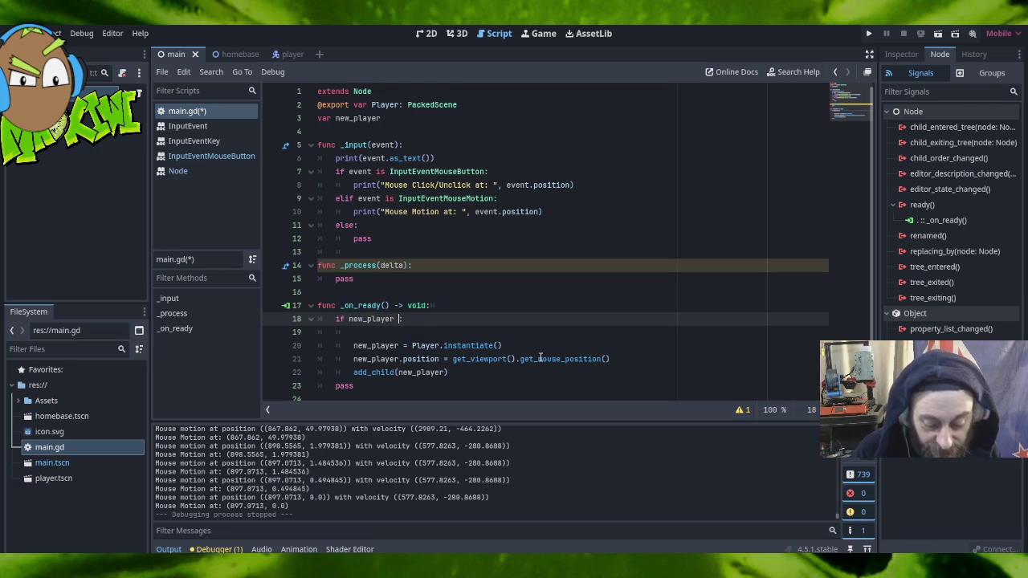
text(=)
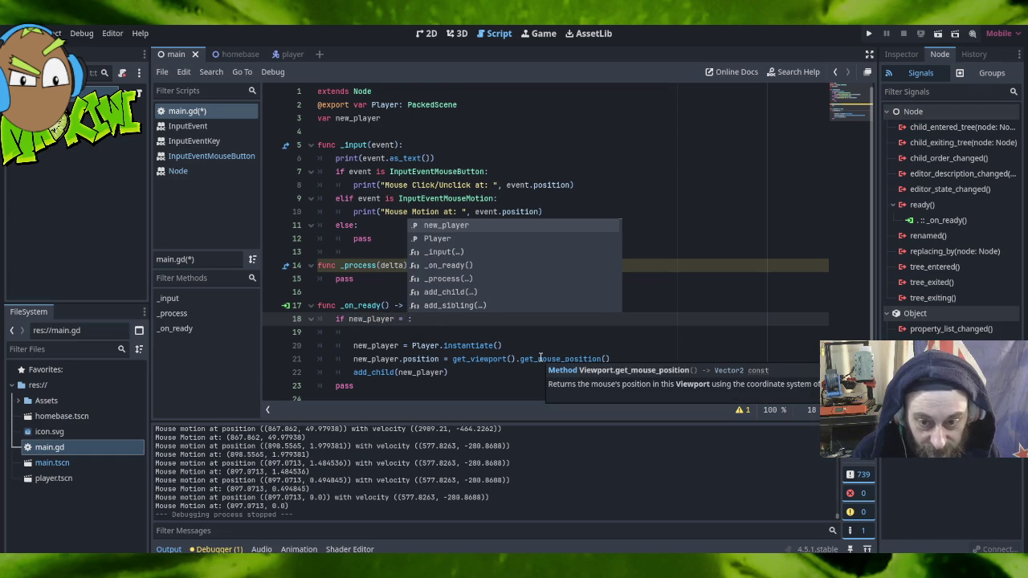